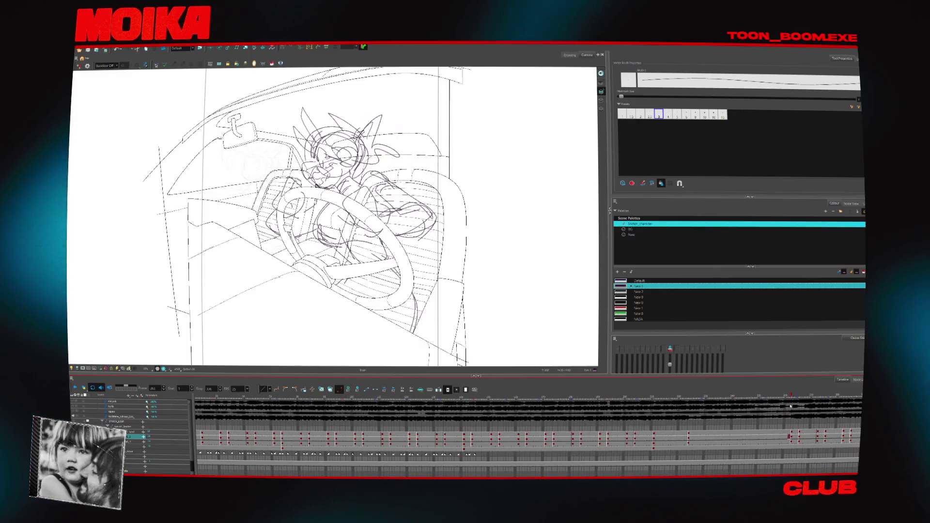
- Scrub back through the early drawings, play the driving animation in real time, then jump later
{"action": "left_click", "coordinate": [821, 413]}
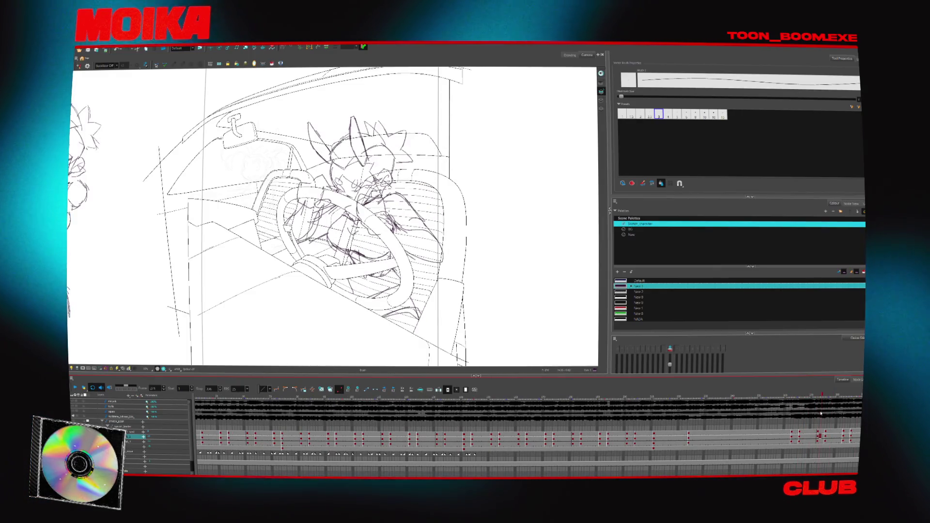
{"action": "left_click_drag", "start_coordinate": [820, 413], "coordinate": [162, 403]}
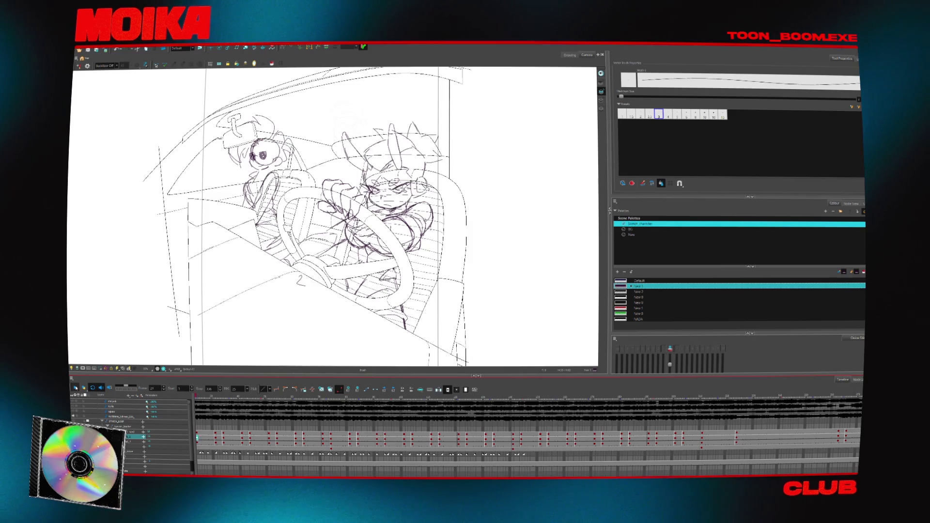
{"action": "key", "text": "Return"}
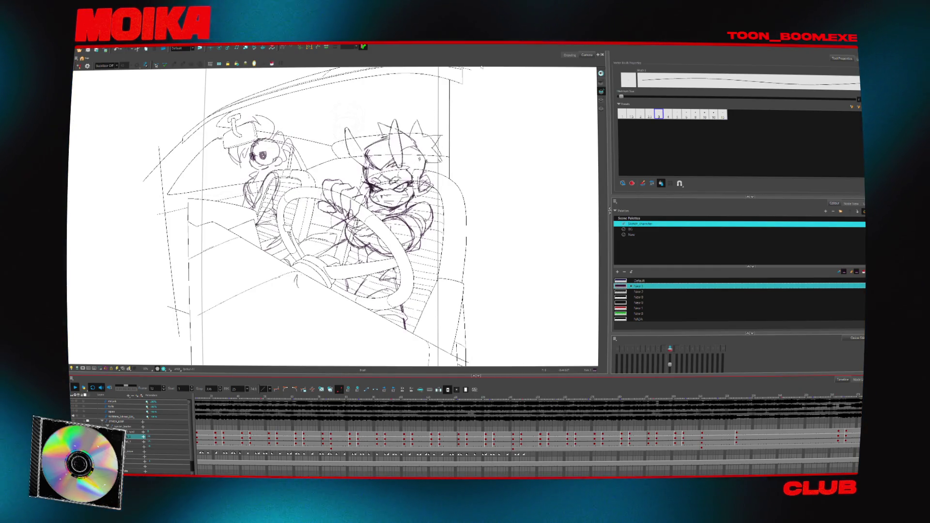
{"action": "left_click", "coordinate": [380, 398]}
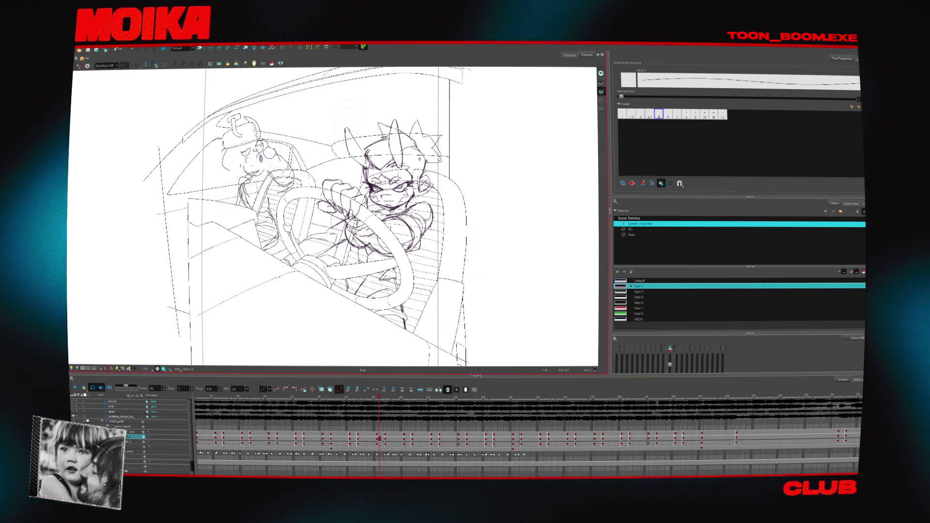
- Play the driving animation from the current frame to see the rough hand strokes
{"action": "key", "text": "Return"}
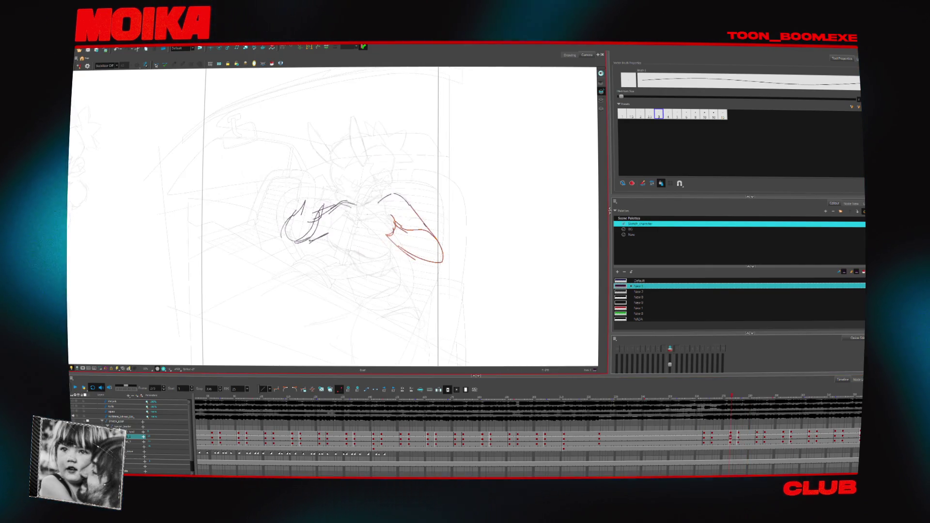
- Zoom in on the seated character and scale the whole lassoed drawing down slightly
{"action": "key", "text": "alt+z"}
{"action": "left_click", "coordinate": [412, 185]}
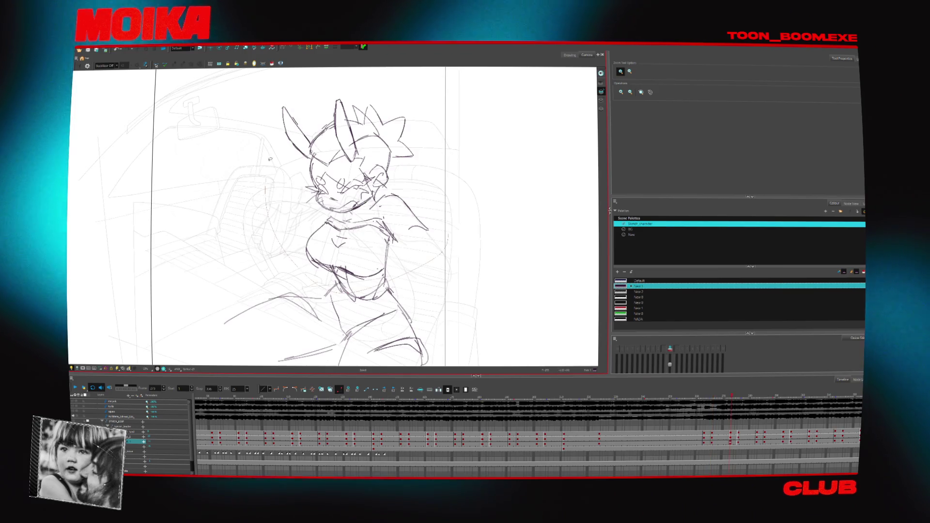
{"action": "left_click_drag", "start_coordinate": [460, 325], "coordinate": [456, 151]}
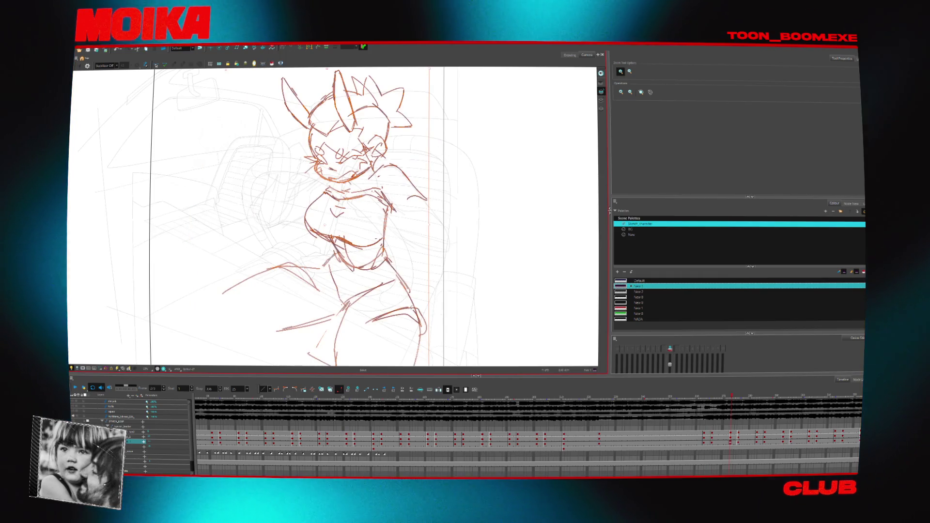
{"action": "left_click_drag", "start_coordinate": [435, 341], "coordinate": [428, 330]}
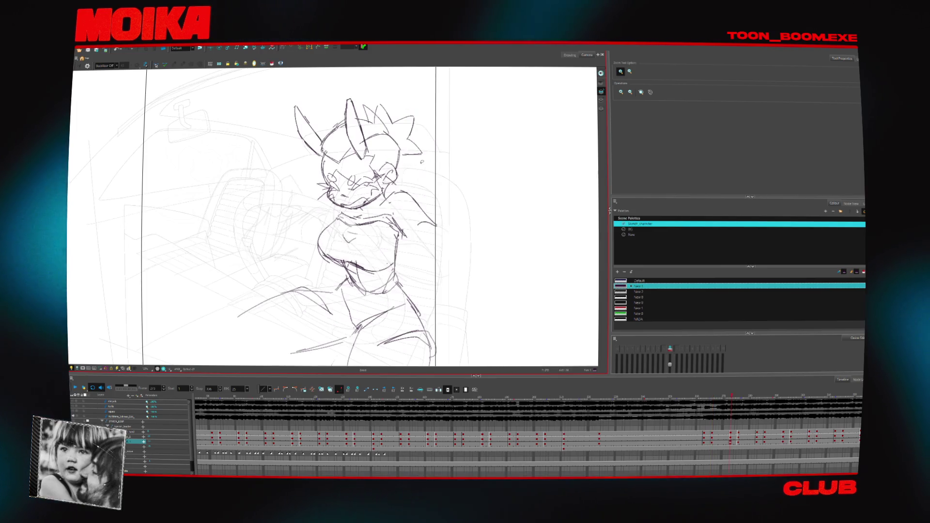
- Select the head strokes and nudge them slightly lower, discarding a trial scale-up
{"action": "mouse_move", "coordinate": [290, 214]}
{"action": "left_mouse_down"}
{"action": "mouse_move", "coordinate": [431, 84]}
{"action": "mouse_move", "coordinate": [428, 92]}
{"action": "left_mouse_up"}
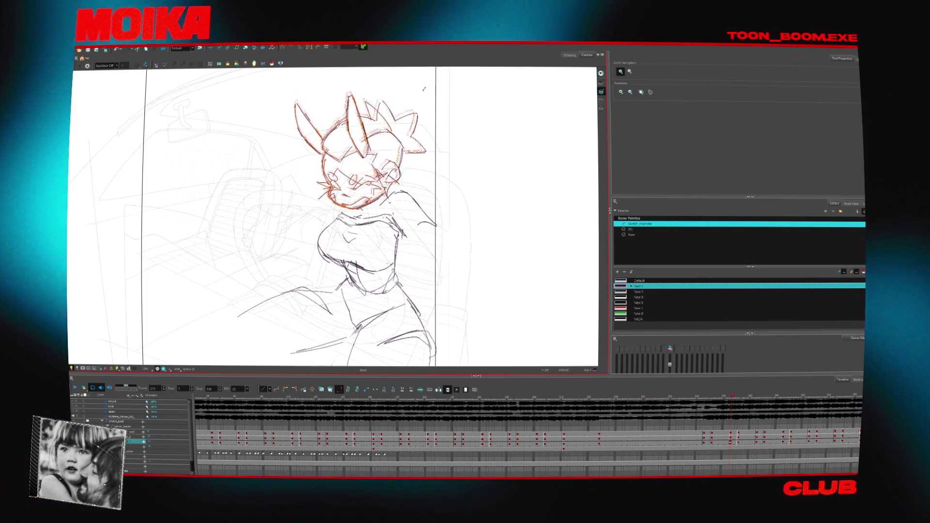
{"action": "left_click", "coordinate": [406, 80]}
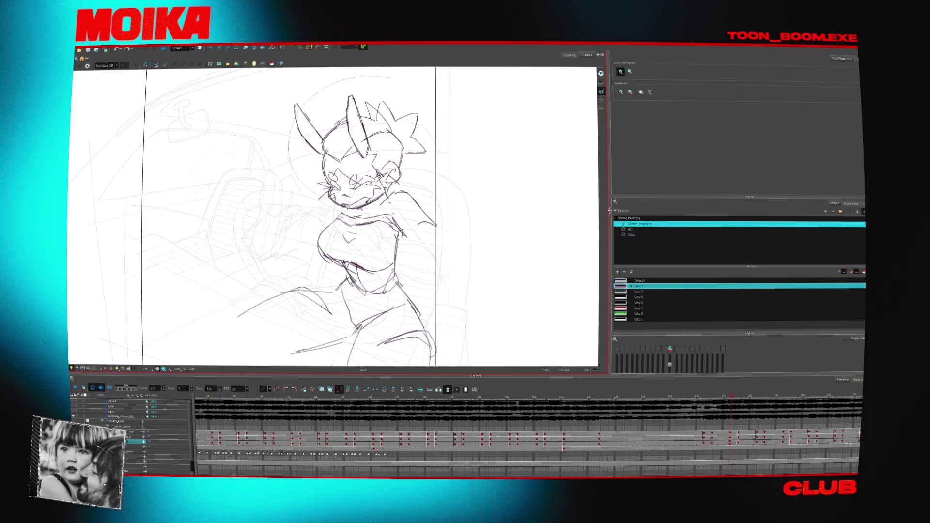
{"action": "key", "text": "ctrl+z"}
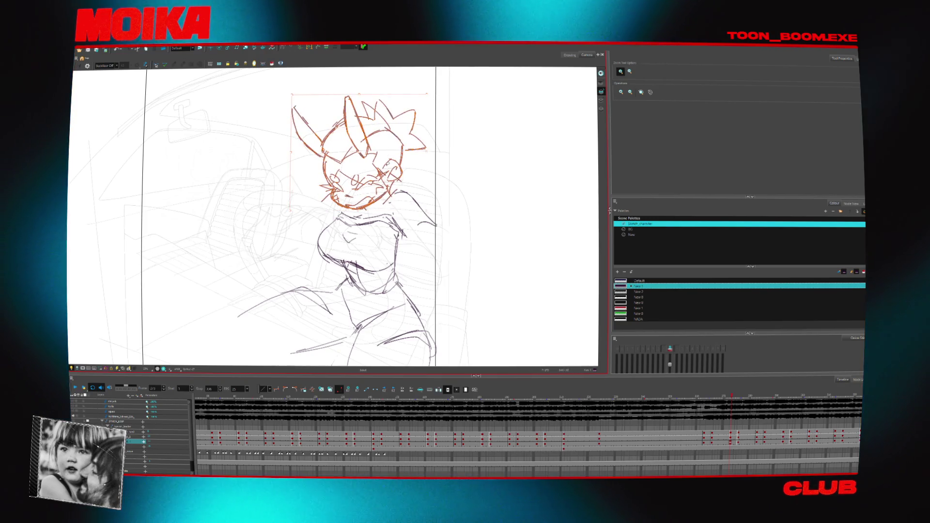
{"action": "left_click_drag", "start_coordinate": [387, 164], "coordinate": [385, 168]}
{"action": "key", "text": "alt+z"}
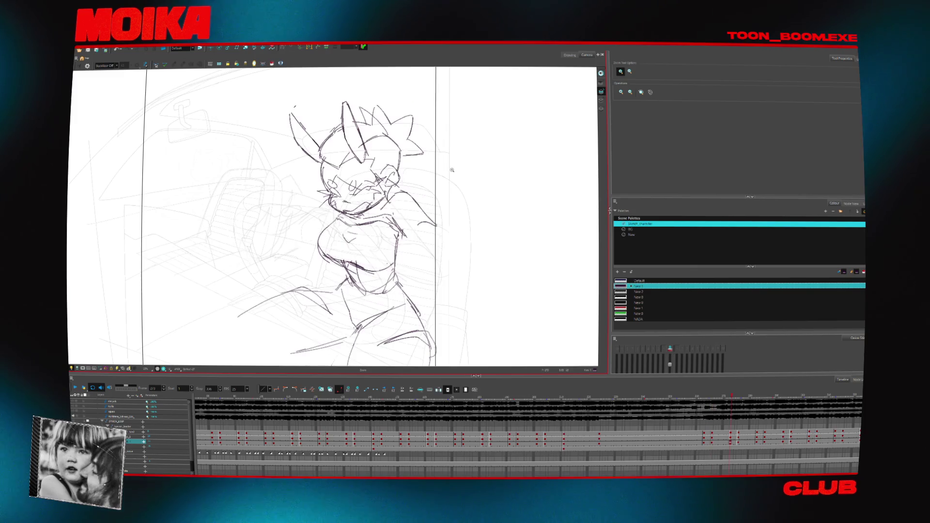
- Flip back and forth between neighbouring drawings to compare the character's poses
{"action": "key", "text": "alt+s"}
{"action": "key", "text": "comma"}
{"action": "key", "text": "comma"}
{"action": "key", "text": "comma"}
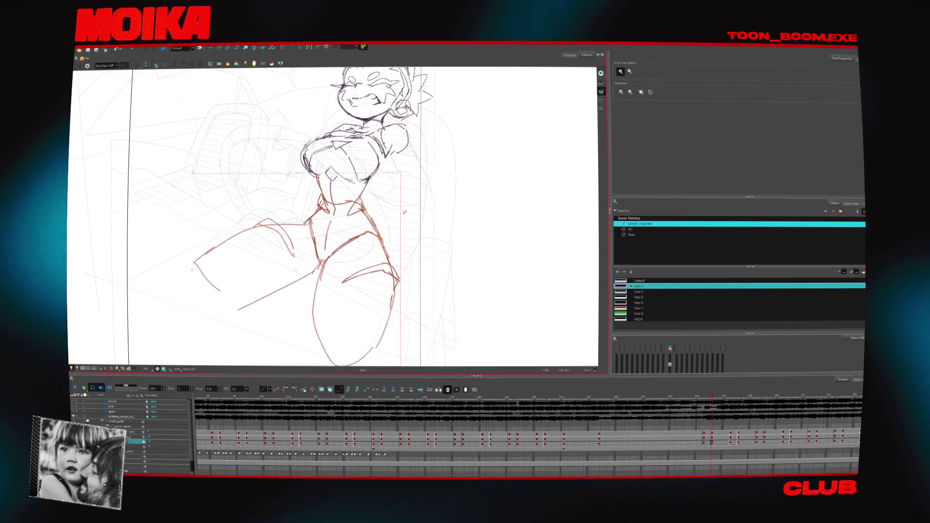
{"action": "left_click_drag", "start_coordinate": [404, 212], "coordinate": [400, 196]}
{"action": "key", "text": "period"}
{"action": "key", "text": "period"}
{"action": "key", "text": "period"}
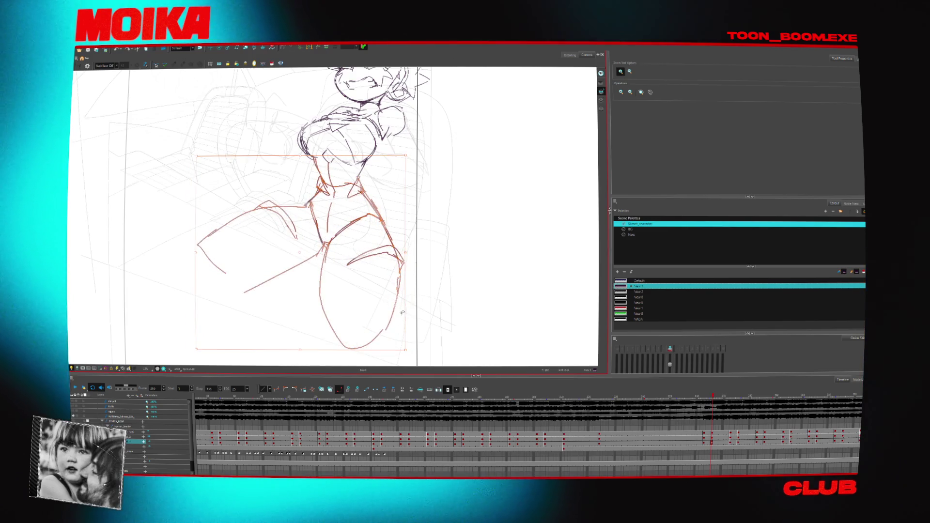
{"action": "key", "text": "comma"}
{"action": "key", "text": "period"}
{"action": "key", "text": "comma"}
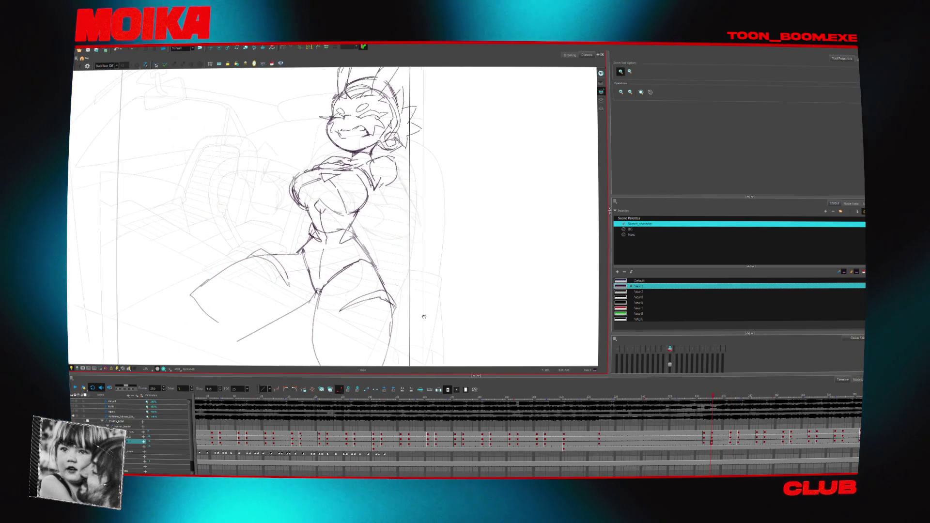
{"action": "key", "text": "period"}
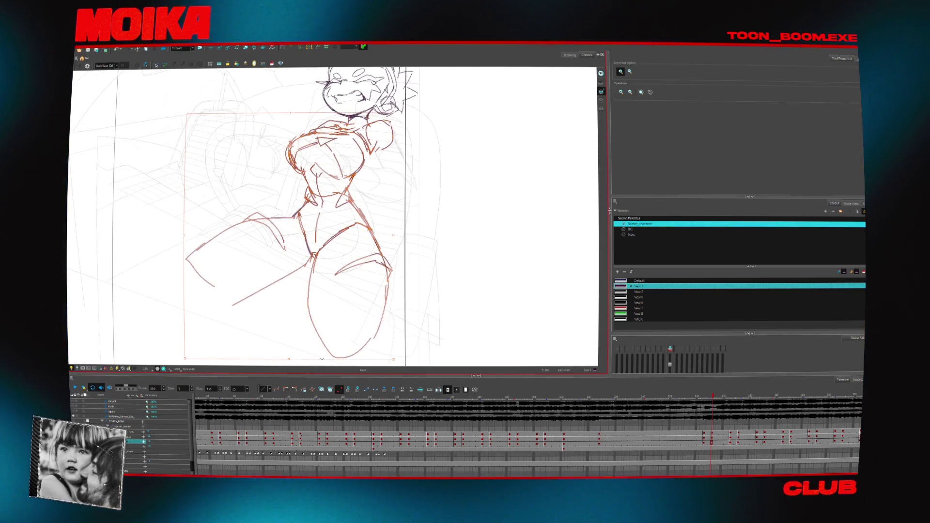
{"action": "key", "text": "period"}
{"action": "key", "text": "period"}
{"action": "key", "text": "period"}
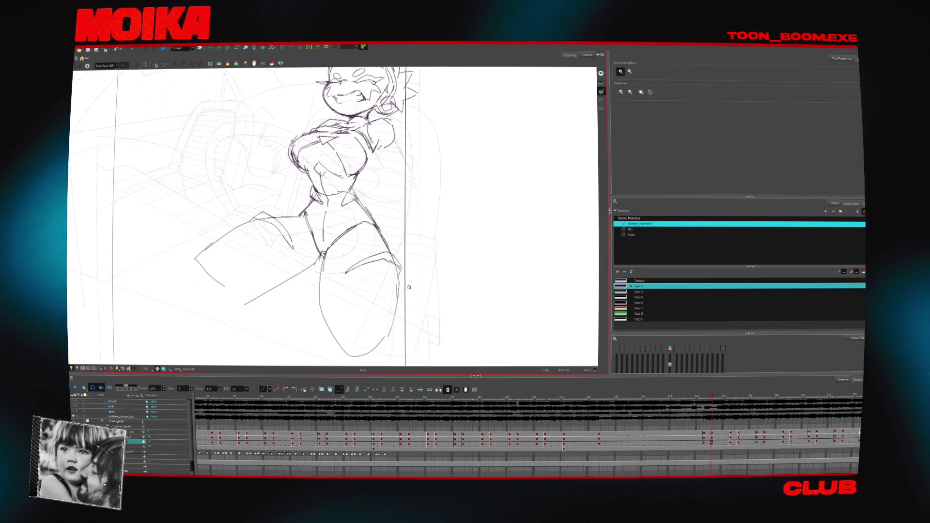
- Zoom closer on the head, compare adjacent drawings, then zoom back out
{"action": "key", "text": "2"}
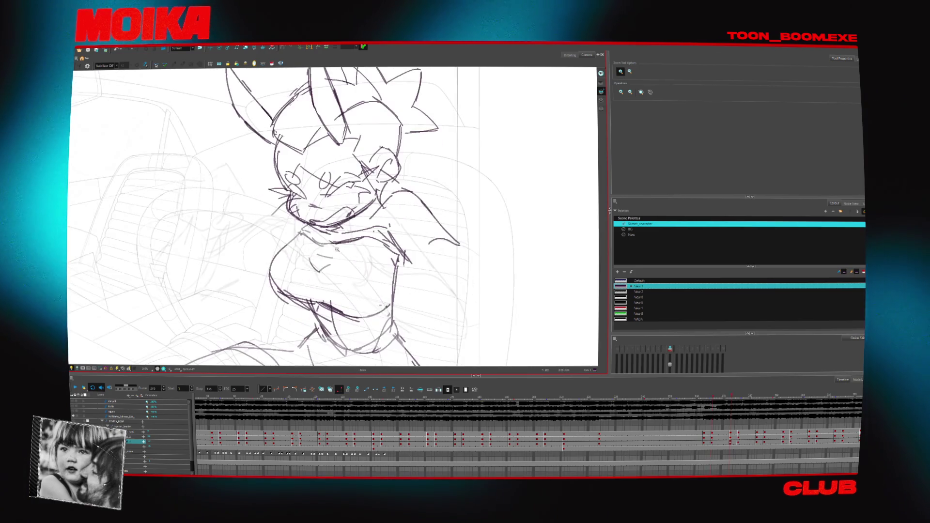
{"action": "key", "text": "alt+b"}
{"action": "key", "text": "comma"}
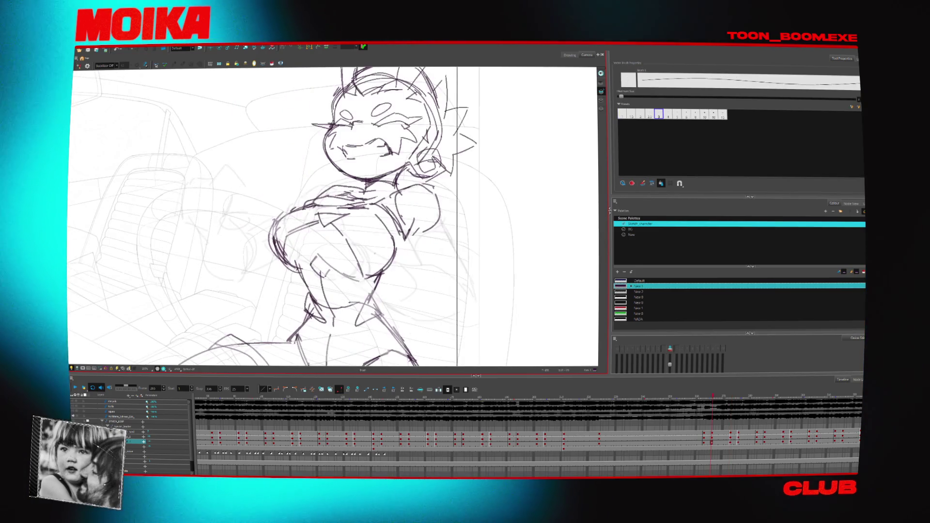
{"action": "key", "text": "period"}
{"action": "key", "text": "alt+z"}
{"action": "key", "text": "1"}
{"action": "key", "text": "alt+b"}
{"action": "key", "text": "period"}
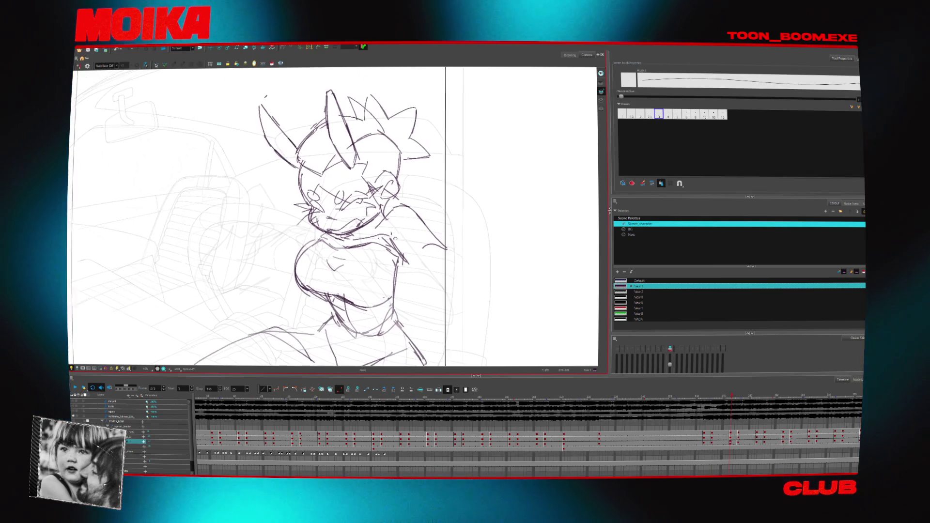
{"action": "key", "text": "period"}
{"action": "key", "text": "comma"}
{"action": "key", "text": "comma"}
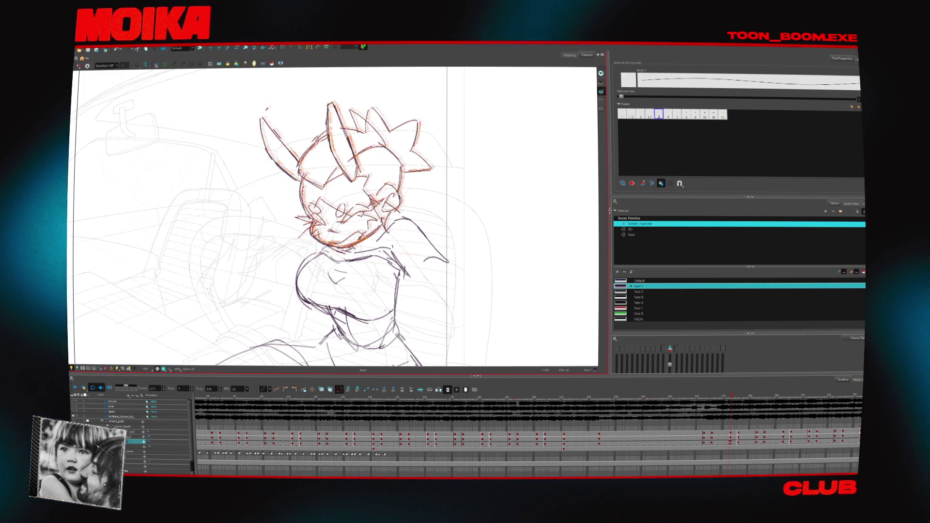
- Reselect the head strokes, then rewind a few frames and play the animation
{"action": "left_click_drag", "start_coordinate": [264, 97], "coordinate": [400, 193]}
{"action": "left_click_drag", "start_coordinate": [264, 97], "coordinate": [406, 196]}
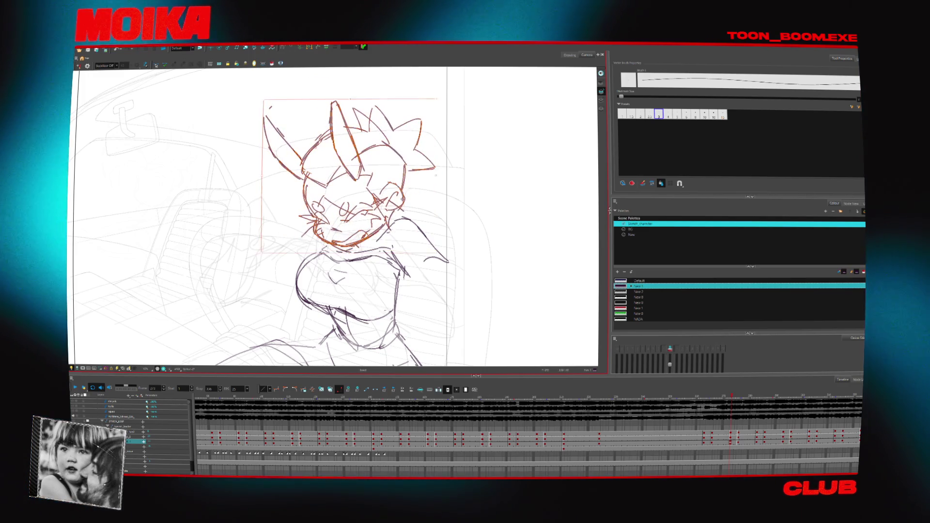
{"action": "key", "text": "period"}
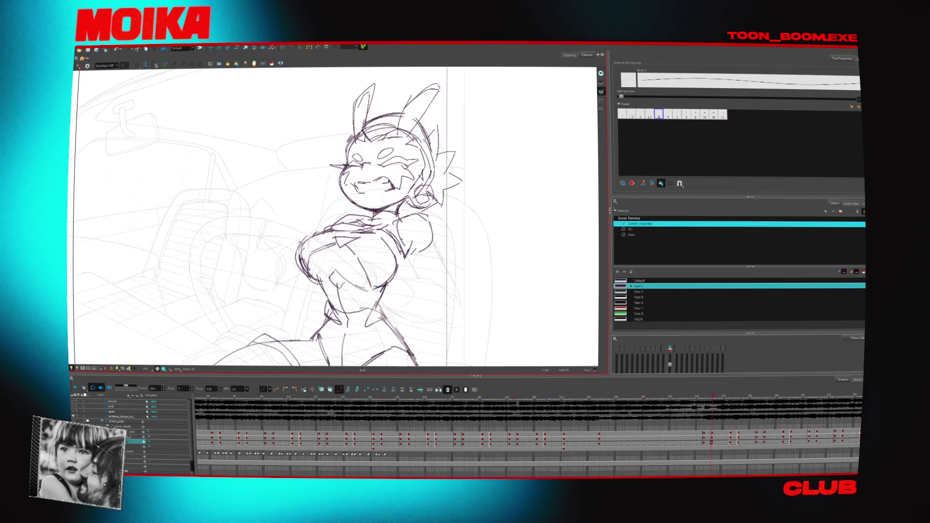
{"action": "key", "text": "period"}
{"action": "key", "text": "alt+z"}
{"action": "scroll", "coordinate": [521, 278], "scroll_direction": "down", "scroll_amount": 3}
{"action": "left_click_drag", "start_coordinate": [520, 278], "coordinate": [507, 278]}
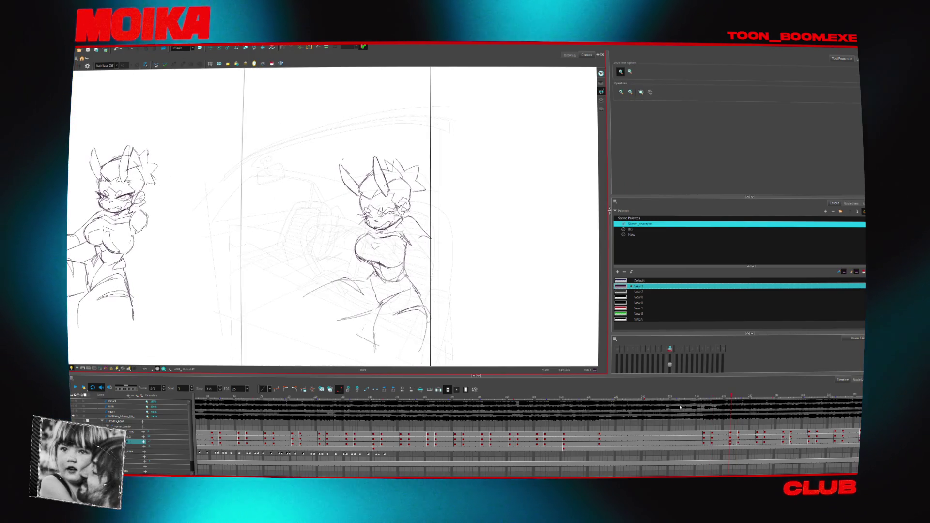
{"action": "key", "text": "comma"}
{"action": "left_click", "coordinate": [85, 388]}
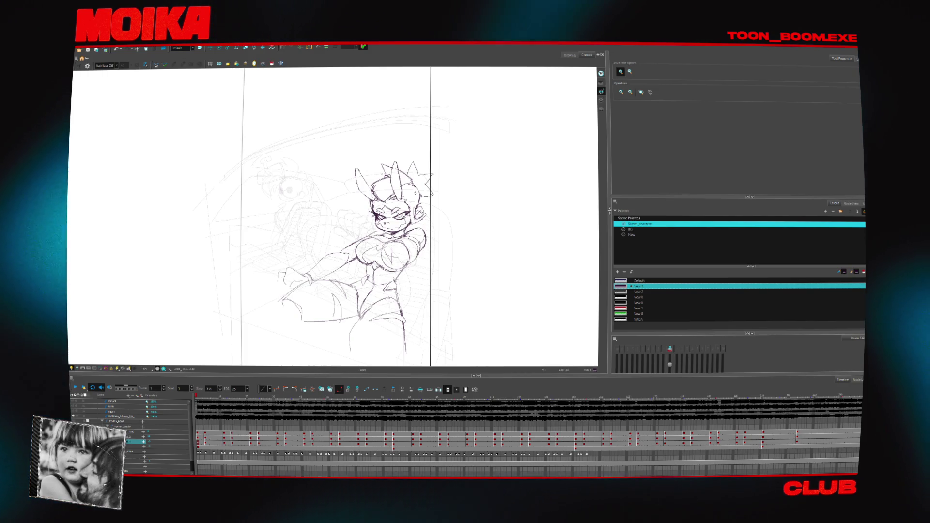
- Go to frame 2 and select all strokes of the hand drawing
{"action": "left_click", "coordinate": [199, 432]}
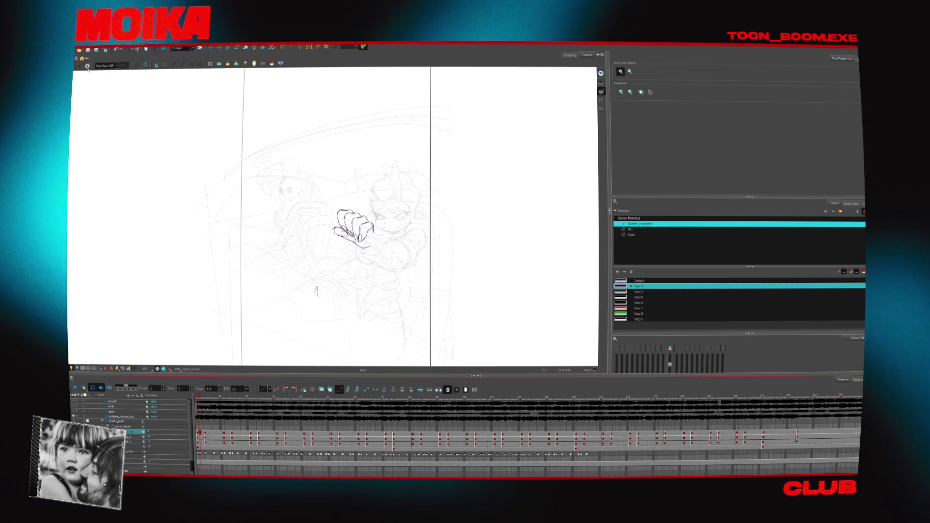
{"action": "key", "text": "alt+s"}
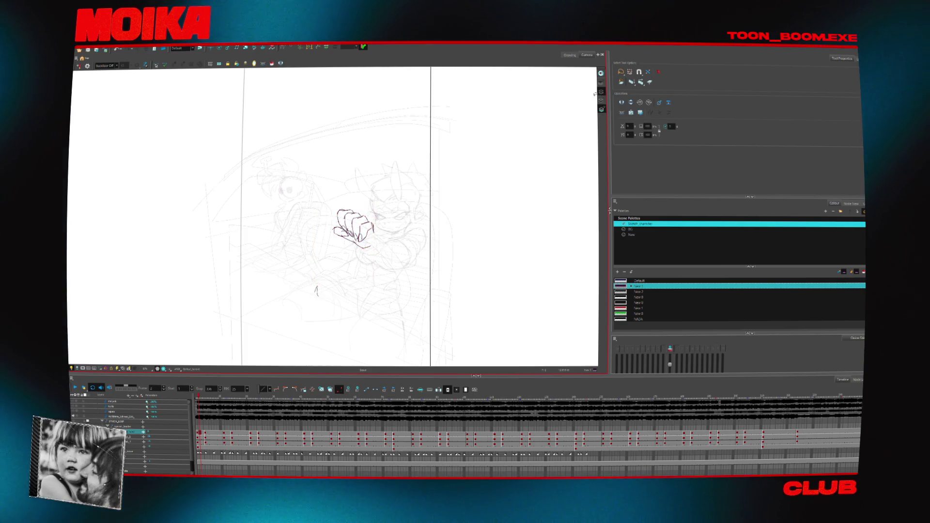
{"action": "key", "text": "ctrl+a"}
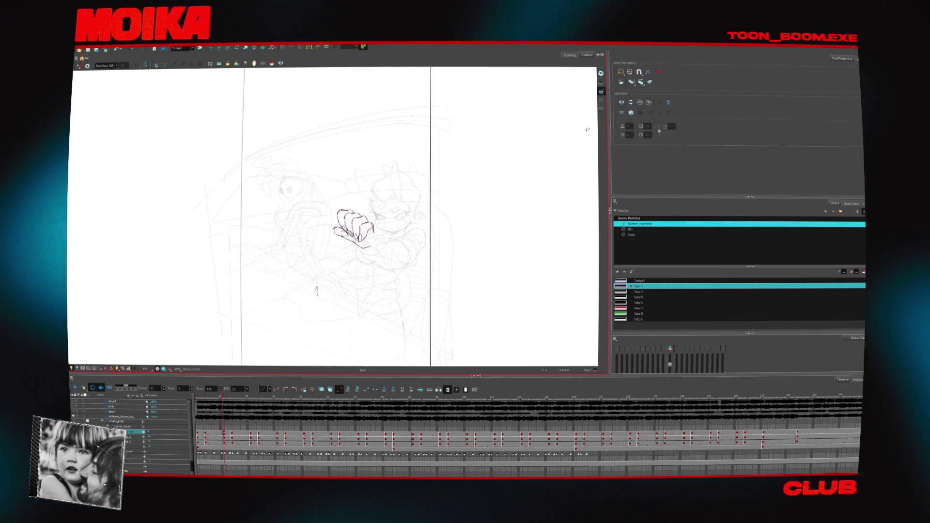
- Compare hand drawings on nearby frames, then return to frame 1 and play to frame 21
{"action": "left_click", "coordinate": [207, 433]}
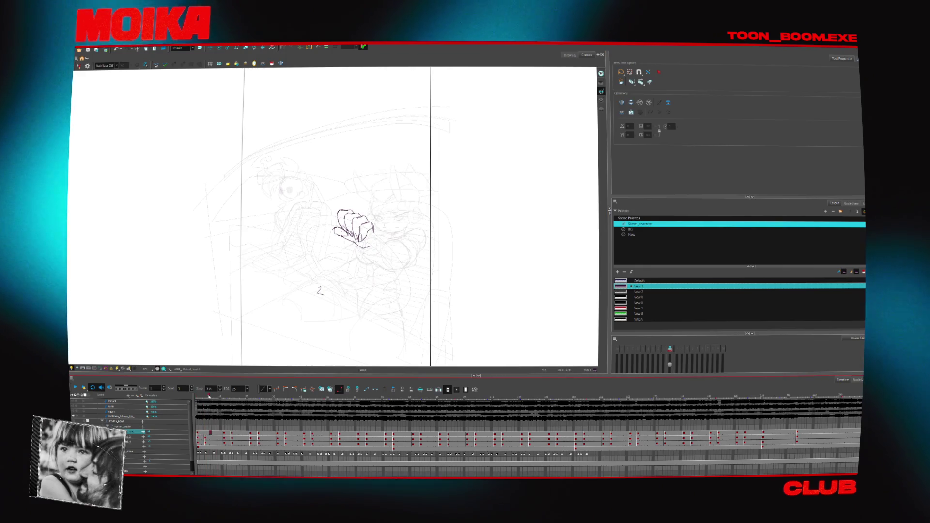
{"action": "left_click", "coordinate": [429, 427]}
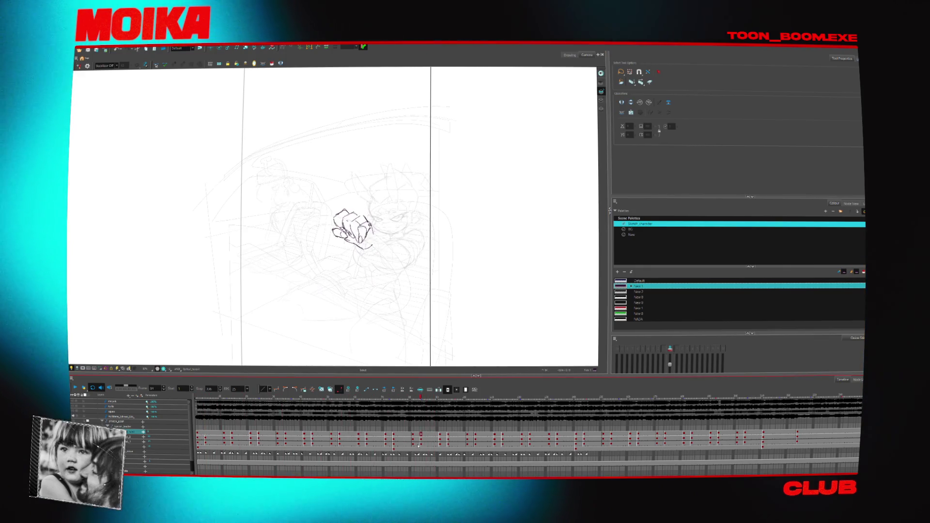
{"action": "left_click_drag", "start_coordinate": [418, 445], "coordinate": [391, 437]}
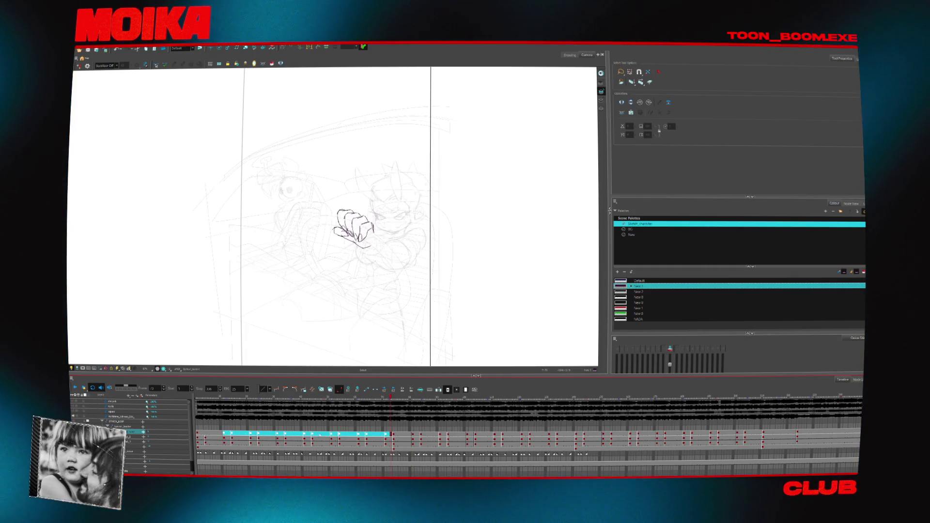
{"action": "left_click", "coordinate": [392, 439]}
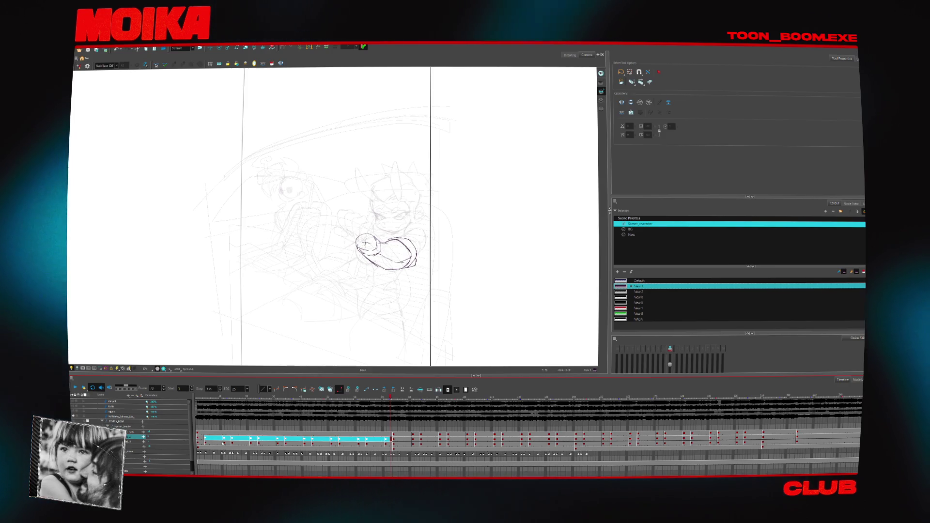
{"action": "left_click", "coordinate": [392, 440]}
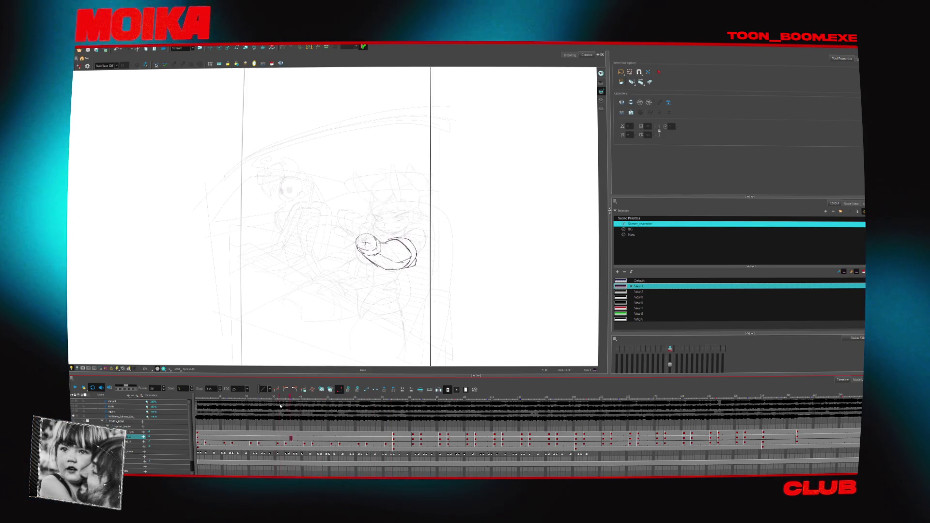
{"action": "left_click", "coordinate": [198, 441]}
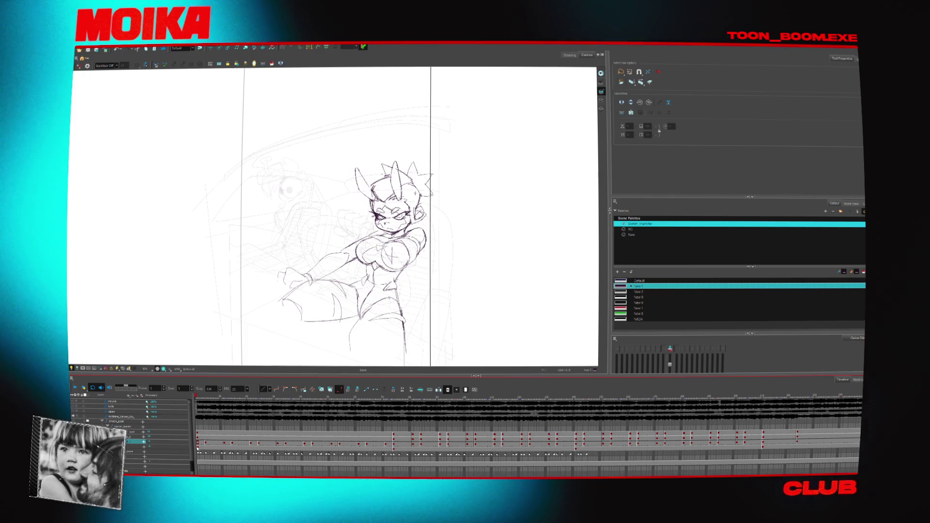
{"action": "key", "text": "space"}
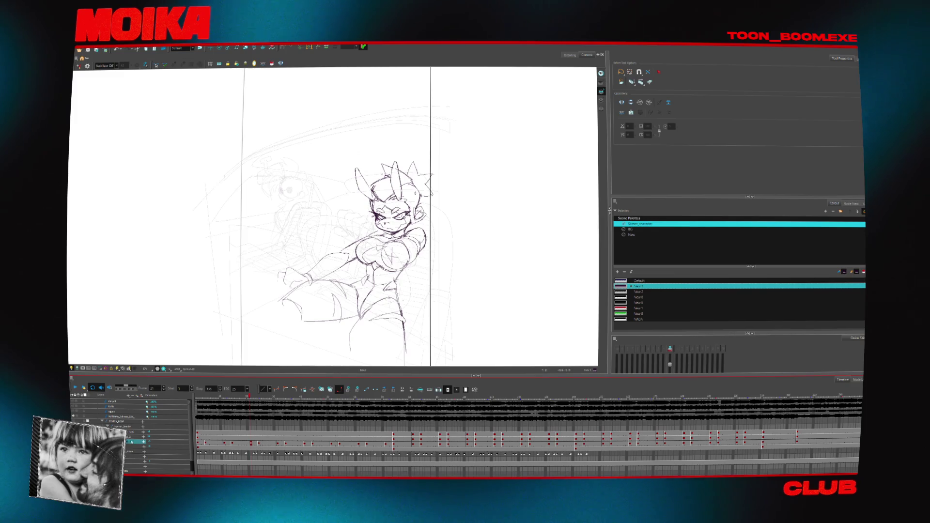
- Enable Apply to All Frames on the character sketch layer and rotate the view to frame it
{"action": "left_click", "coordinate": [131, 447]}
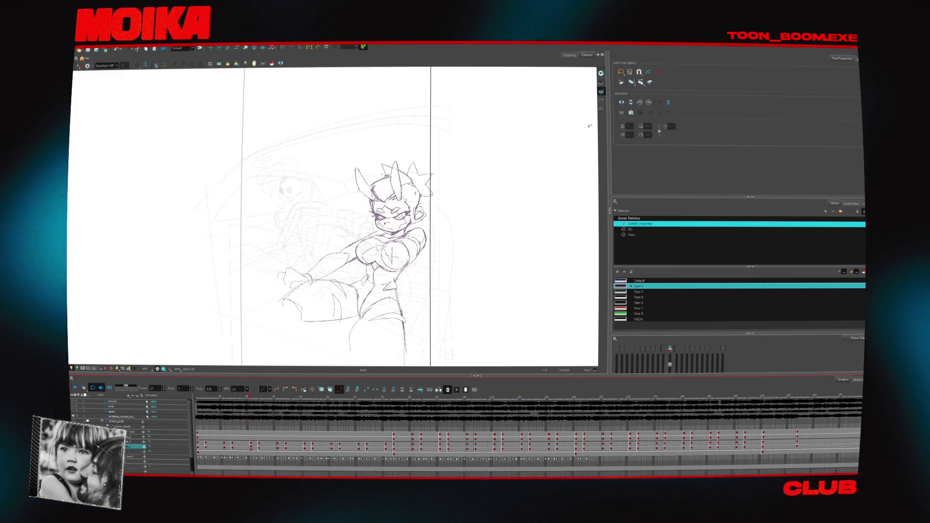
{"action": "left_click", "coordinate": [641, 82]}
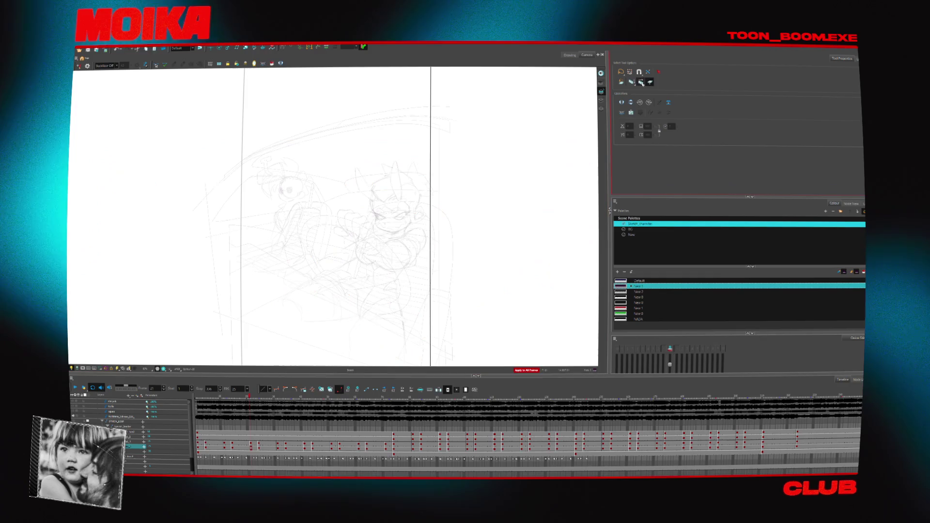
{"action": "left_click", "coordinate": [472, 266]}
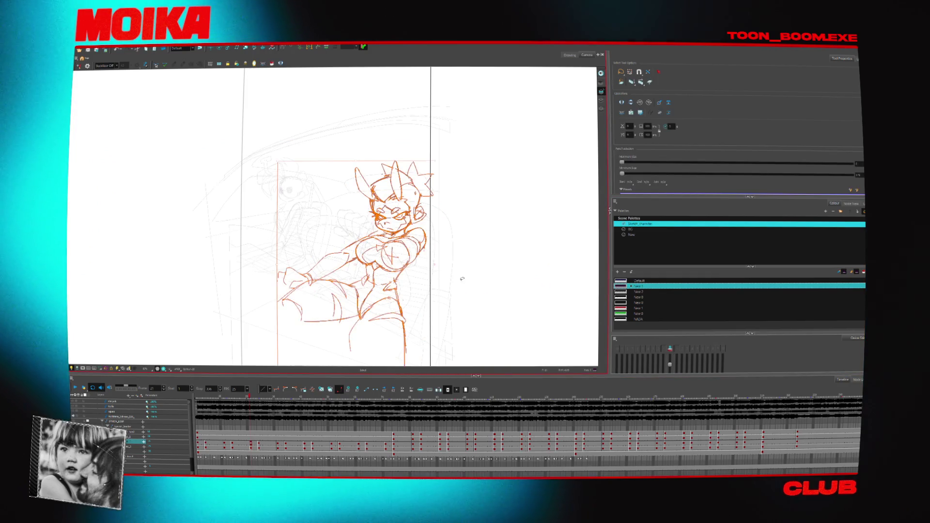
{"action": "mouse_move", "coordinate": [462, 278]}
{"action": "left_mouse_down"}
{"action": "mouse_move", "coordinate": [476, 255]}
{"action": "mouse_move", "coordinate": [444, 182]}
{"action": "left_mouse_up"}
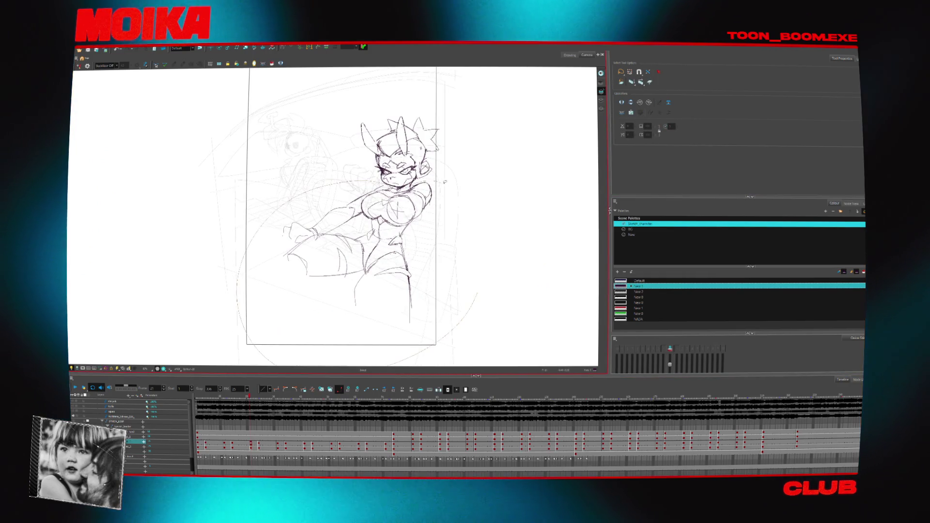
{"action": "key", "text": "Delete"}
{"action": "key", "text": "ctrl+z"}
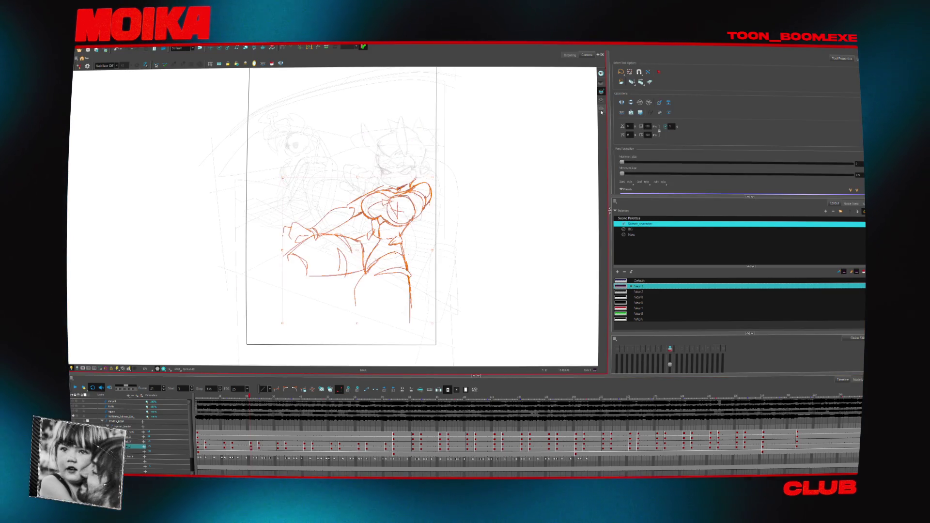
- Step back and forth between the body drawing and its neighbouring frames
{"action": "key", "text": "period"}
{"action": "key", "text": "period"}
{"action": "key", "text": "period"}
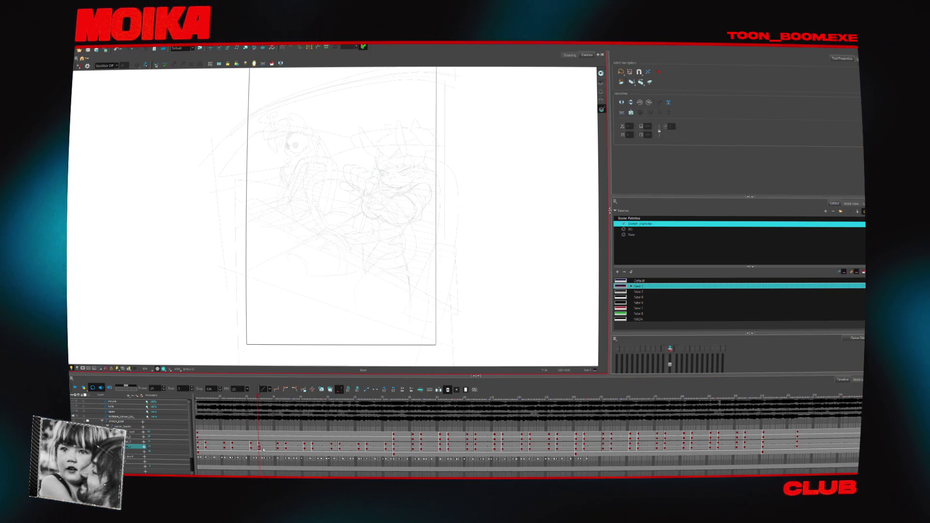
{"action": "key", "text": "comma"}
{"action": "key", "text": "comma"}
{"action": "key", "text": "comma"}
{"action": "key", "text": "period"}
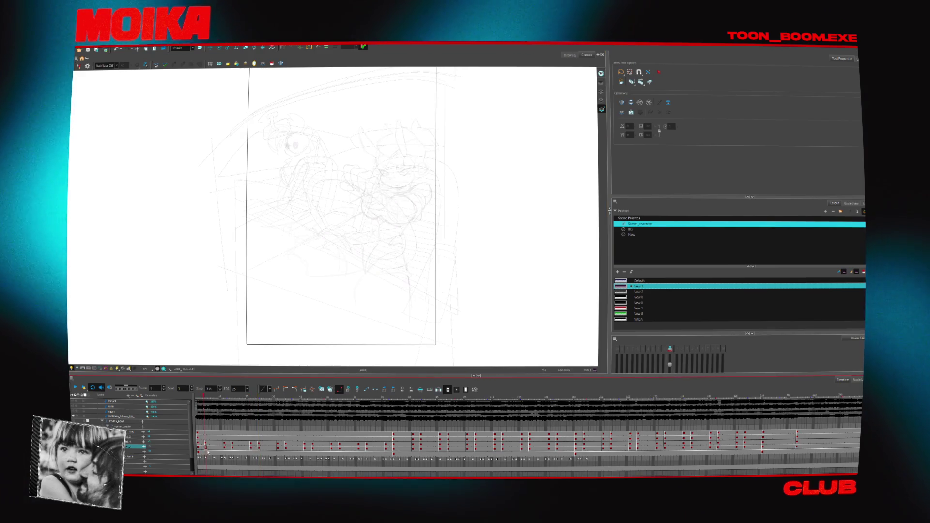
{"action": "key", "text": "comma"}
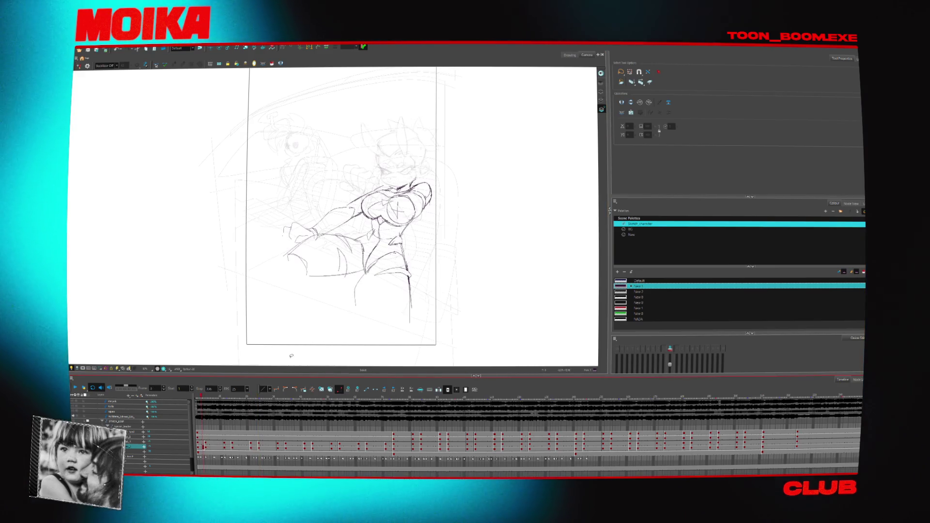
{"action": "key", "text": "period"}
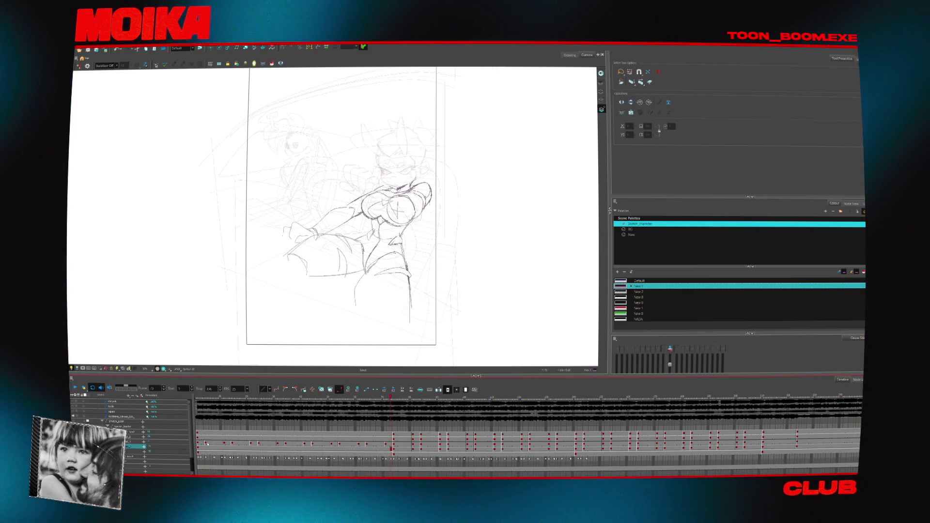
{"action": "key", "text": "period"}
{"action": "key", "text": "comma"}
{"action": "key", "text": "comma"}
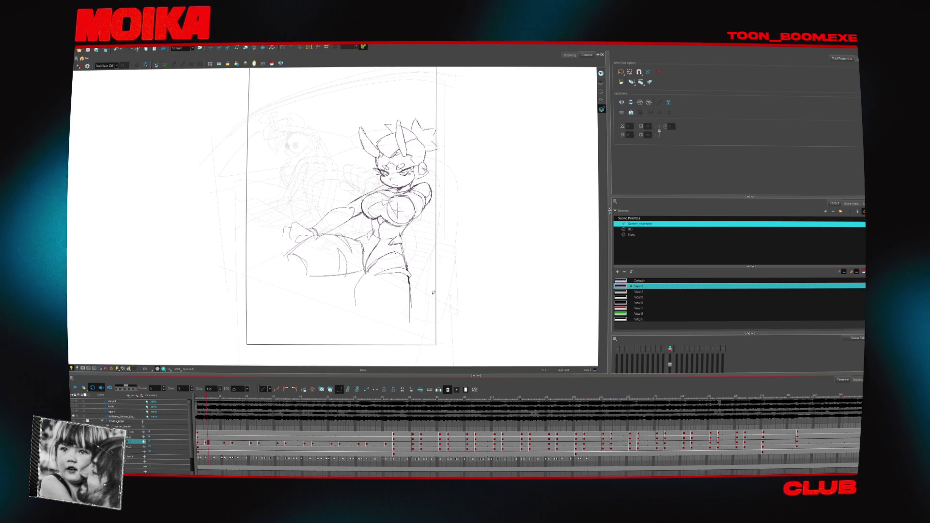
- Turn on onion skin and delete the head drawing from the current frame
{"action": "key", "text": "alt+o"}
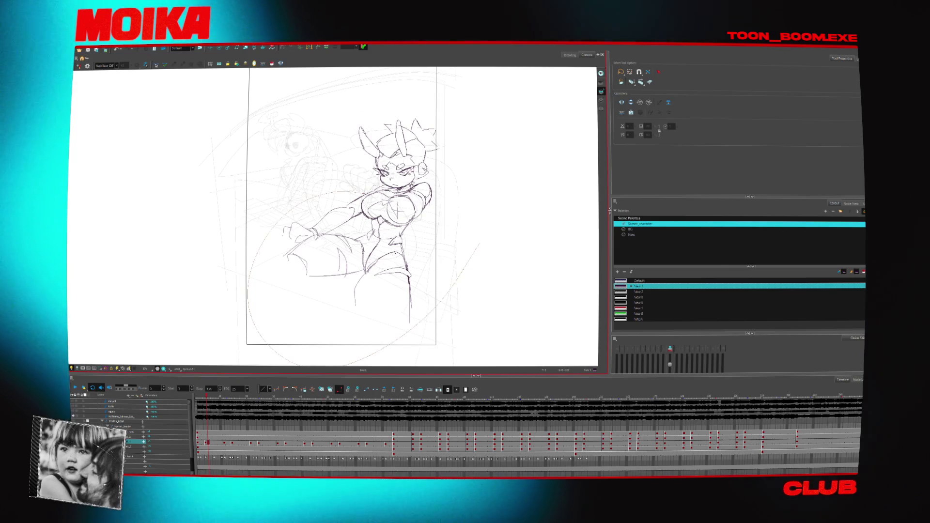
{"action": "key", "text": "comma"}
{"action": "key", "text": "comma"}
{"action": "key", "text": "comma"}
{"action": "key", "text": "ctrl+a"}
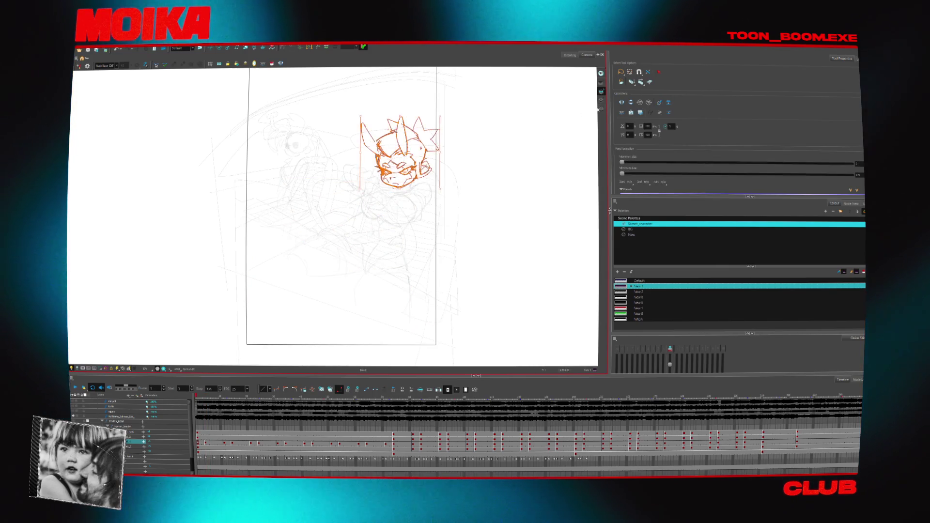
{"action": "key", "text": "Delete"}
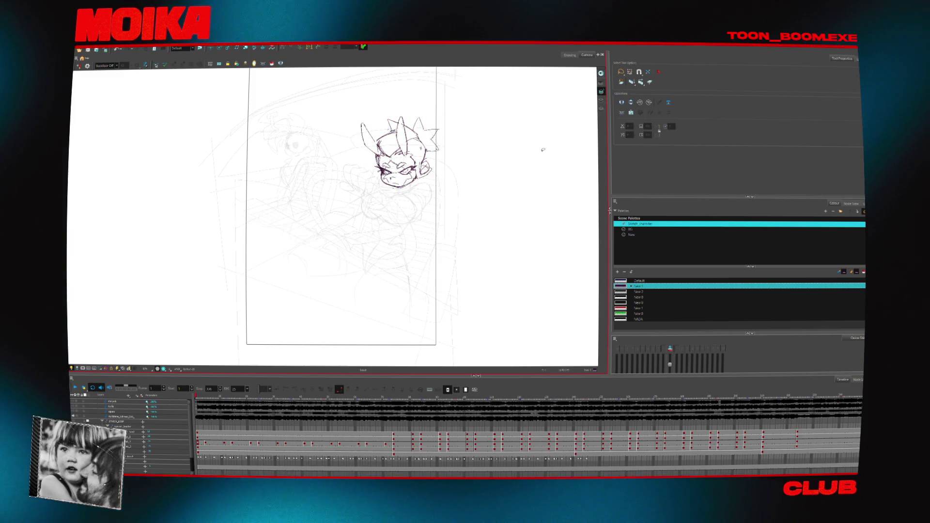
{"action": "key", "text": "period"}
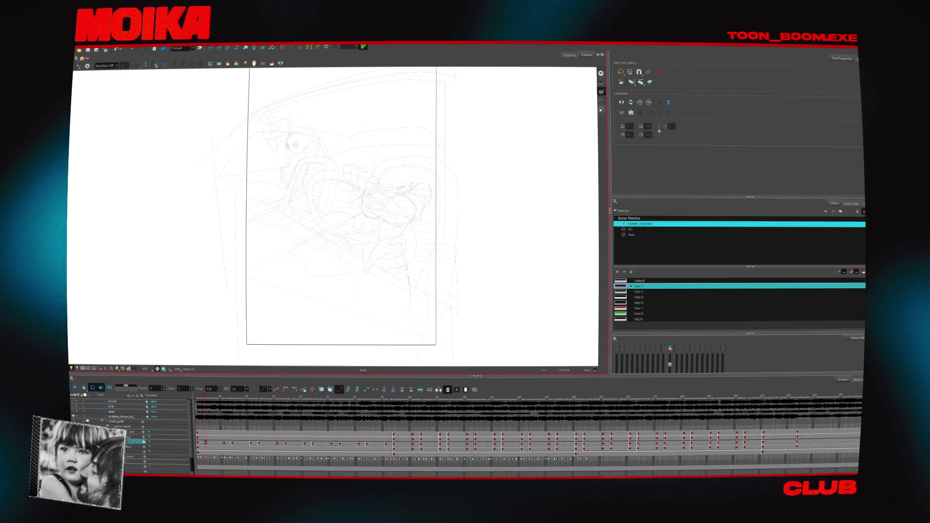
{"action": "key", "text": "period"}
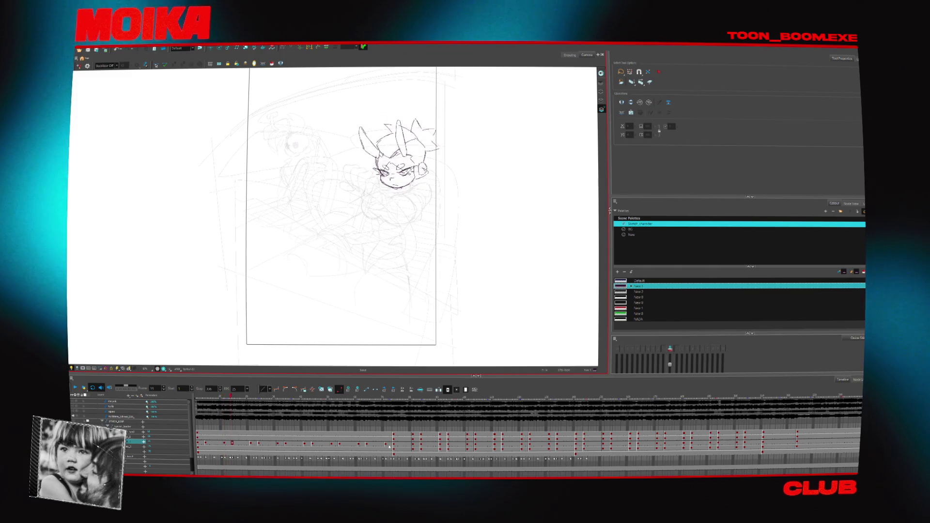
- Compare the full-body sketch at frame 72 against the nearby head-sketch frames
{"action": "left_click", "coordinate": [389, 456]}
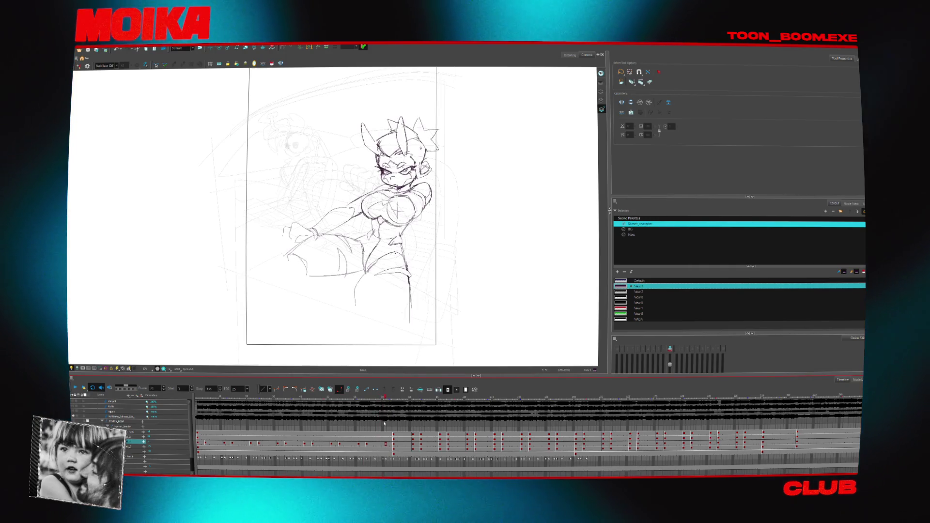
{"action": "left_click", "coordinate": [382, 448]}
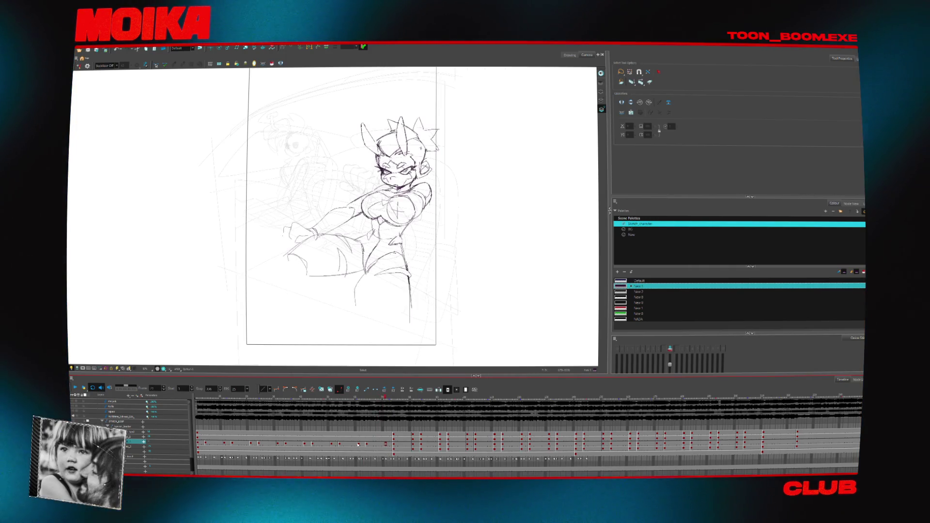
{"action": "left_click", "coordinate": [373, 401]}
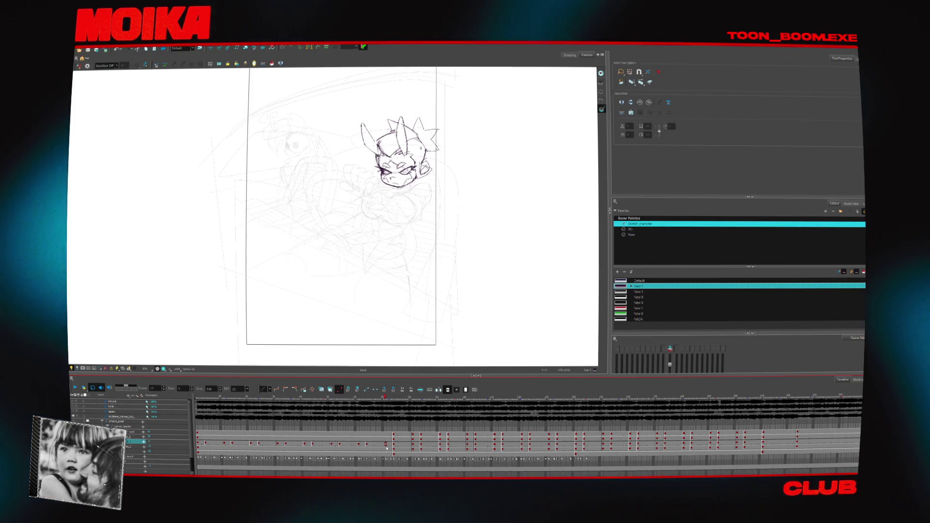
{"action": "left_click", "coordinate": [383, 400]}
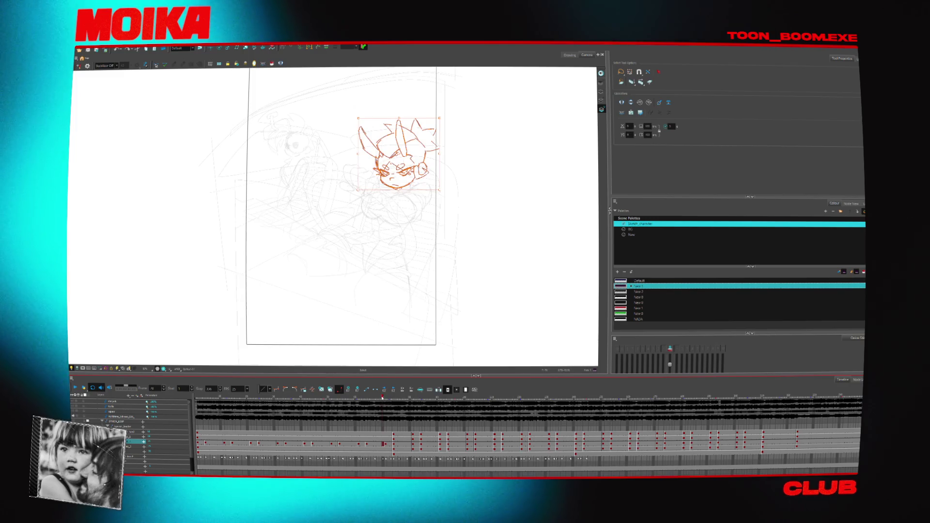
{"action": "left_click", "coordinate": [421, 436]}
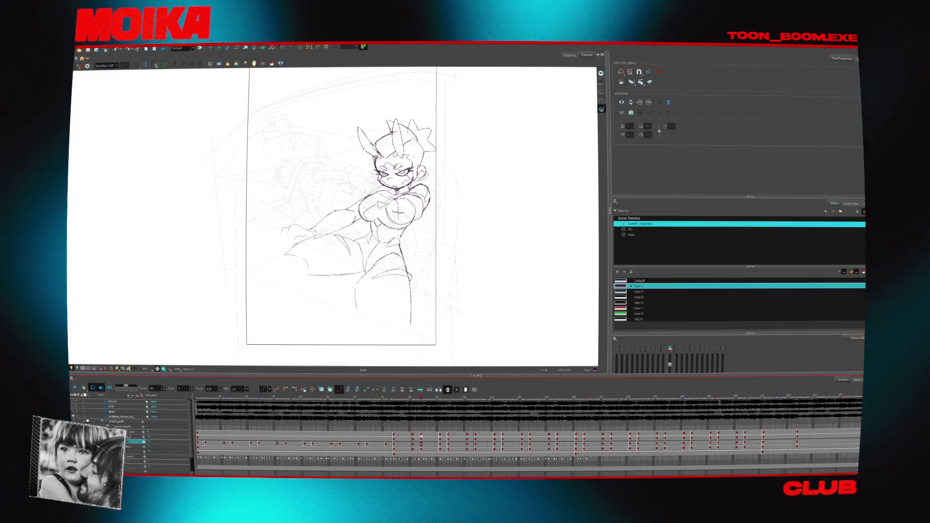
{"action": "left_click", "coordinate": [383, 444]}
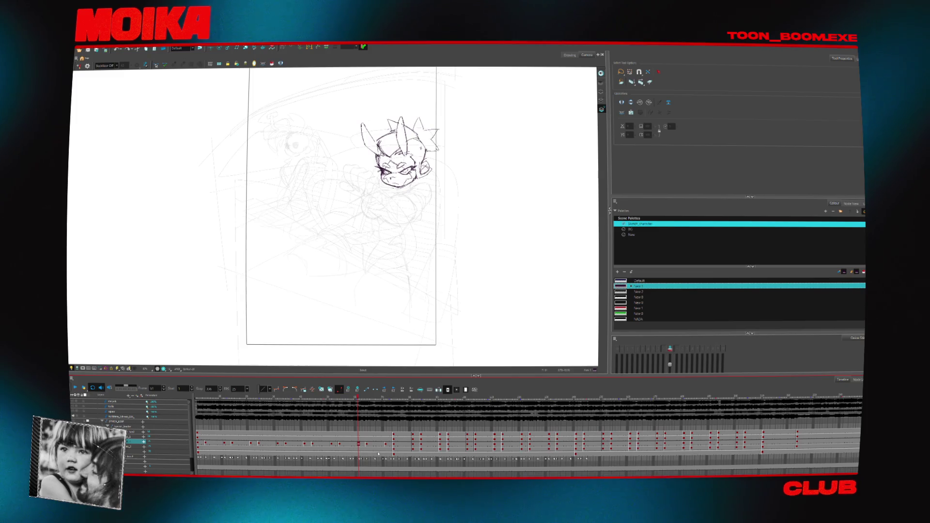
{"action": "left_click", "coordinate": [379, 447]}
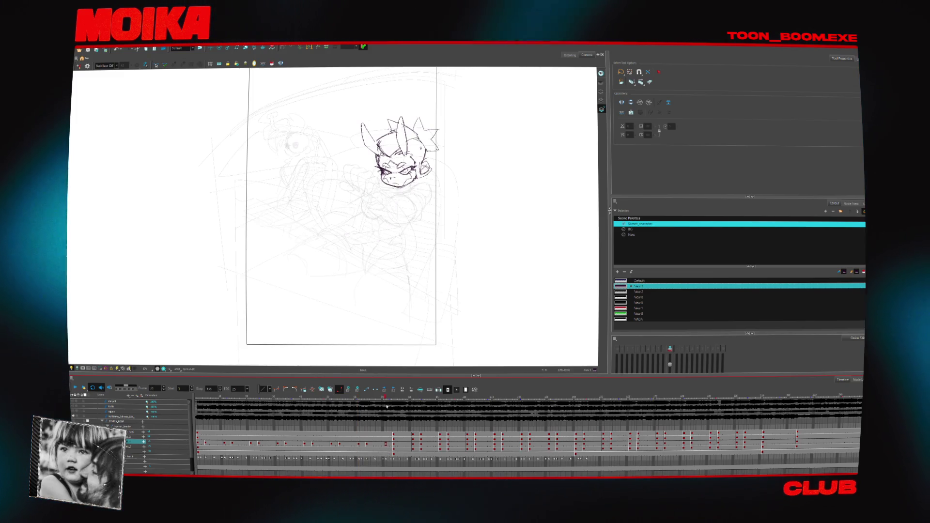
{"action": "left_click", "coordinate": [408, 411]}
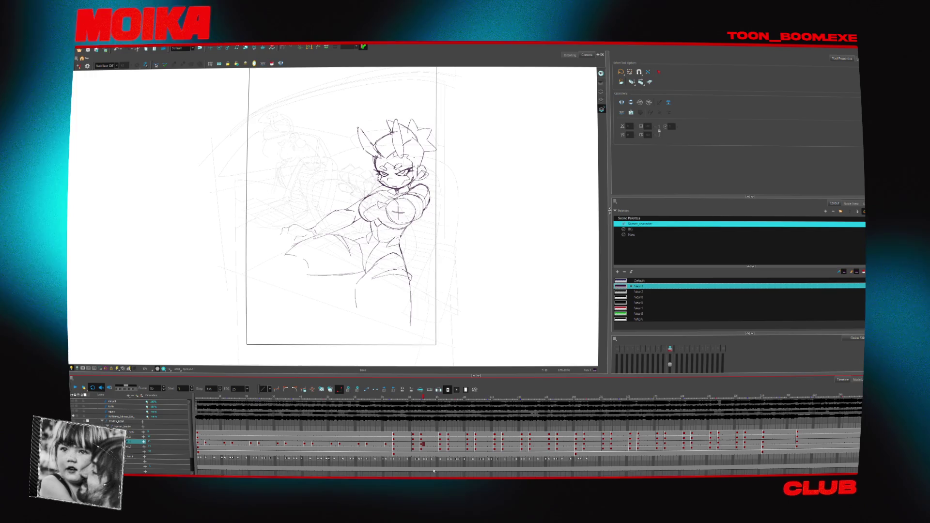
- Select the frame's cells across layers, then move between frames around the gripping-hand drawing
{"action": "left_click_drag", "start_coordinate": [412, 433], "coordinate": [413, 453]}
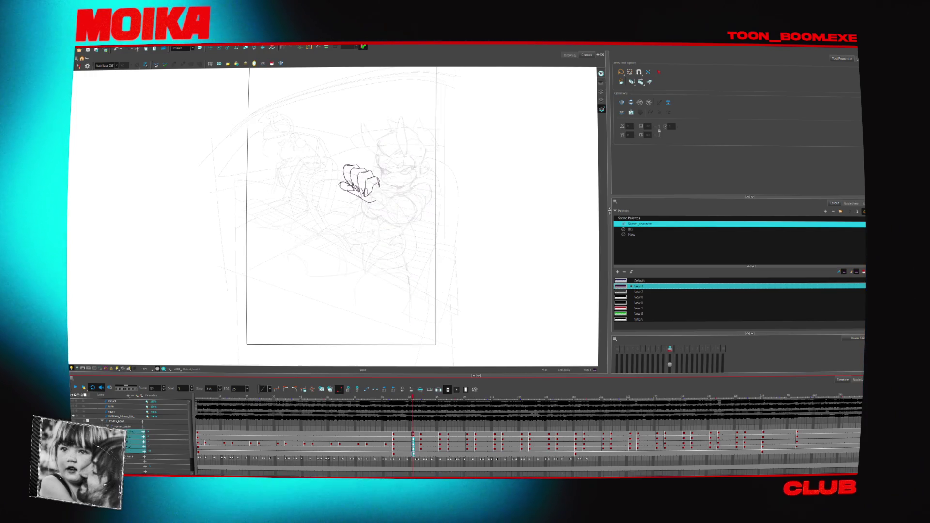
{"action": "left_click", "coordinate": [414, 455]}
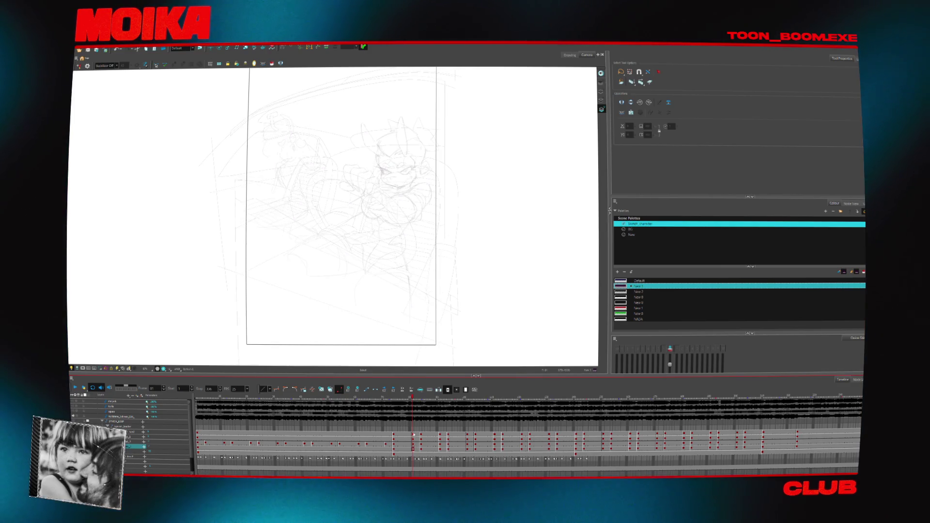
{"action": "left_click_drag", "start_coordinate": [386, 435], "coordinate": [388, 448]}
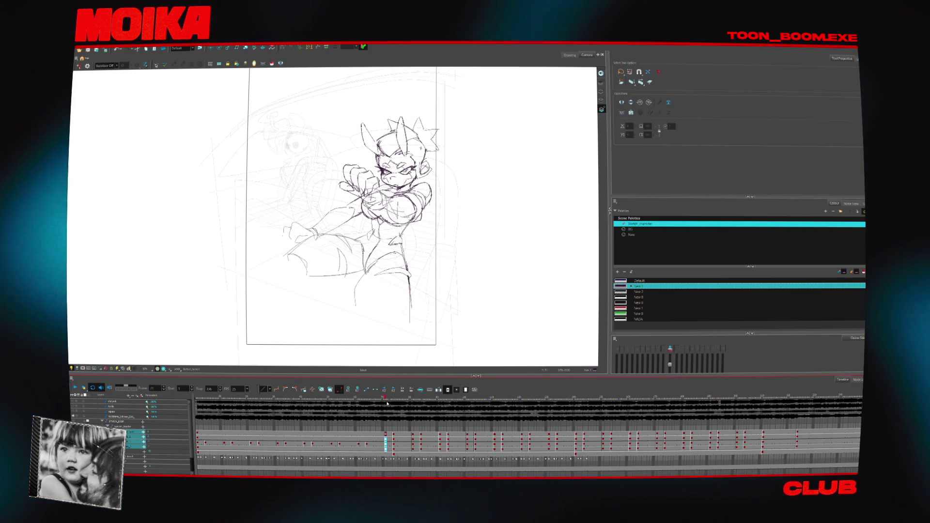
{"action": "left_click", "coordinate": [407, 403]}
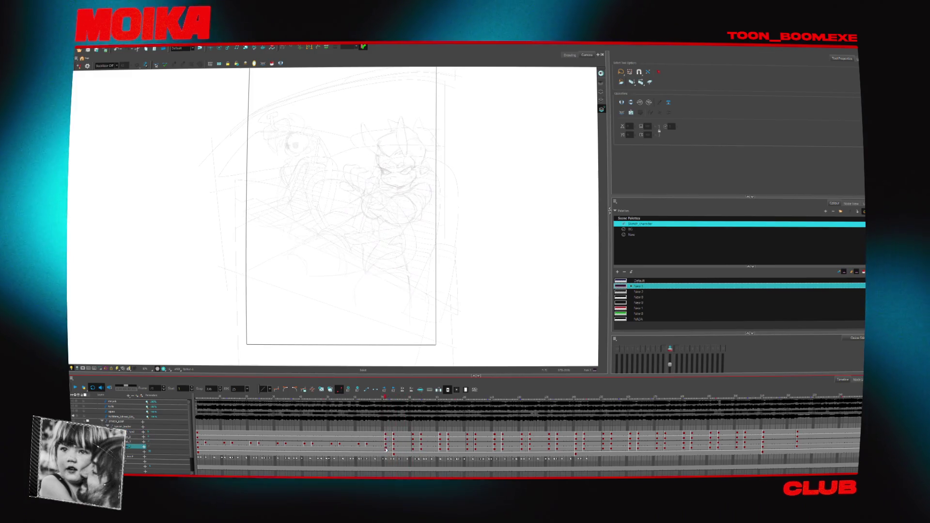
{"action": "left_click", "coordinate": [388, 444]}
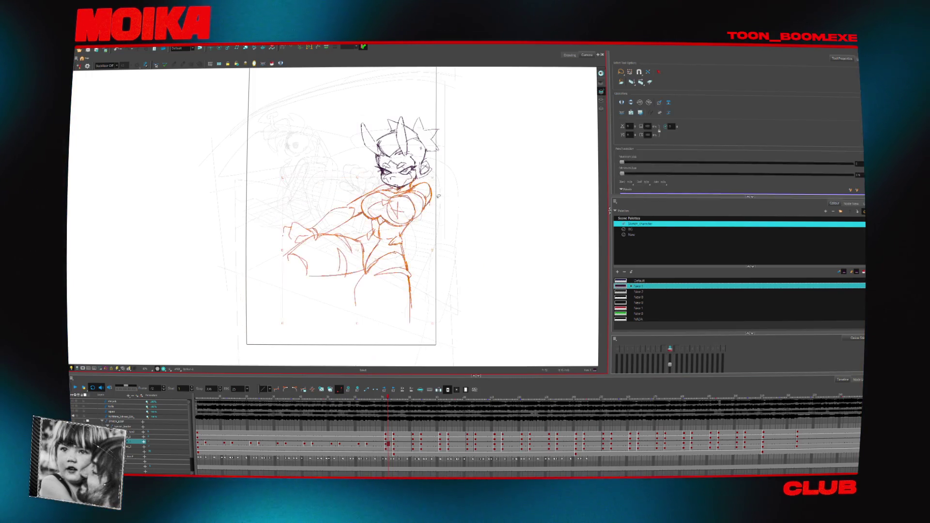
- Discard a pasted body drawing and show the lower layer's drawing at full strength
{"action": "key", "text": "ctrl+v"}
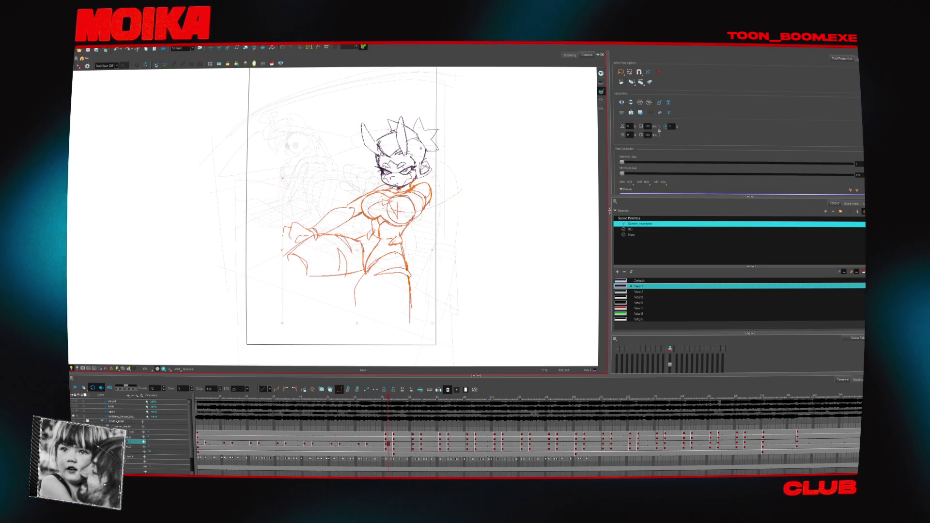
{"action": "key", "text": "ctrl+z"}
{"action": "left_click", "coordinate": [389, 449]}
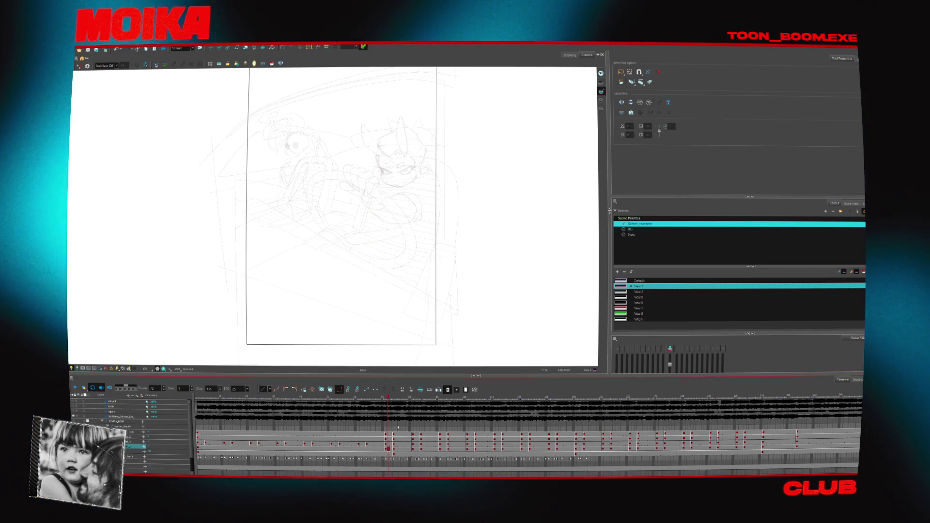
{"action": "left_click", "coordinate": [397, 442]}
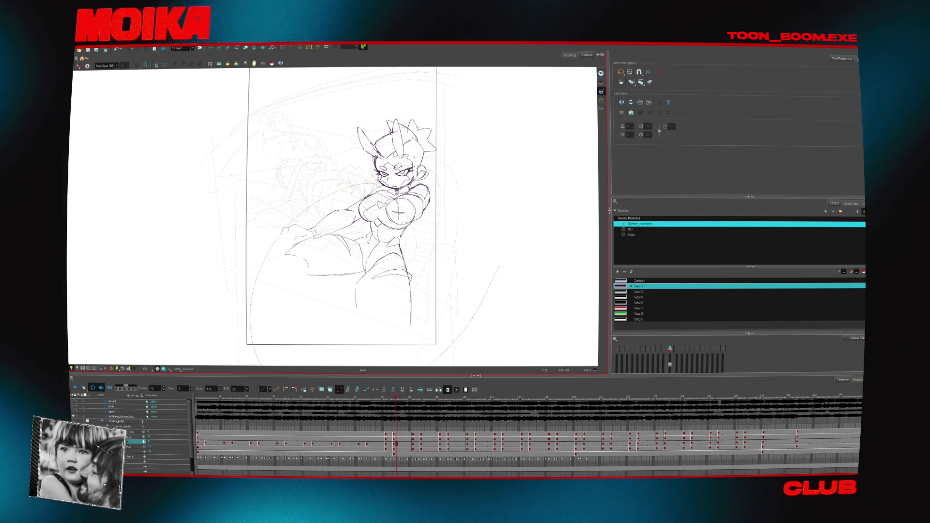
{"action": "left_click", "coordinate": [465, 209]}
{"action": "left_click", "coordinate": [397, 448]}
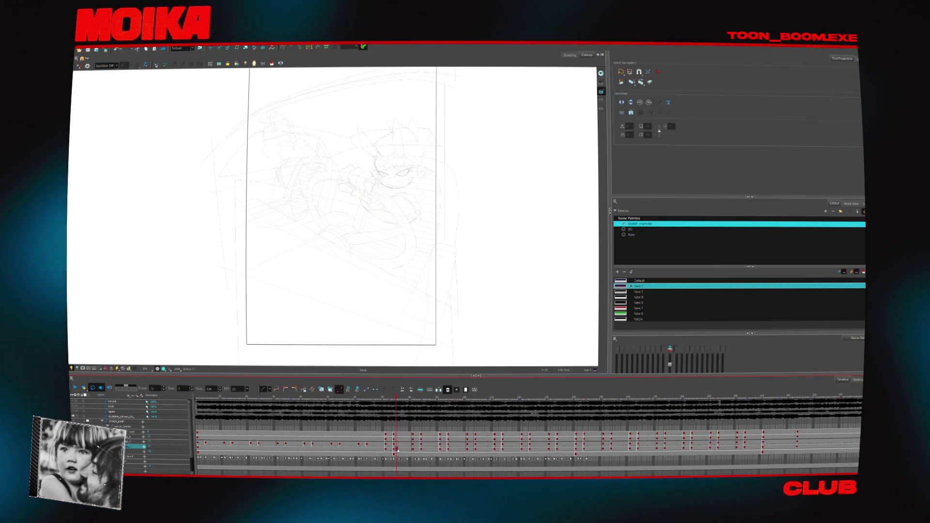
{"action": "left_click", "coordinate": [602, 110]}
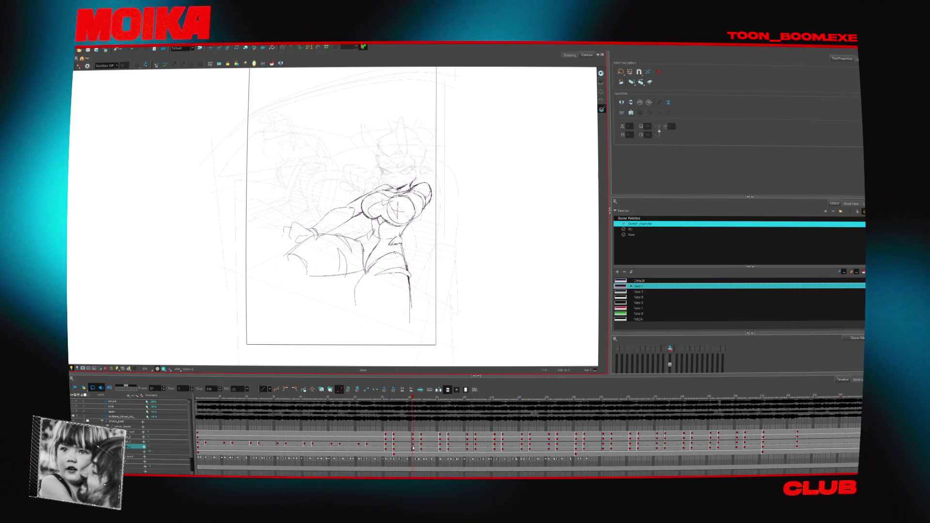
- Delete the head sketch on its frame, then check the next head and hand frames
{"action": "left_click", "coordinate": [399, 443]}
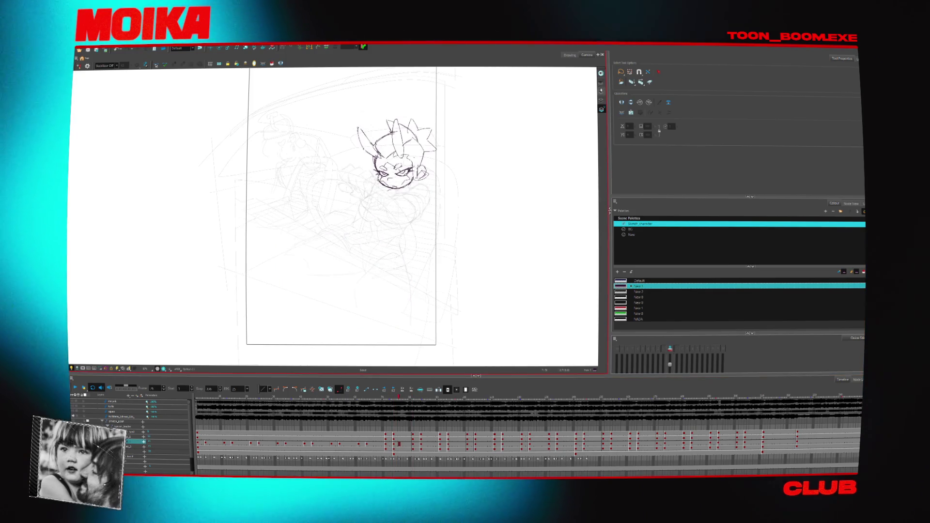
{"action": "key", "text": "ctrl+a"}
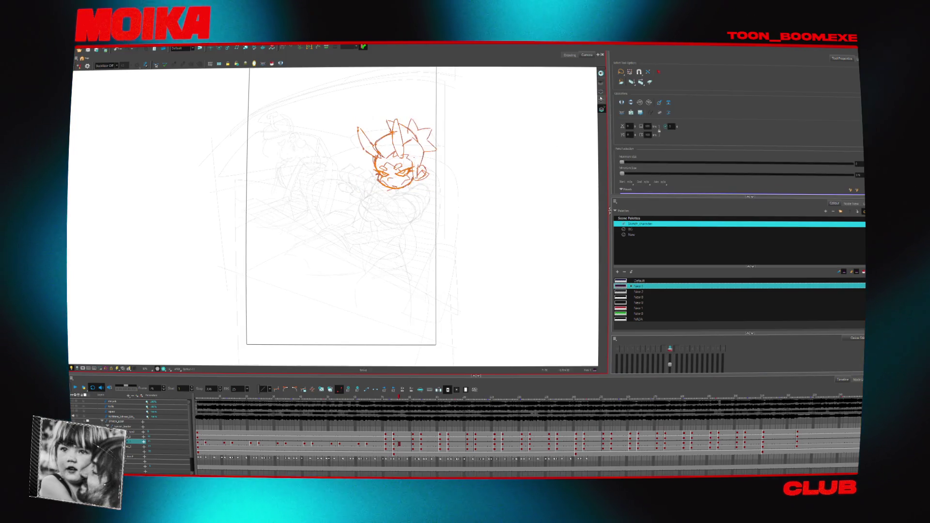
{"action": "left_click", "coordinate": [581, 113]}
{"action": "key", "text": "Delete"}
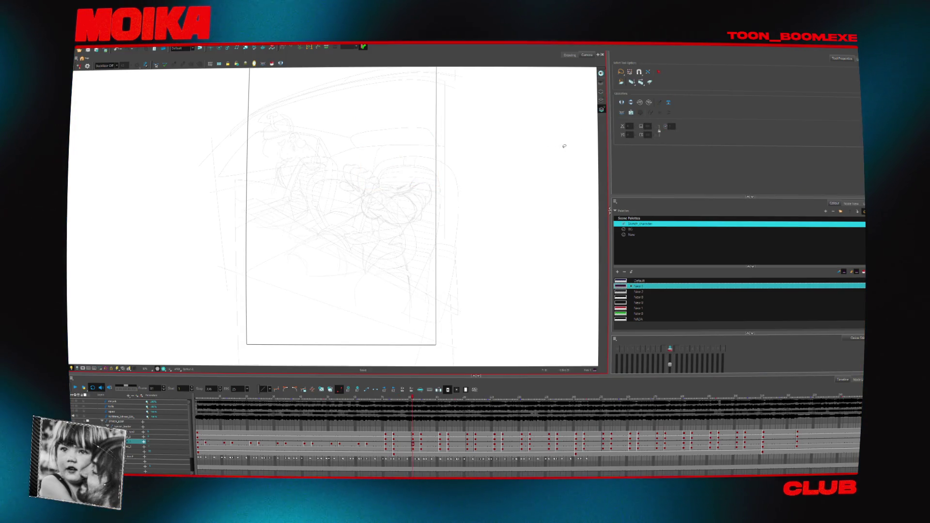
{"action": "left_click", "coordinate": [421, 402]}
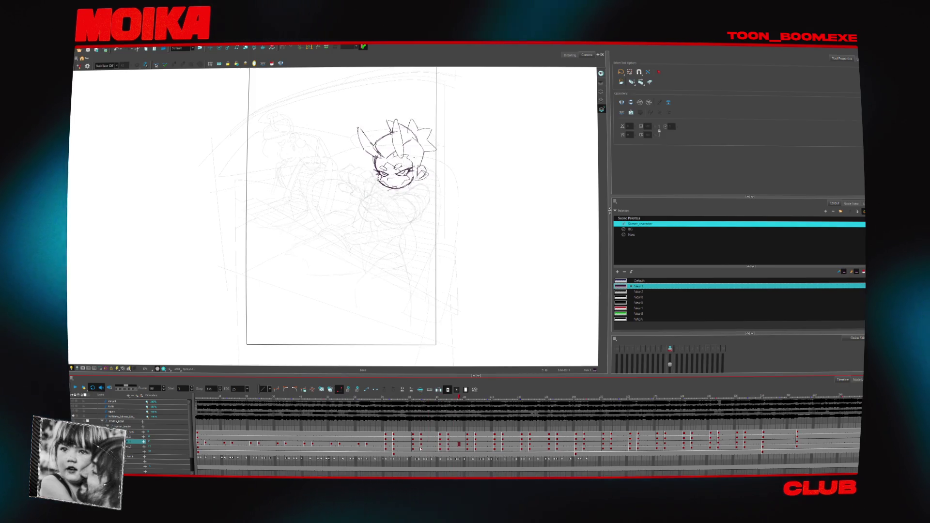
{"action": "left_click", "coordinate": [401, 398]}
{"action": "scroll", "coordinate": [442, 429], "scroll_direction": "right", "scroll_amount": 3}
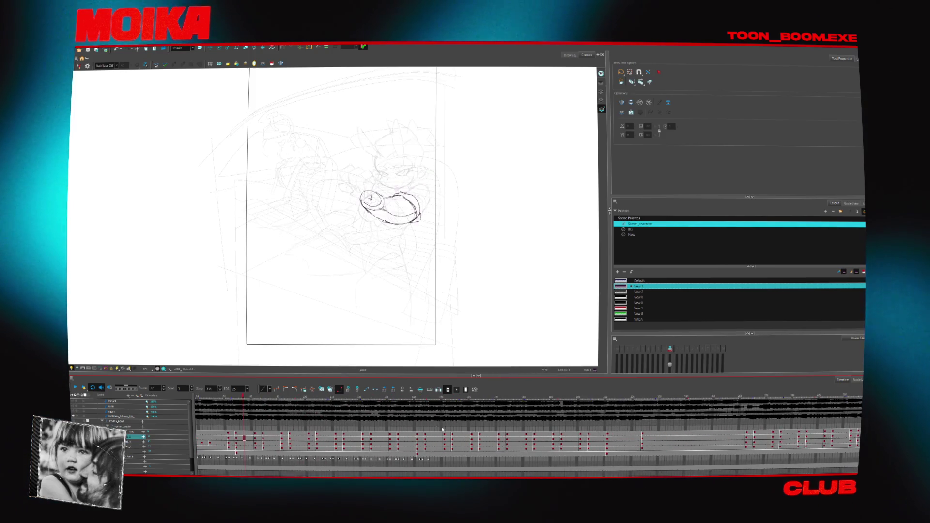
{"action": "left_click_drag", "start_coordinate": [436, 423], "coordinate": [415, 421]}
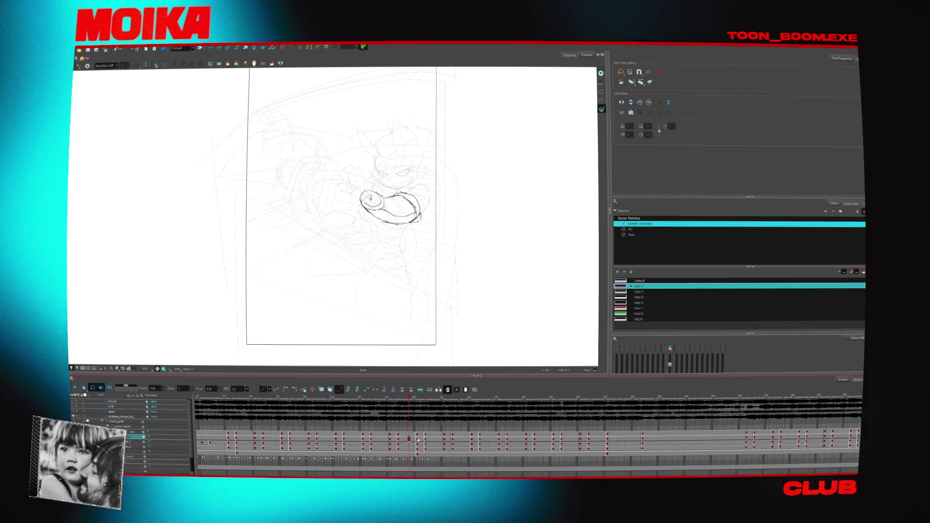
{"action": "left_click", "coordinate": [420, 444]}
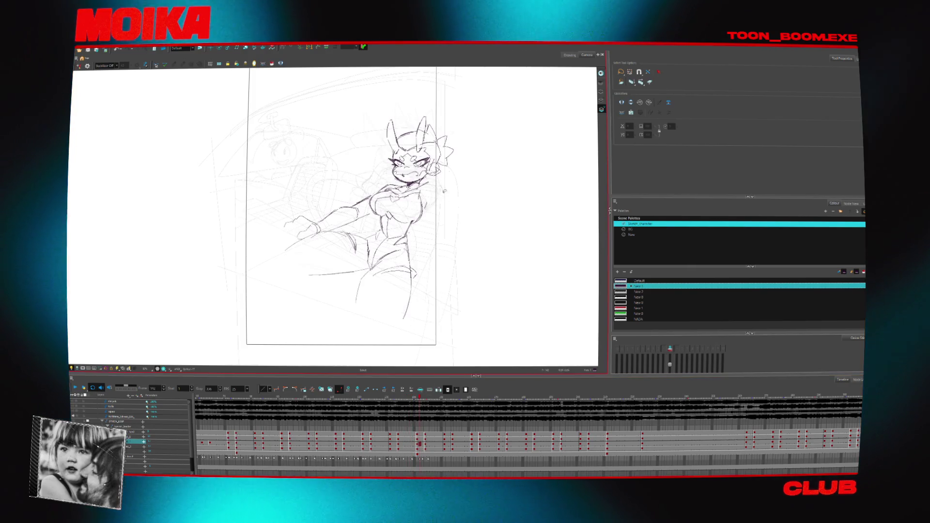
{"action": "left_click_drag", "start_coordinate": [444, 191], "coordinate": [300, 194]}
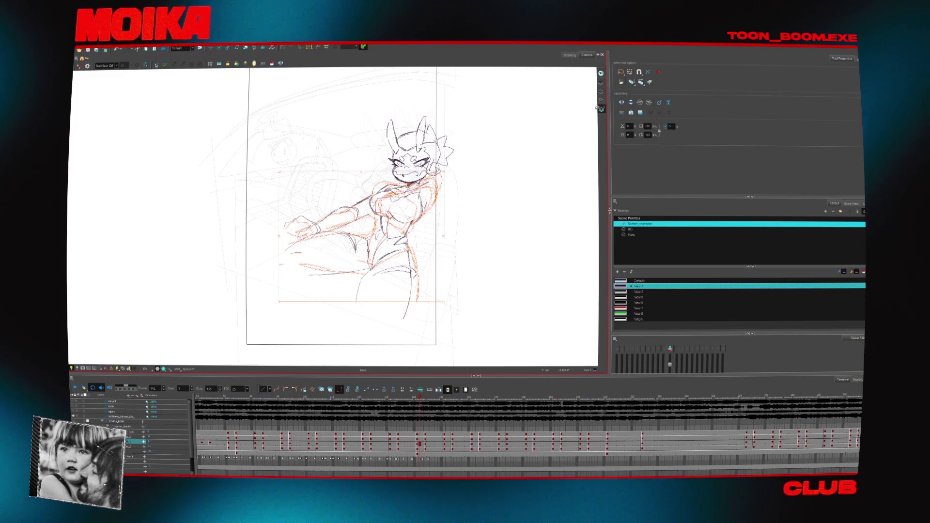
{"action": "key", "text": "period"}
{"action": "key", "text": "period"}
{"action": "key", "text": "period"}
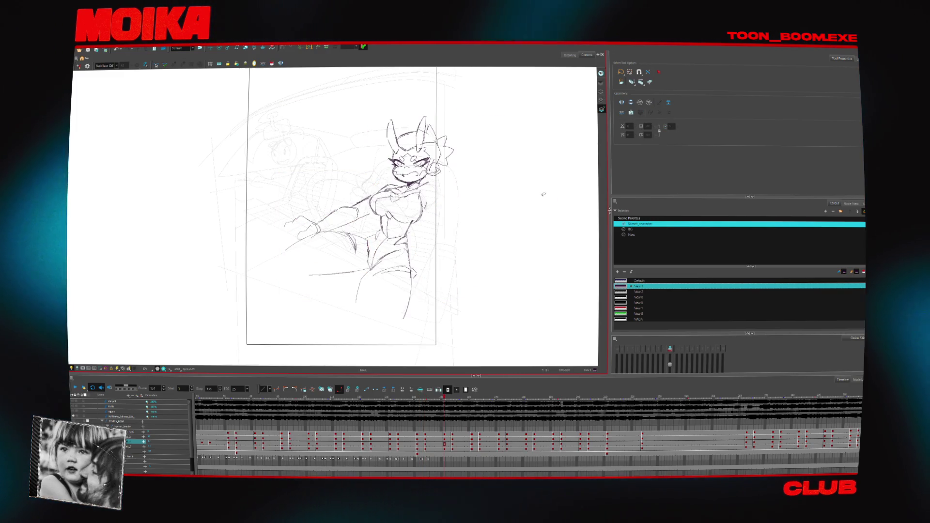
{"action": "left_click", "coordinate": [642, 84]}
{"action": "left_click", "coordinate": [579, 137]}
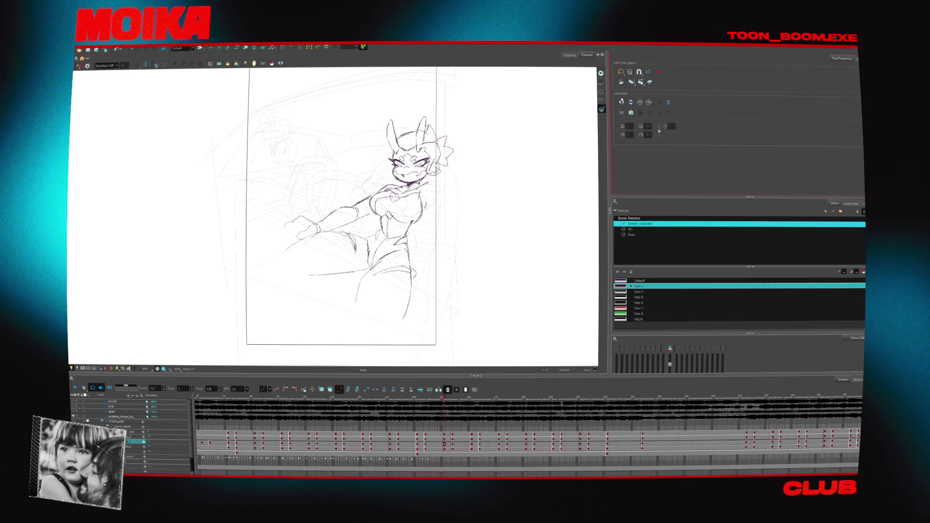
{"action": "key", "text": "comma"}
{"action": "key", "text": "comma"}
{"action": "key", "text": "comma"}
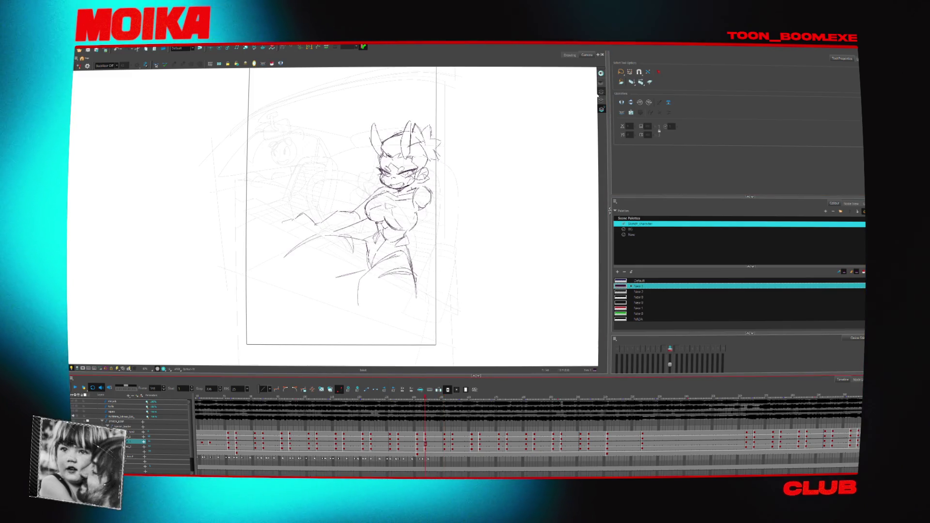
{"action": "key", "text": "comma"}
{"action": "key", "text": "comma"}
{"action": "key", "text": "comma"}
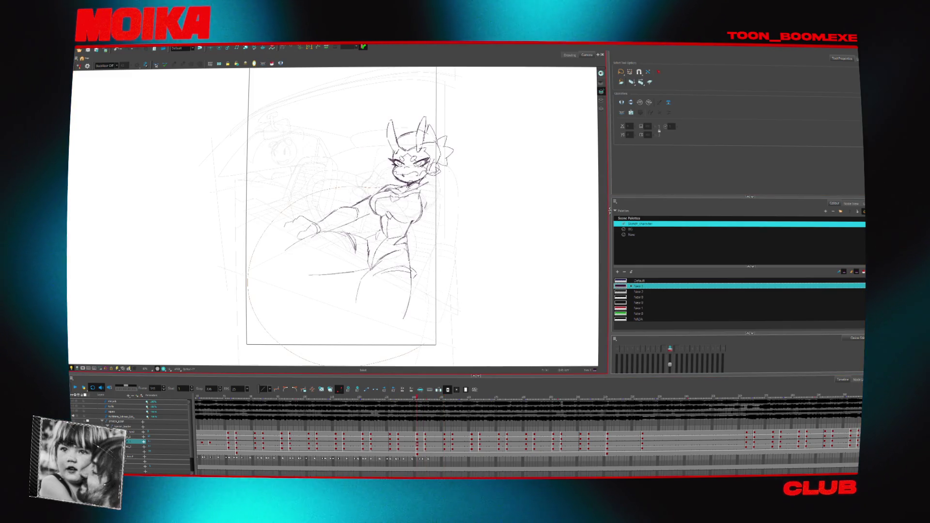
{"action": "left_click_drag", "start_coordinate": [438, 179], "coordinate": [447, 203]}
{"action": "left_click", "coordinate": [420, 450]}
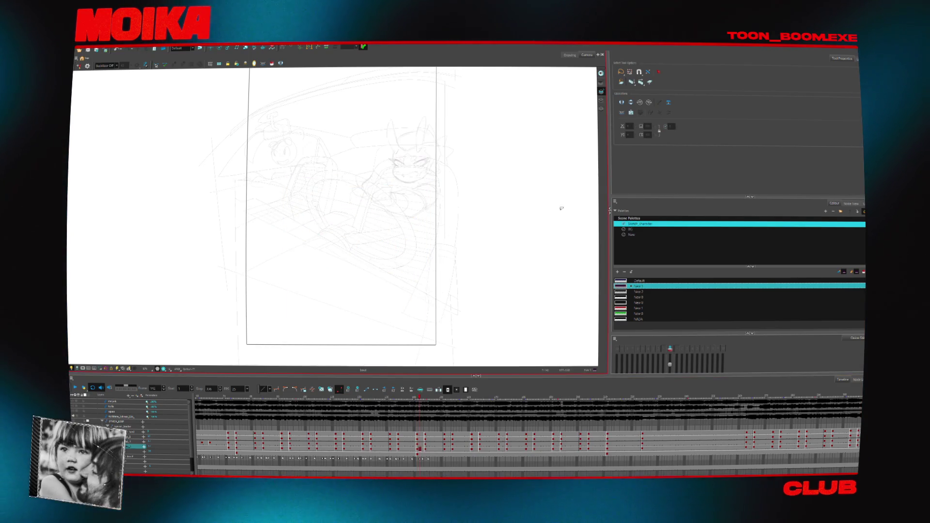
{"action": "key", "text": "period"}
{"action": "key", "text": "period"}
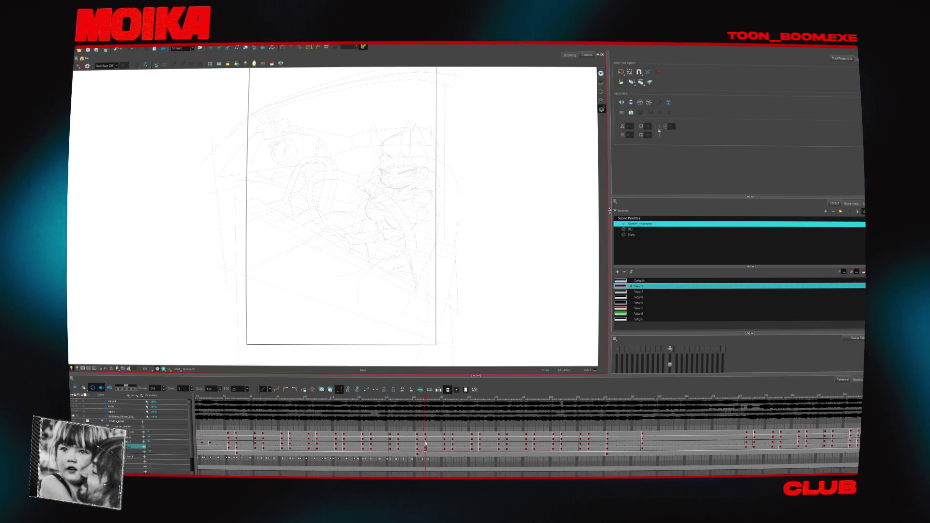
{"action": "left_click", "coordinate": [425, 436]}
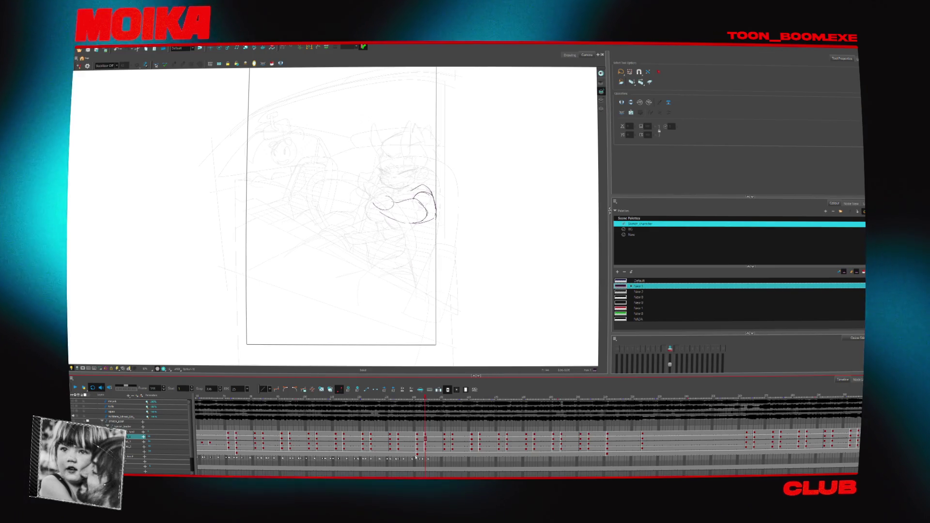
- Advance one frame and delete the selected rough body sketch
{"action": "key", "text": "period"}
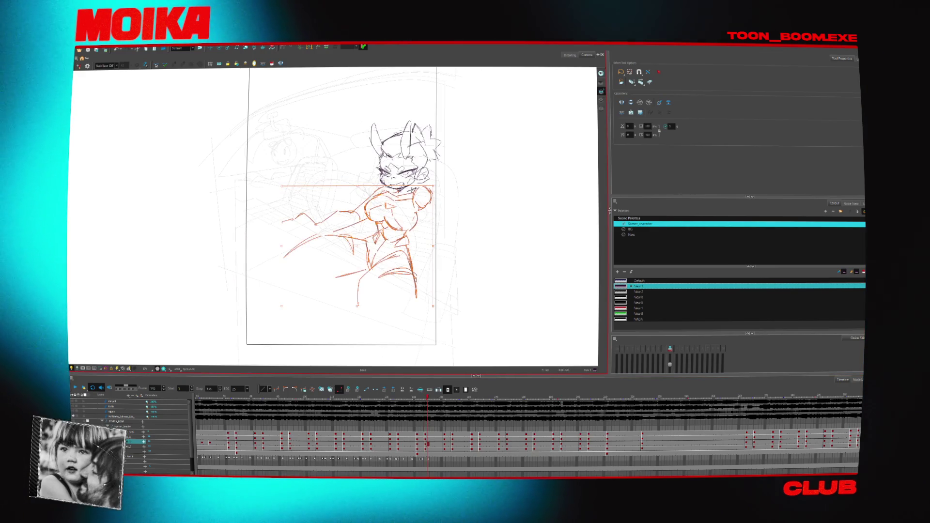
{"action": "key", "text": "Delete"}
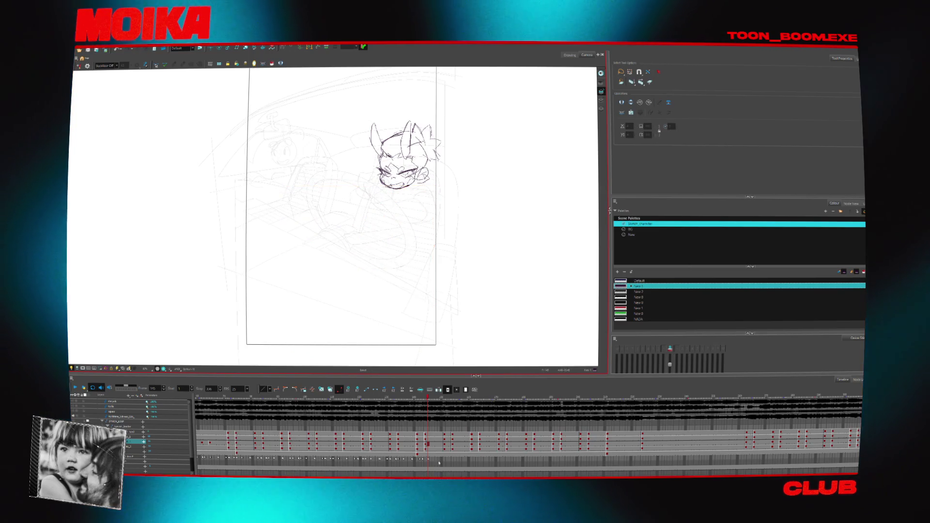
{"action": "key", "text": "period"}
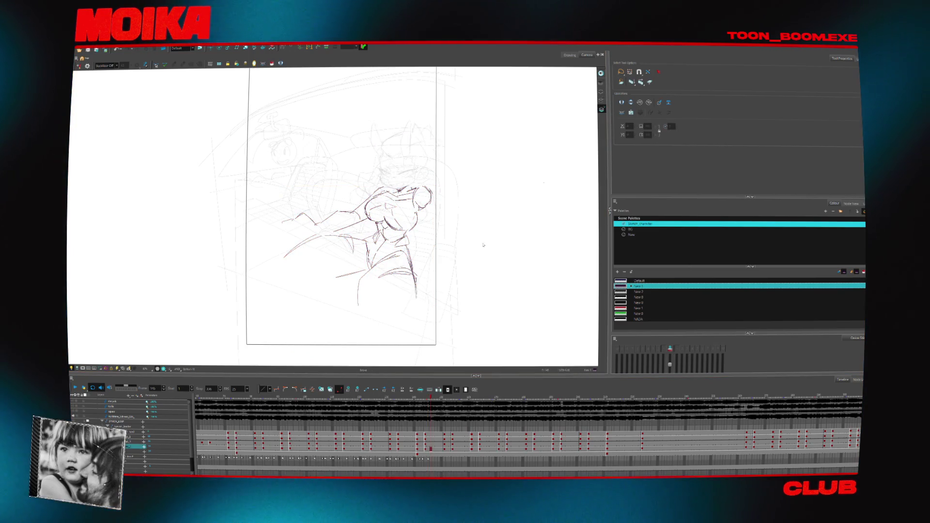
- Delete all head-sketch strokes on the previous frame, then jump later in the scene
{"action": "key", "text": "comma"}
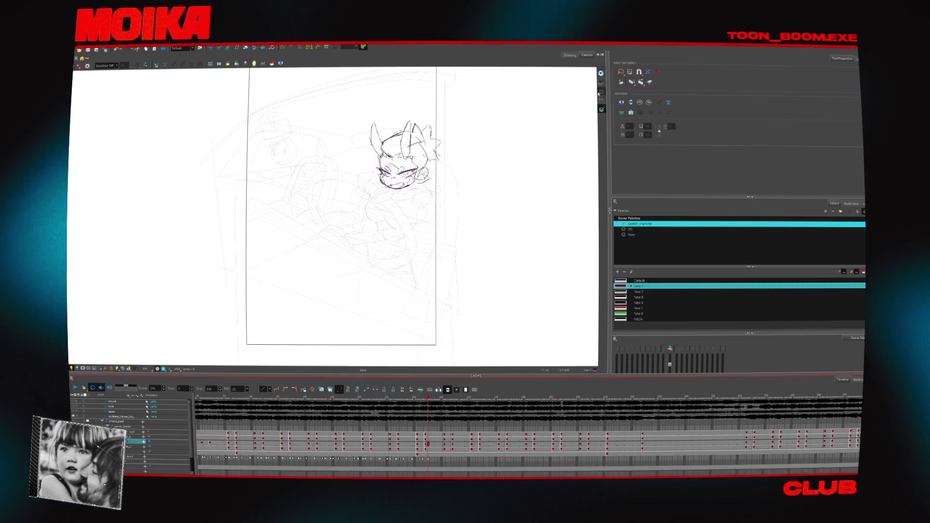
{"action": "key", "text": "ctrl+a"}
{"action": "key", "text": "Delete"}
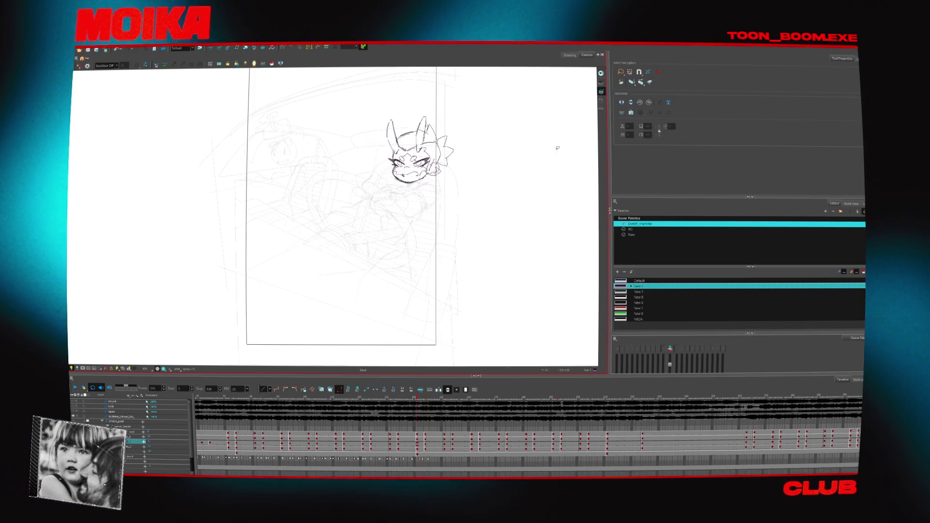
{"action": "key", "text": "ctrl+a"}
{"action": "key", "text": "Delete"}
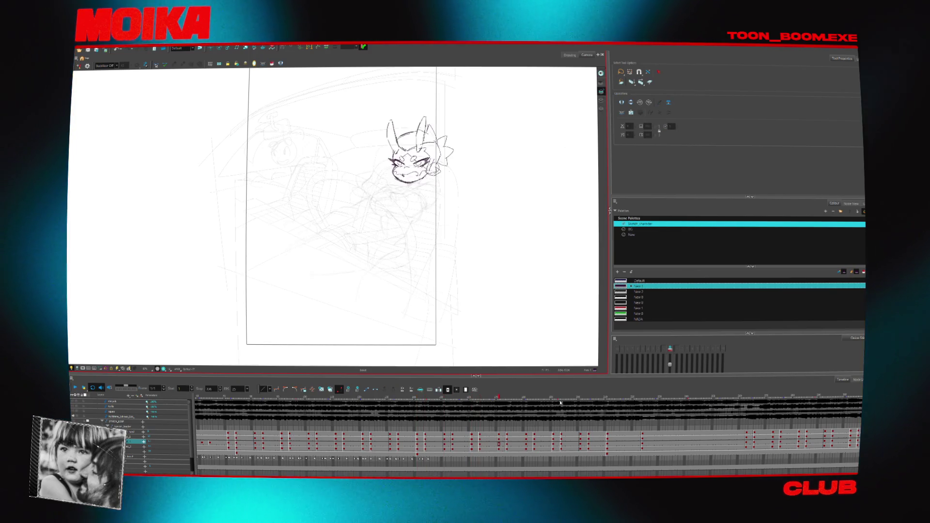
{"action": "left_click", "coordinate": [646, 400]}
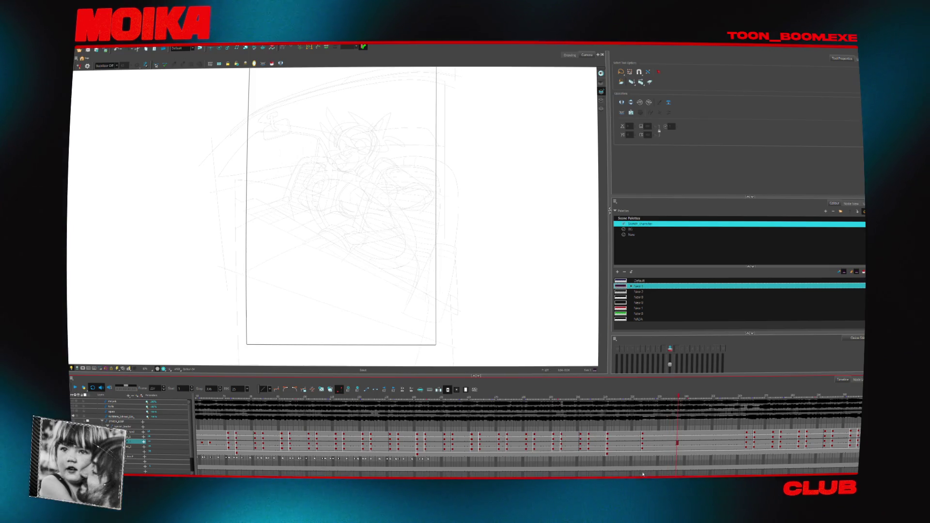
- Restore the removed body strokes and trial pasting them onto the next frame
{"action": "scroll", "coordinate": [528, 436], "scroll_direction": "right", "scroll_amount": 3}
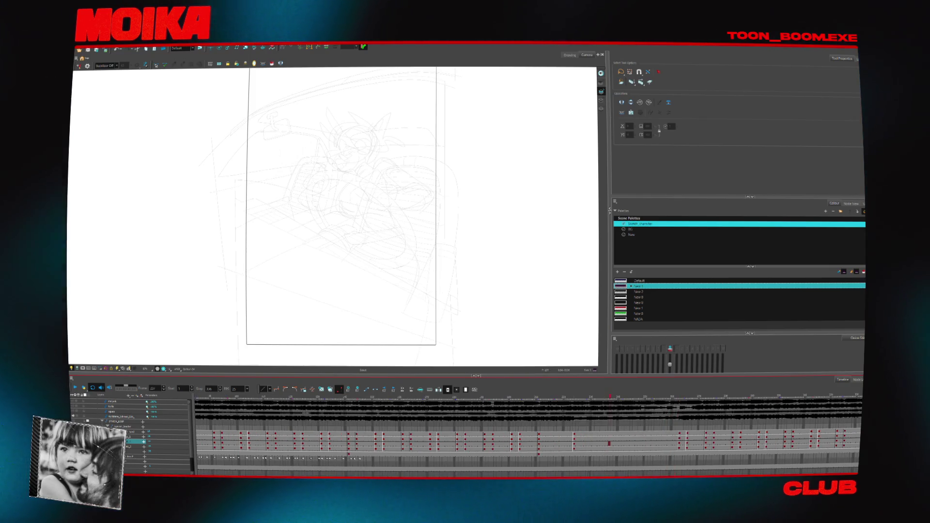
{"action": "left_click", "coordinate": [684, 446]}
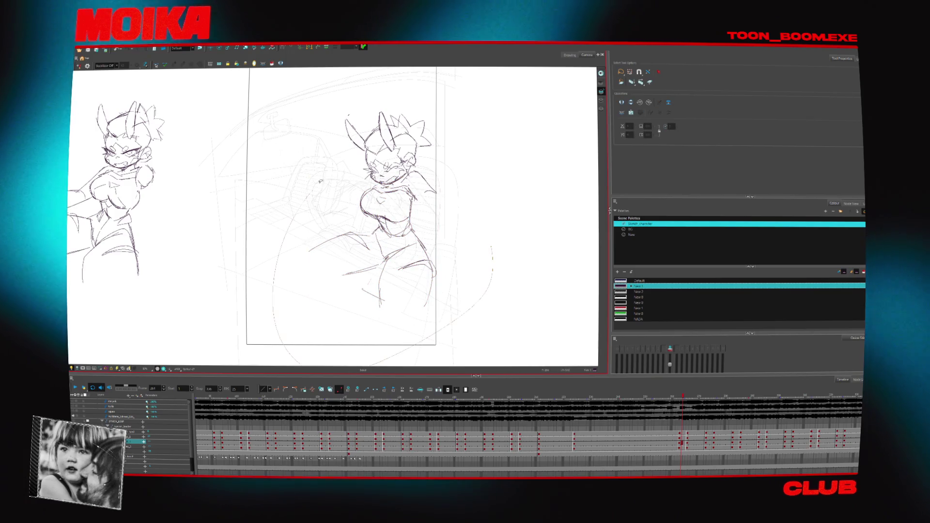
{"action": "key", "text": "ctrl+z"}
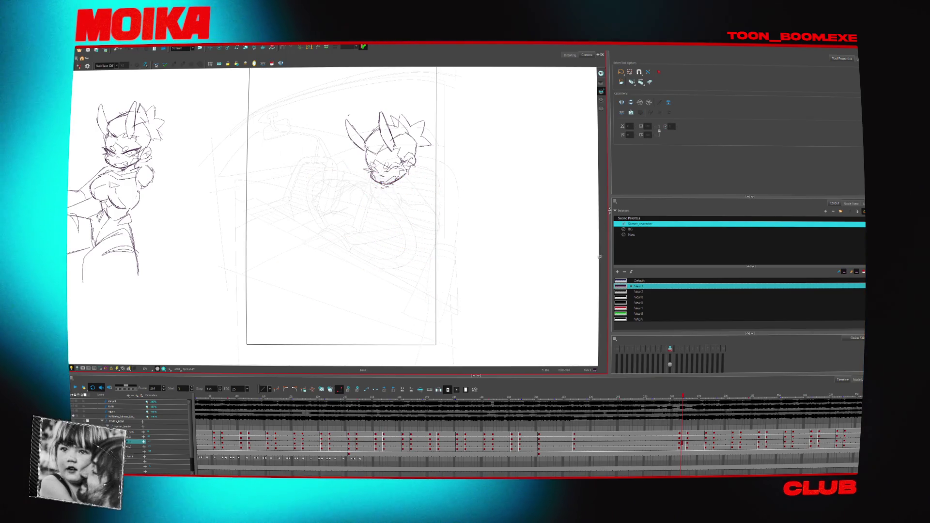
{"action": "key", "text": "."}
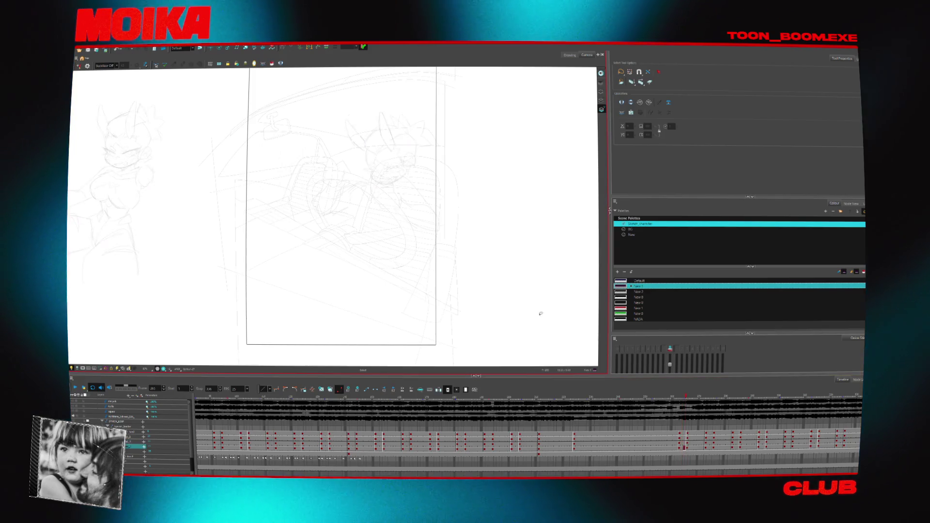
{"action": "key", "text": "ctrl+v"}
{"action": "left_click", "coordinate": [691, 442]}
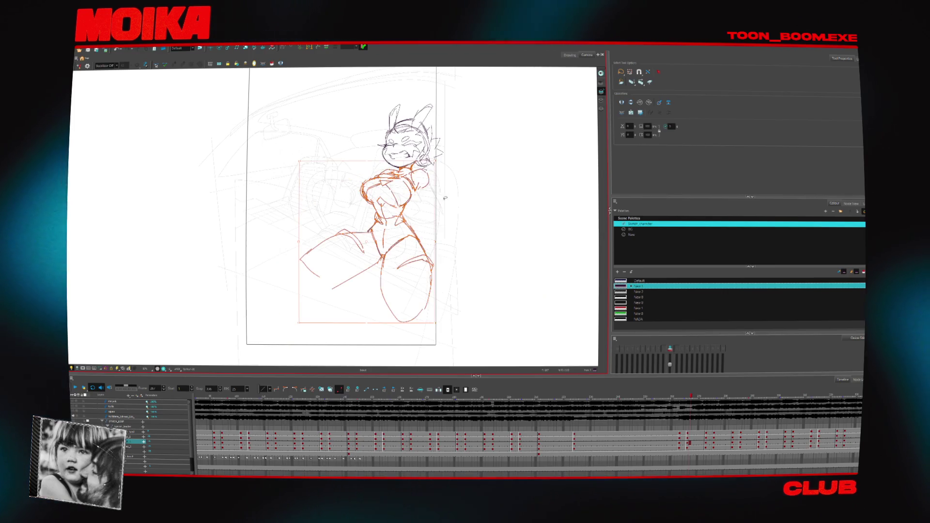
{"action": "key", "text": "Delete"}
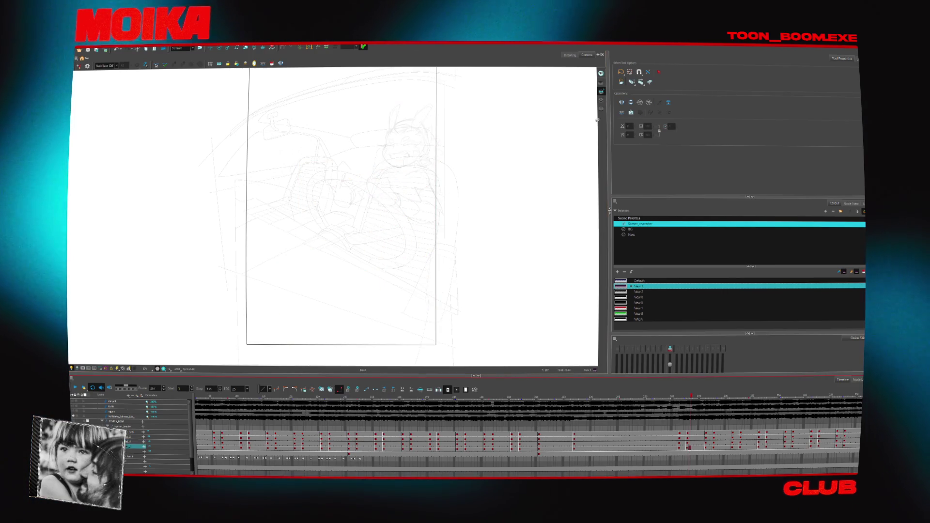
{"action": "key", "text": "ctrl+z"}
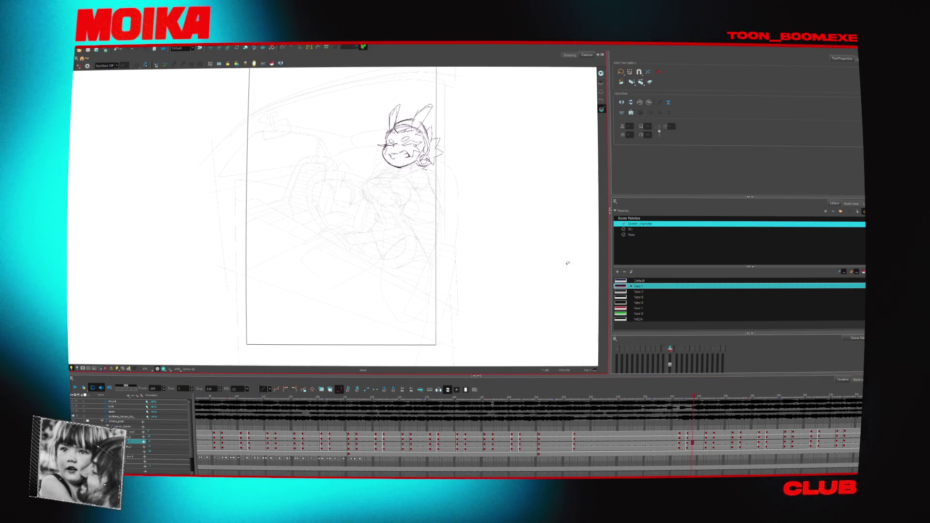
- Lasso and delete the rough head sketch, restore it, and jump back several frames
{"action": "left_click_drag", "start_coordinate": [373, 100], "coordinate": [448, 174]}
{"action": "key", "text": "Delete"}
{"action": "key", "text": "ctrl+z"}
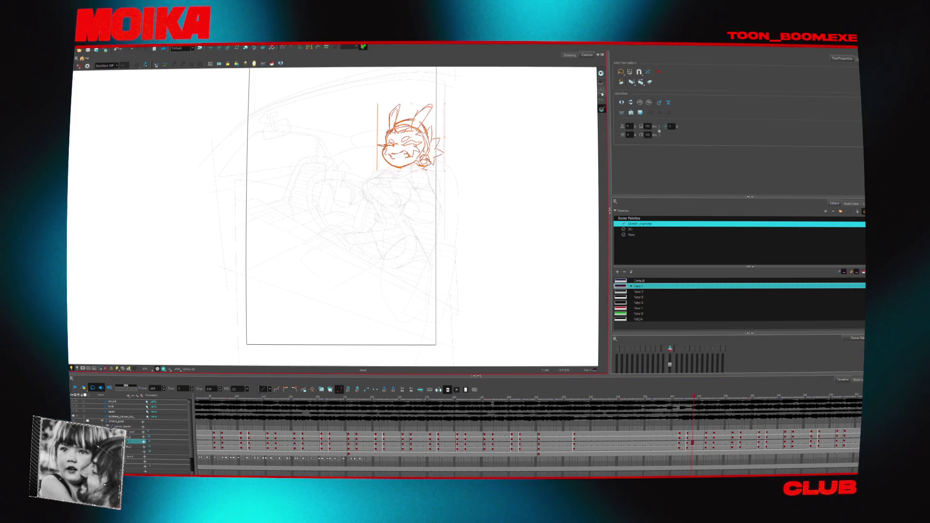
{"action": "key", "text": "f"}
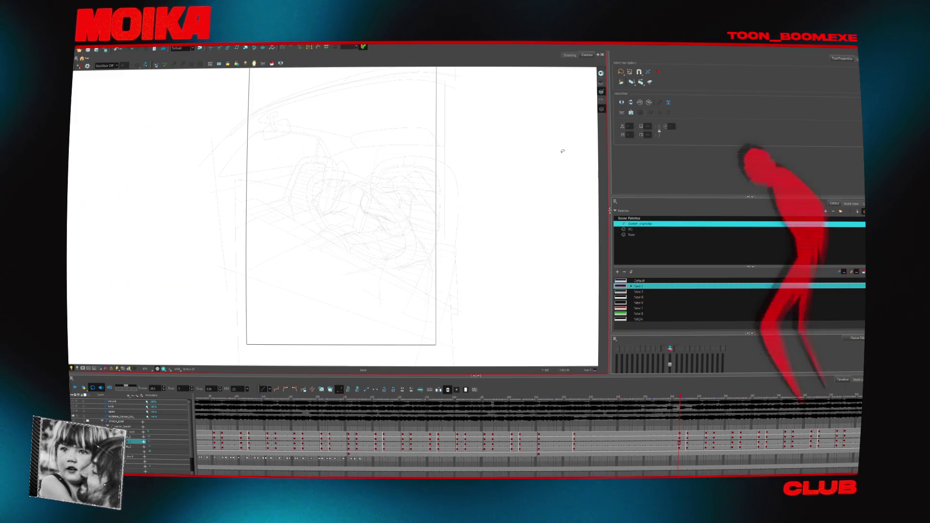
- Step through the frames around the hand sketches, comparing earlier and later drawings
{"action": "key", "text": "Delete"}
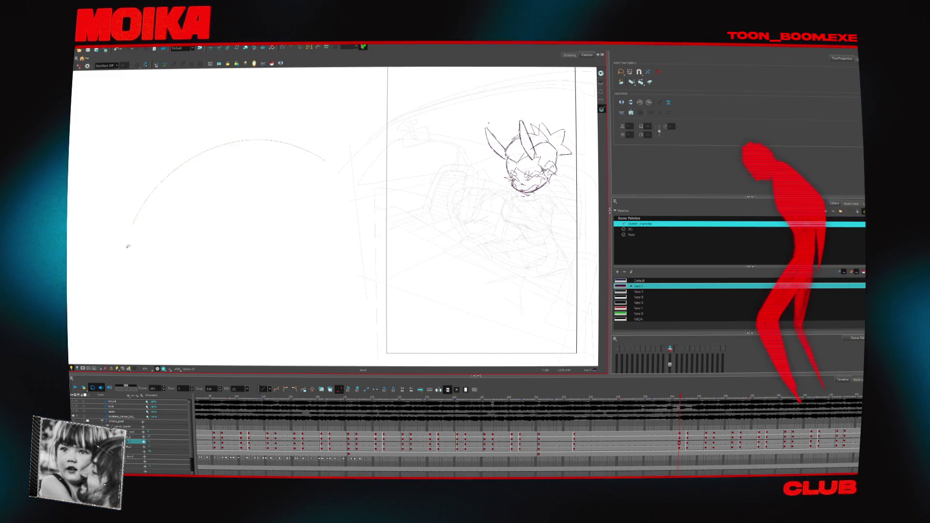
{"action": "left_click", "coordinate": [688, 436]}
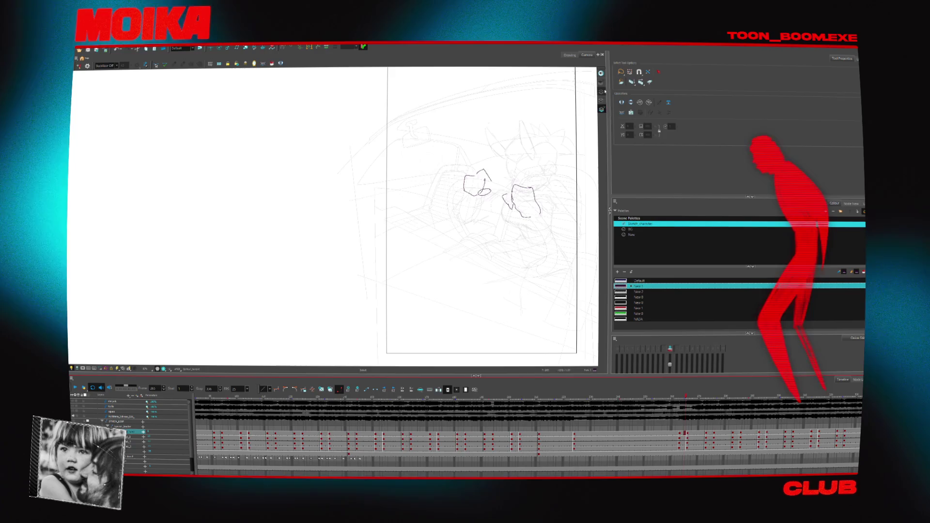
{"action": "key", "text": "period"}
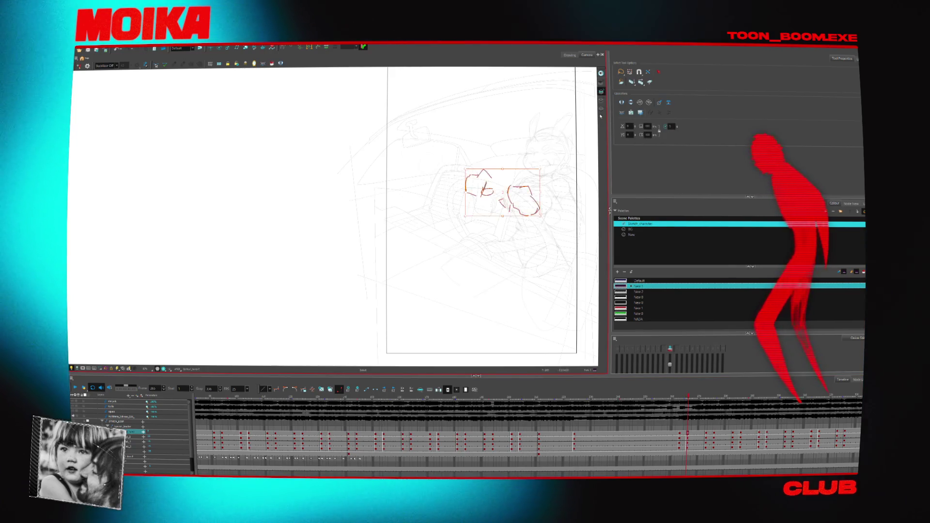
{"action": "key", "text": "period"}
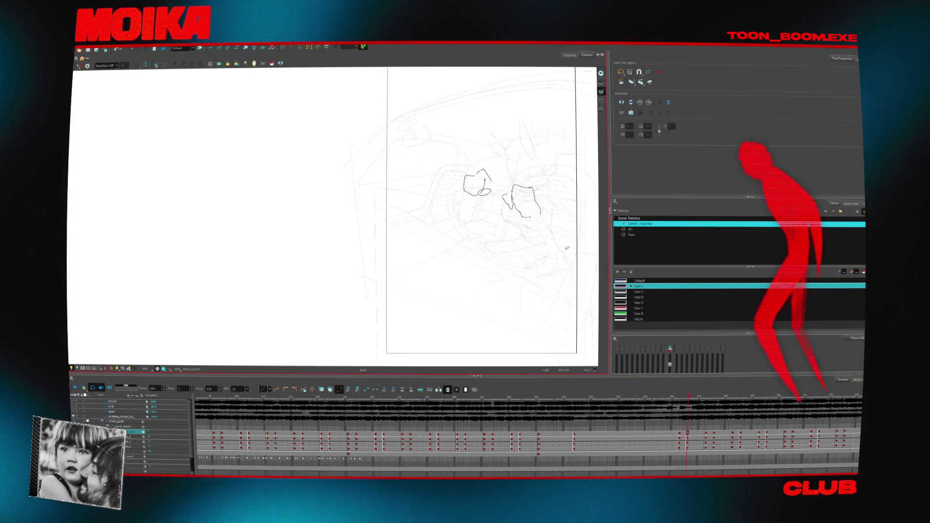
{"action": "key", "text": "ctrl+a"}
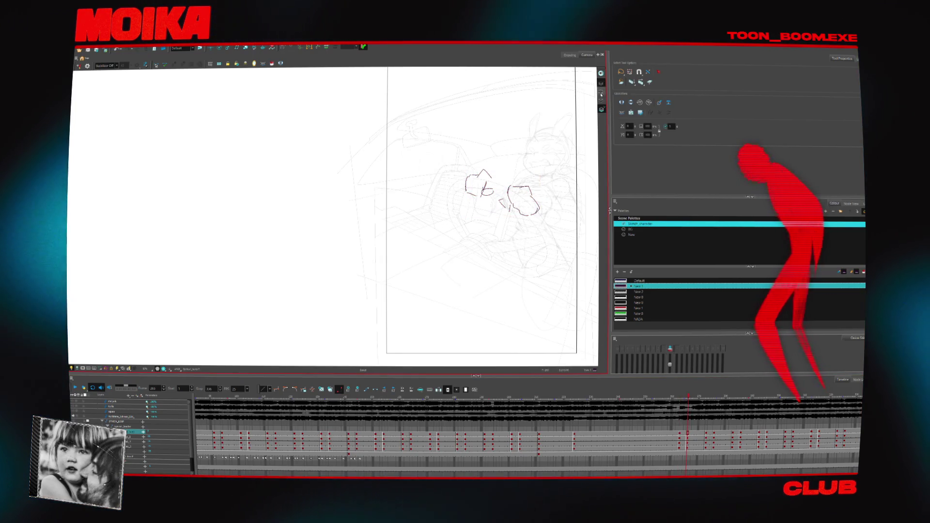
{"action": "key", "text": "comma"}
{"action": "key", "text": "period"}
{"action": "key", "text": "period"}
{"action": "key", "text": "period"}
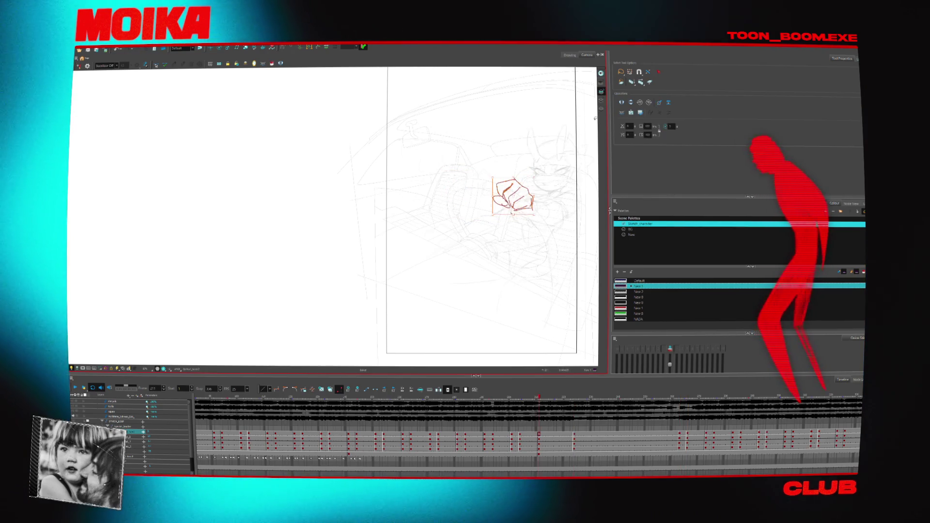
{"action": "key", "text": "comma"}
{"action": "key", "text": "comma"}
{"action": "key", "text": "comma"}
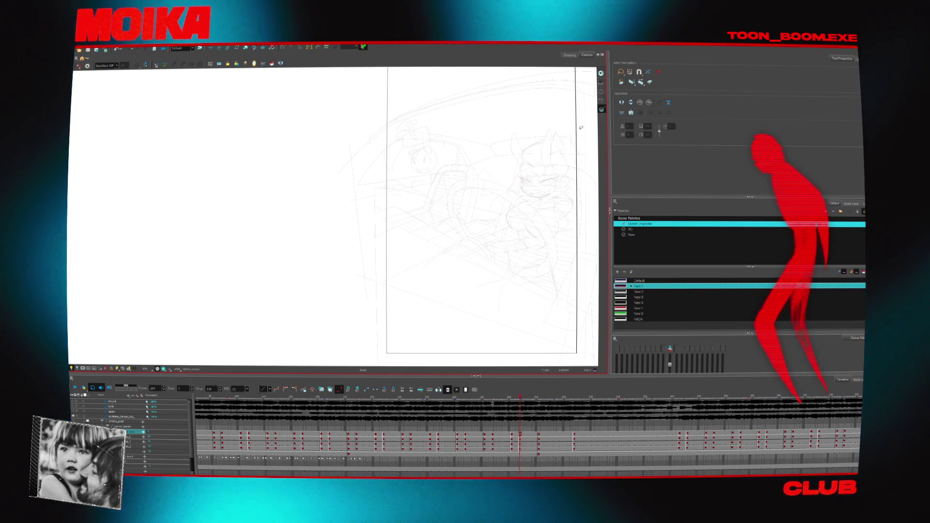
{"action": "key", "text": "period"}
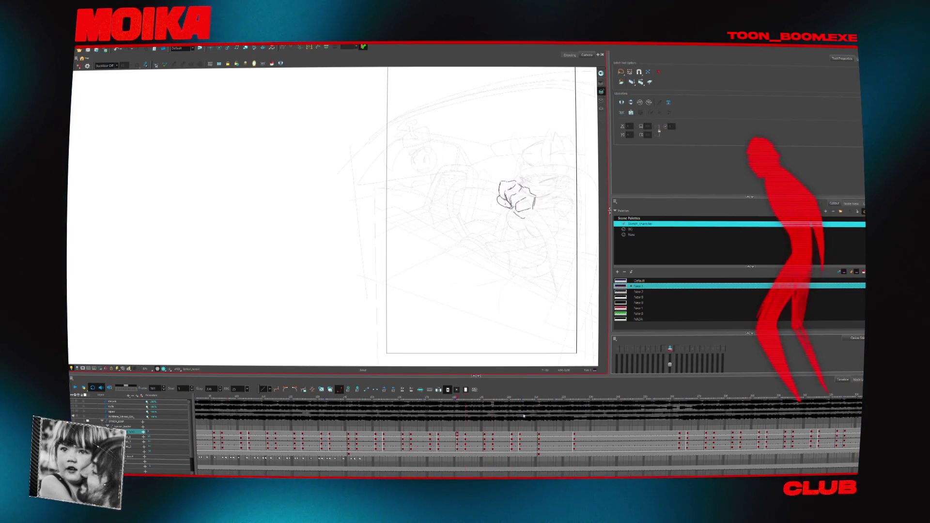
{"action": "key", "text": "comma"}
{"action": "key", "text": "comma"}
{"action": "key", "text": "comma"}
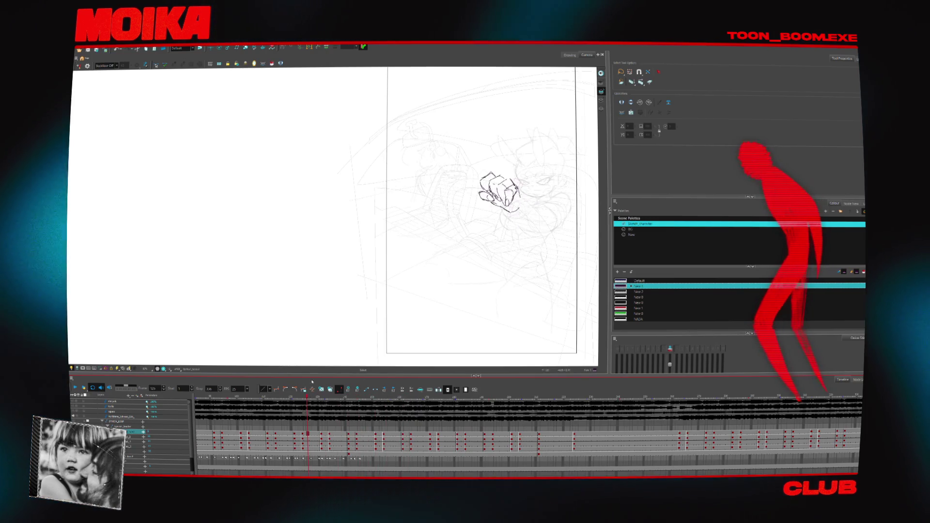
{"action": "key", "text": "comma"}
{"action": "key", "text": "comma"}
{"action": "key", "text": "comma"}
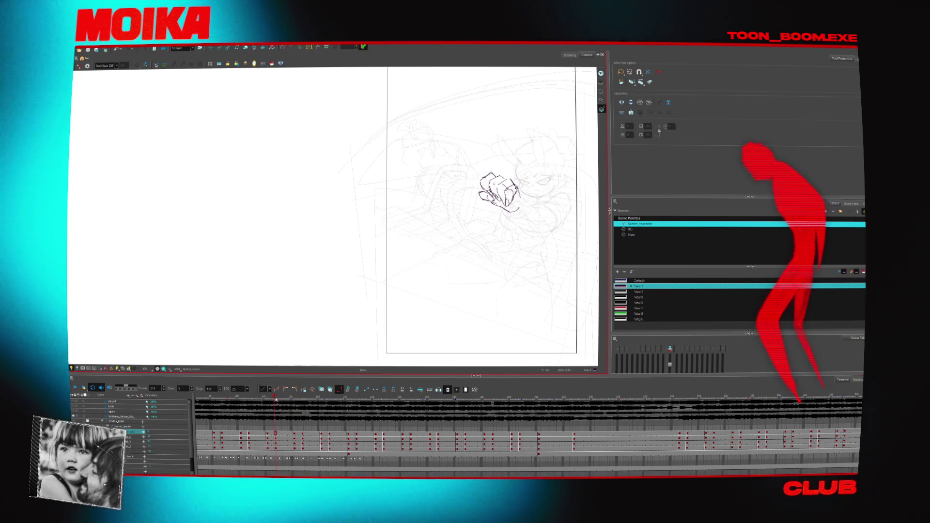
{"action": "key", "text": "comma"}
{"action": "key", "text": "comma"}
{"action": "key", "text": "comma"}
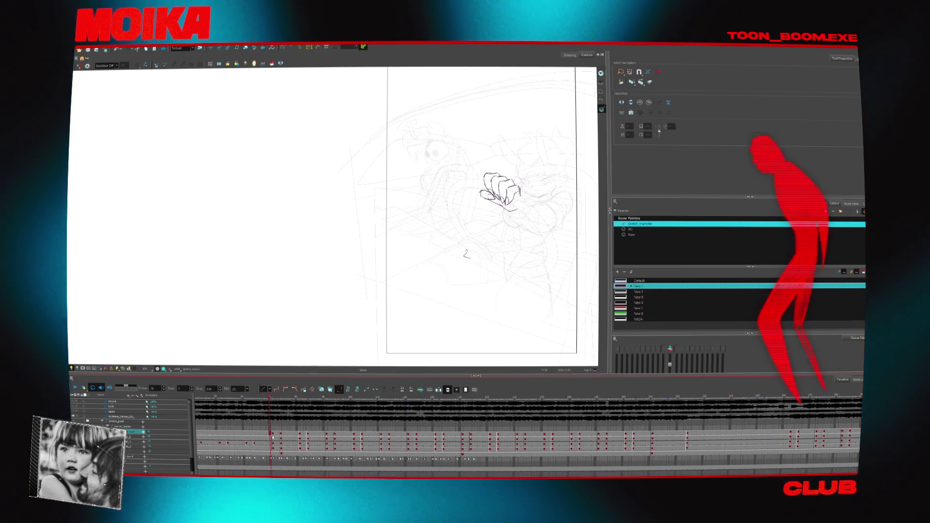
{"action": "key", "text": "period"}
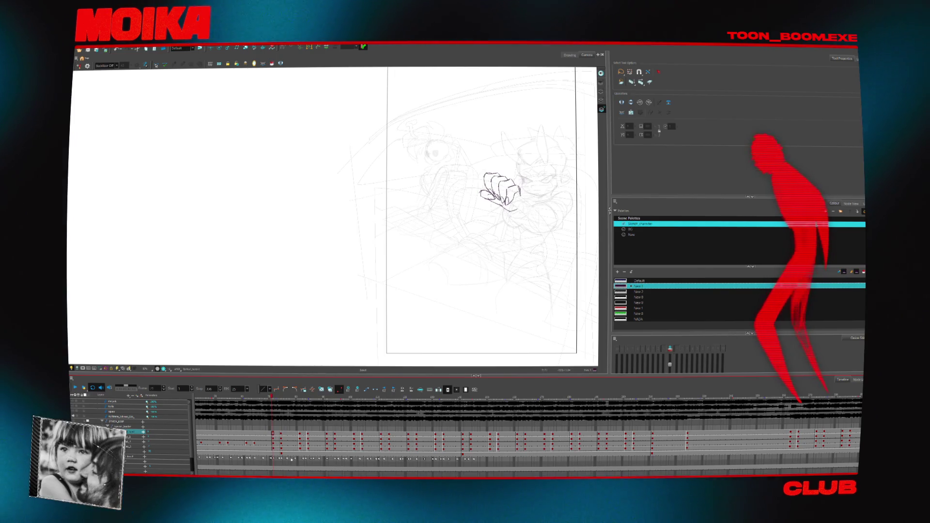
- Return to frame 1 and pick the brush with the New palette for clean lines
{"action": "key", "text": "shift+comma"}
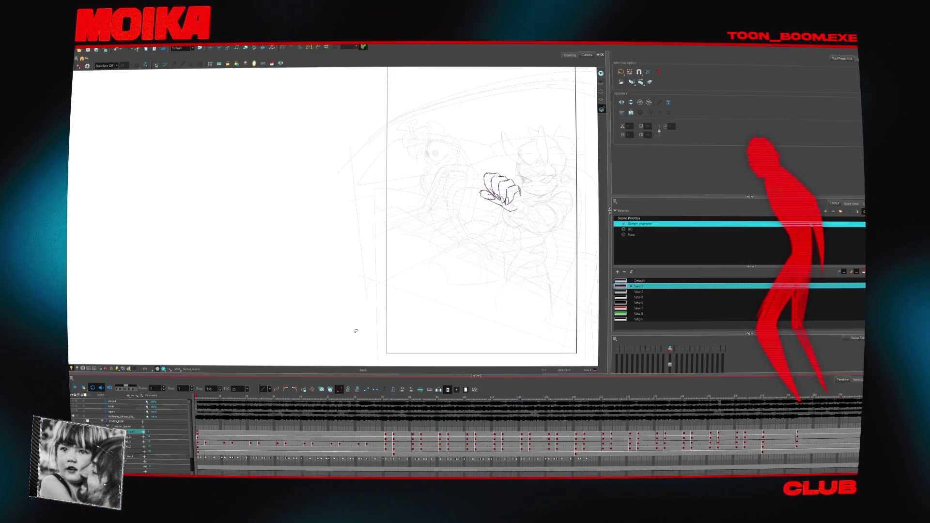
{"action": "scroll", "coordinate": [356, 331], "scroll_direction": "right", "scroll_amount": 5}
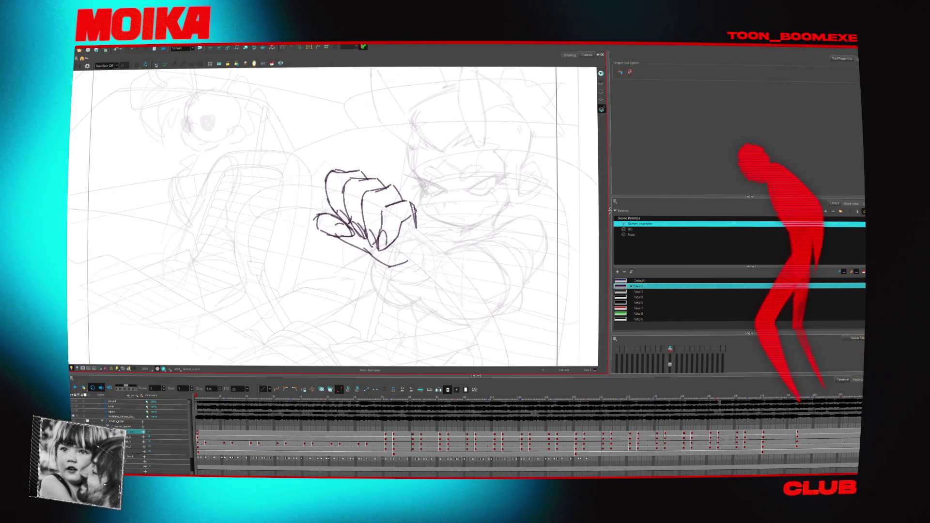
{"action": "key", "text": "alt+b"}
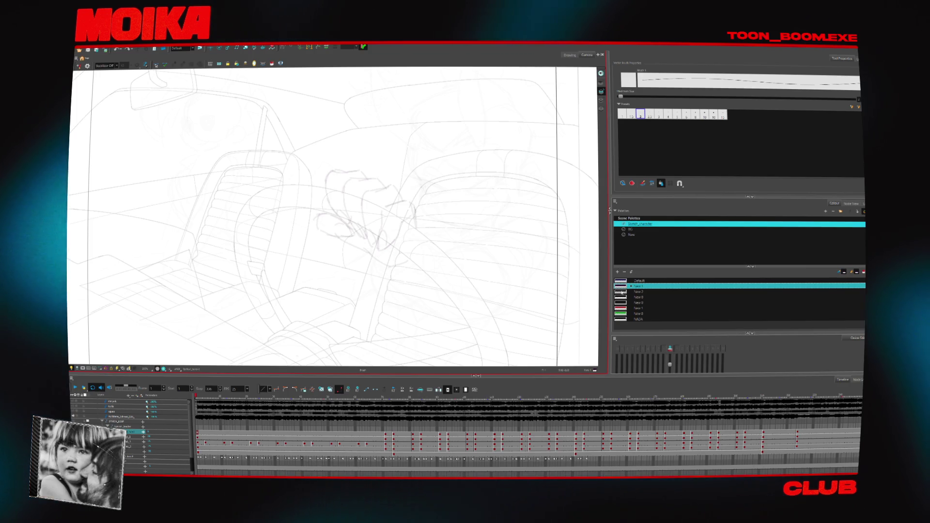
{"action": "left_click", "coordinate": [633, 235]}
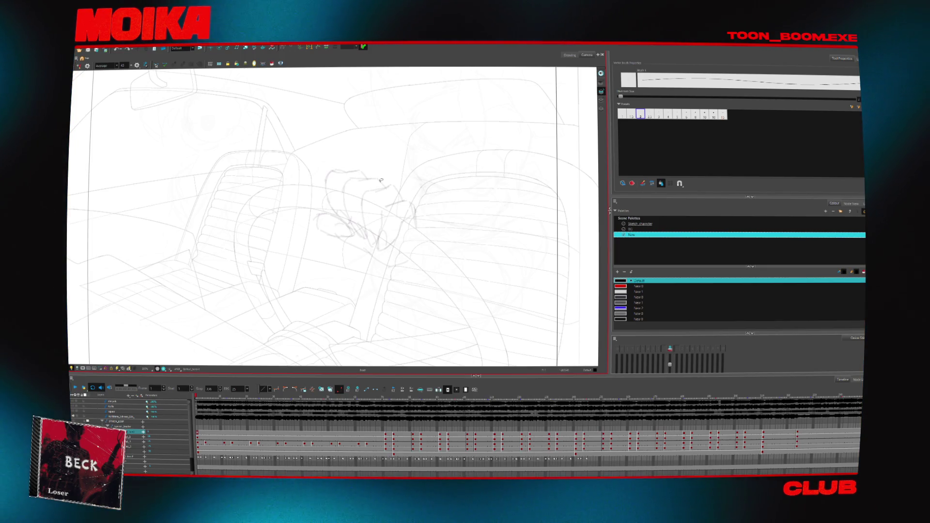
- Try a first stroke along the hand, undo it, and replay the animation from frame 1
{"action": "scroll", "coordinate": [312, 204], "scroll_direction": "up", "scroll_amount": 2}
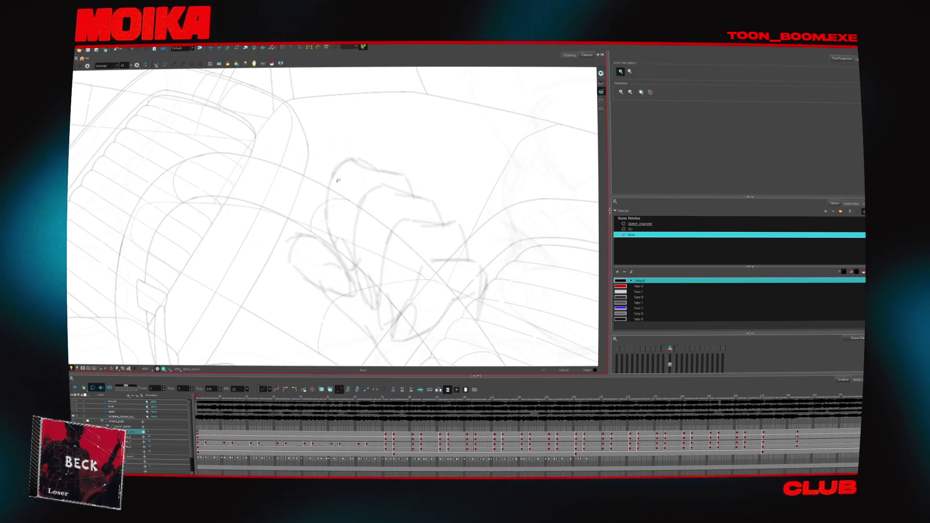
{"action": "left_click_drag", "start_coordinate": [333, 248], "coordinate": [332, 177]}
{"action": "mouse_move", "coordinate": [417, 184]}
{"action": "left_mouse_down"}
{"action": "mouse_move", "coordinate": [342, 242]}
{"action": "mouse_move", "coordinate": [333, 226]}
{"action": "mouse_move", "coordinate": [367, 220]}
{"action": "left_mouse_up"}
{"action": "key", "text": "ctrl+z"}
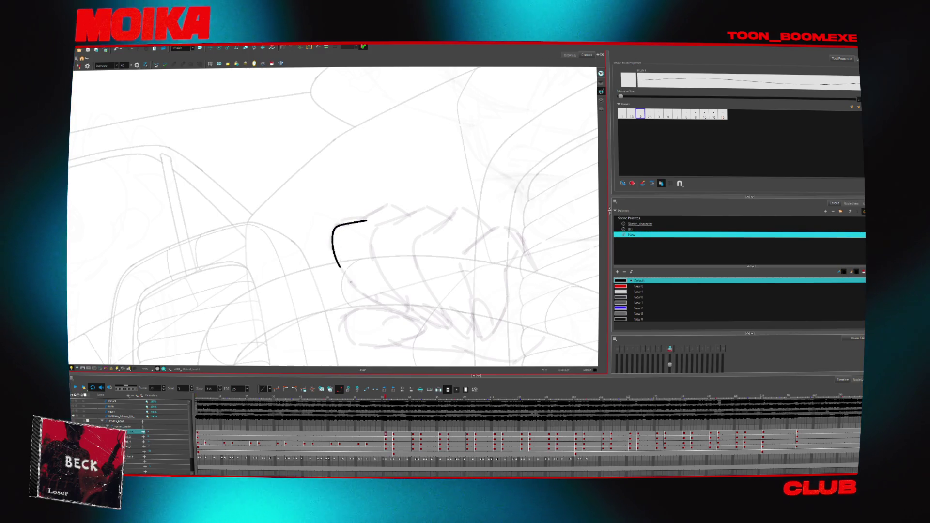
{"action": "key", "text": "shift+comma"}
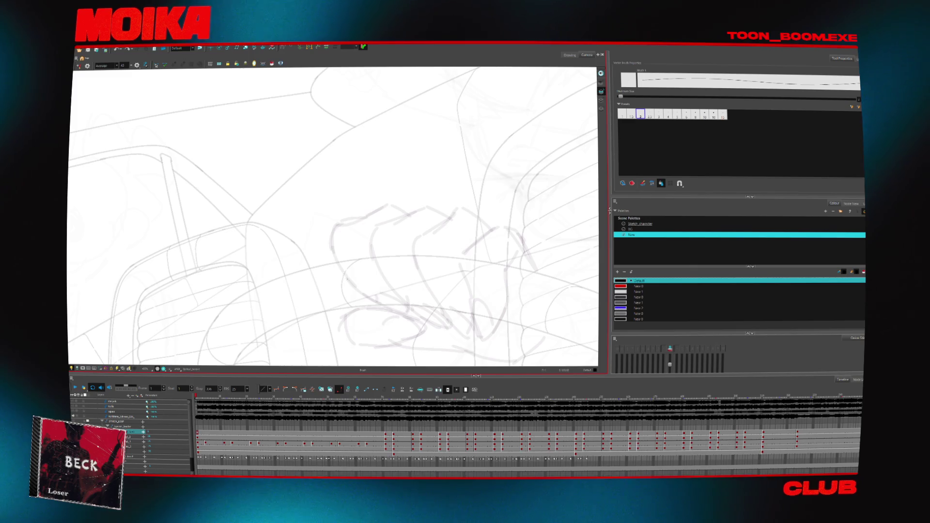
{"action": "key", "text": "Return"}
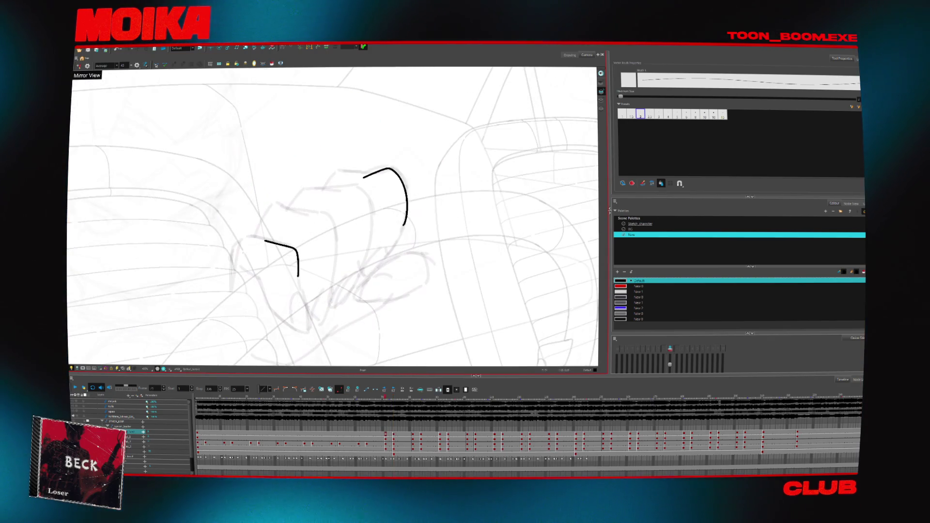
- Ink the finger arcs over the knuckles, joining them to the angled line
{"action": "left_click_drag", "start_coordinate": [237, 238], "coordinate": [269, 241]}
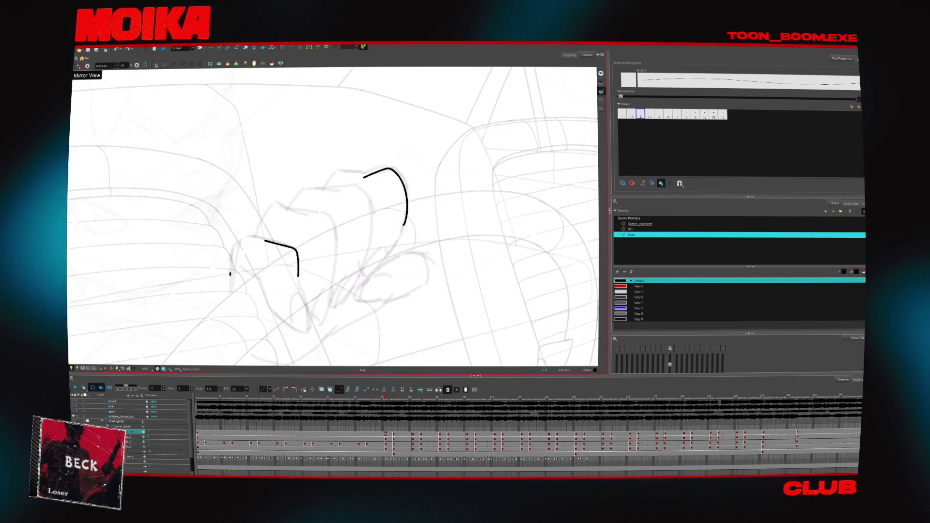
{"action": "left_click_drag", "start_coordinate": [230, 274], "coordinate": [264, 240]}
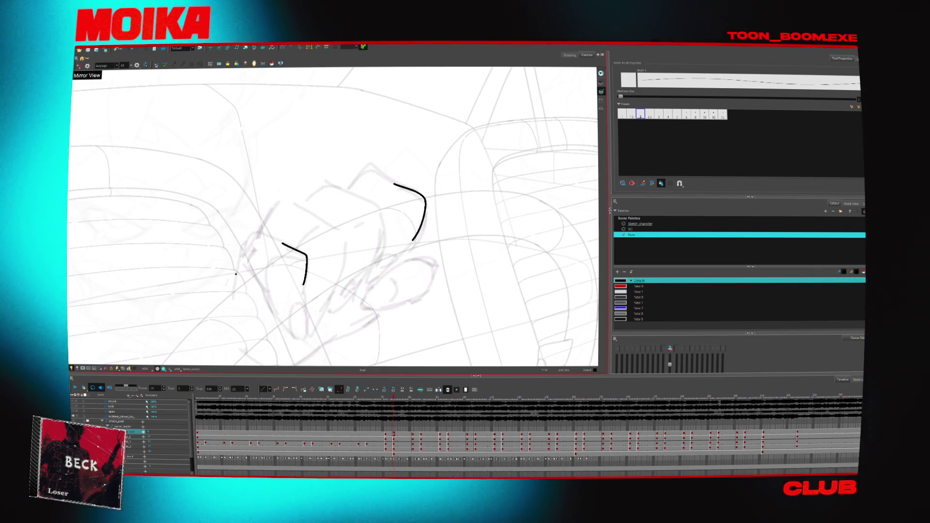
{"action": "left_click_drag", "start_coordinate": [235, 274], "coordinate": [289, 247]}
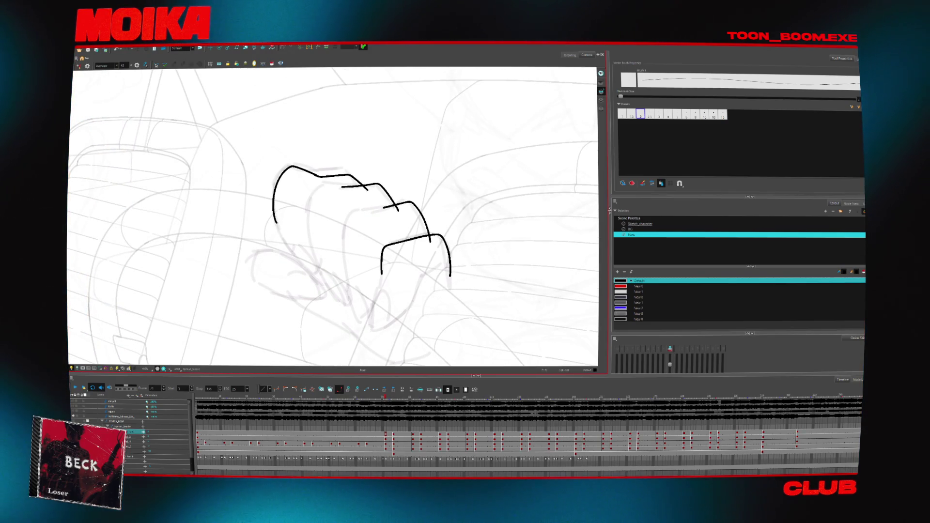
- Check the hand in rotated and mirrored views, then stop playback on a nearby finger drawing
{"action": "key", "text": "c"}
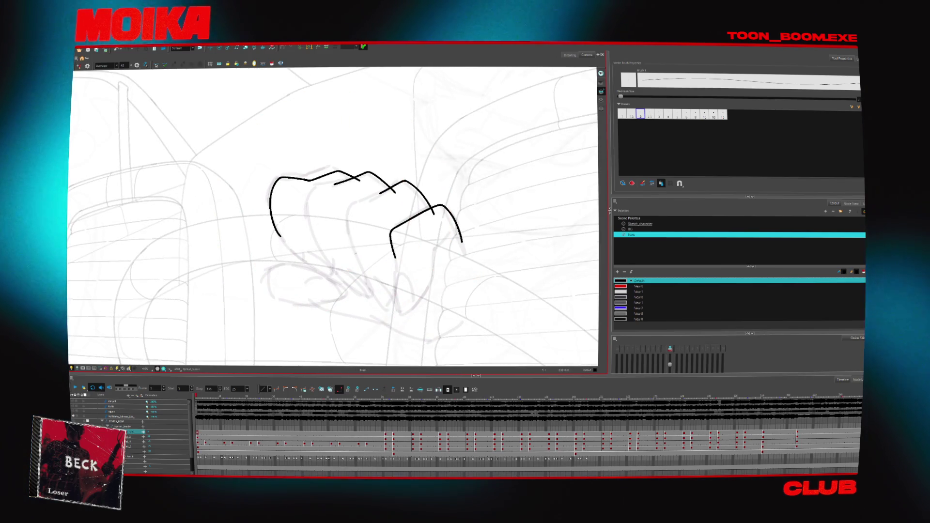
{"action": "key", "text": "4"}
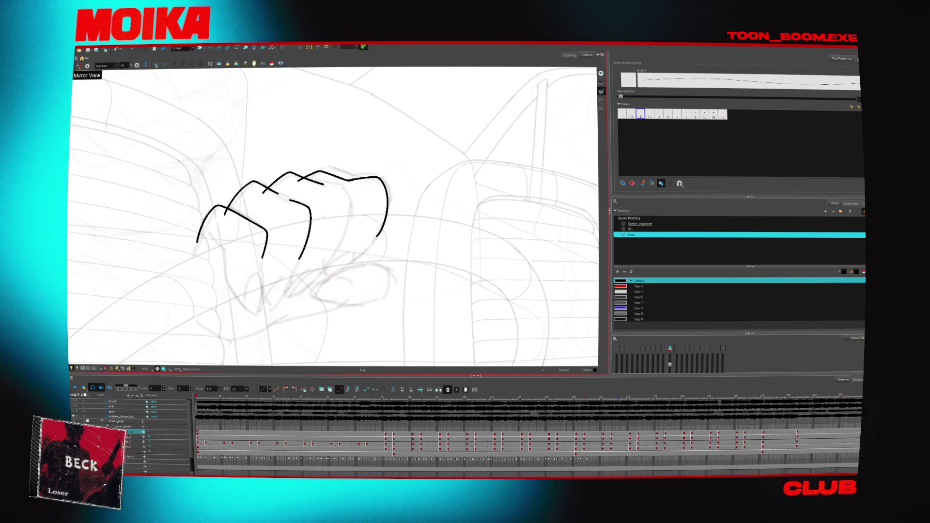
{"action": "key", "text": "4"}
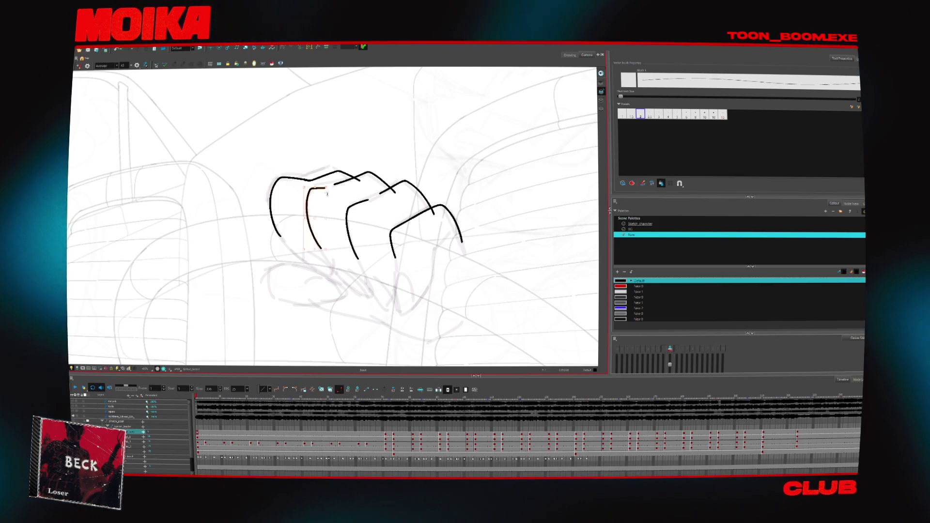
{"action": "left_click", "coordinate": [327, 193]}
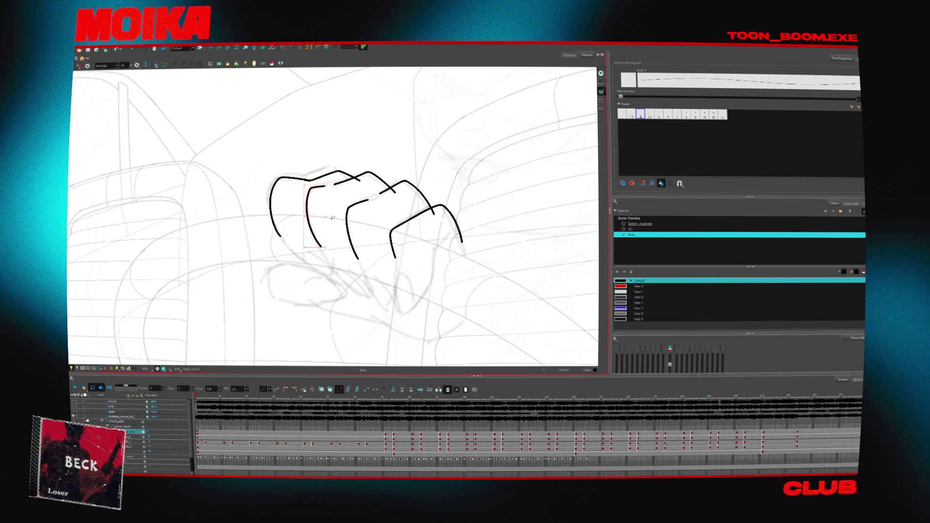
{"action": "key", "text": "Return"}
{"action": "key", "text": "g"}
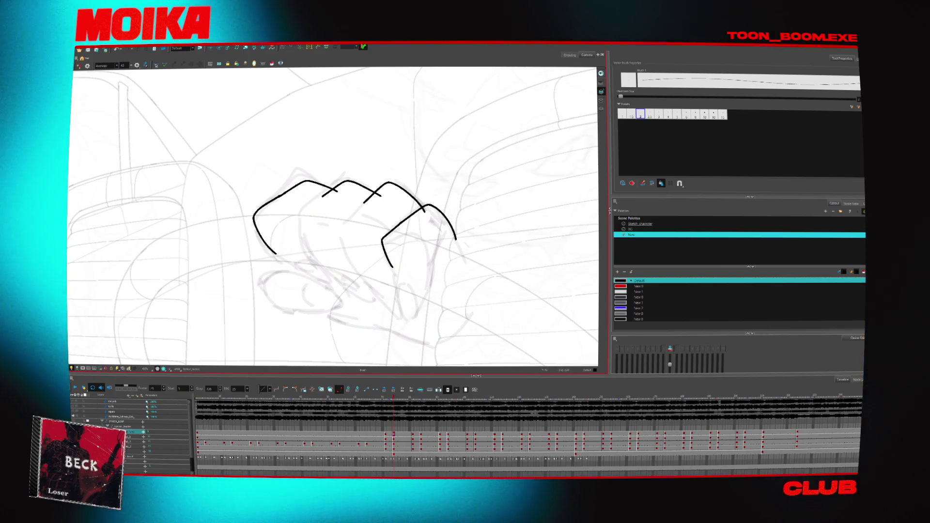
- Extend the second finger stroke in a curve and draw the curved thumb below the fingers
{"action": "left_click_drag", "start_coordinate": [293, 217], "coordinate": [318, 262]}
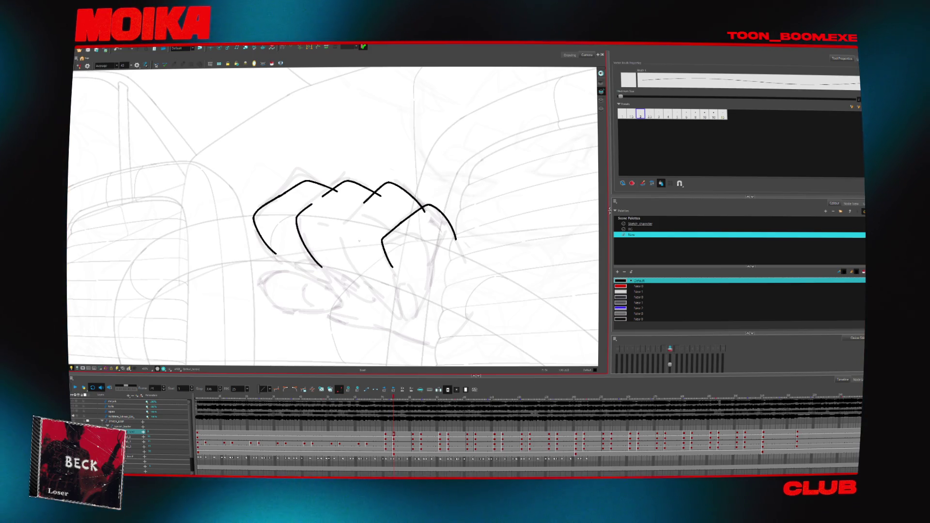
{"action": "left_click_drag", "start_coordinate": [347, 260], "coordinate": [359, 275]}
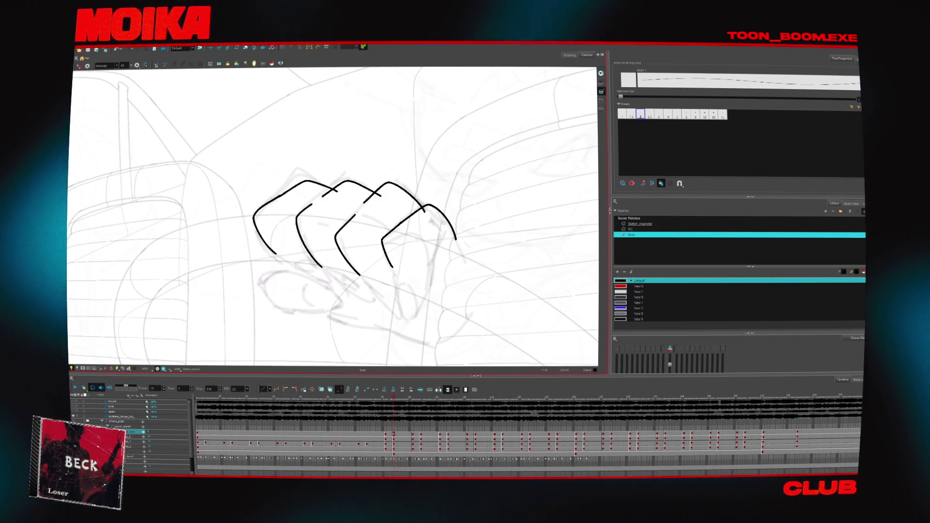
{"action": "key", "text": "f"}
{"action": "key", "text": "f"}
{"action": "key", "text": "f"}
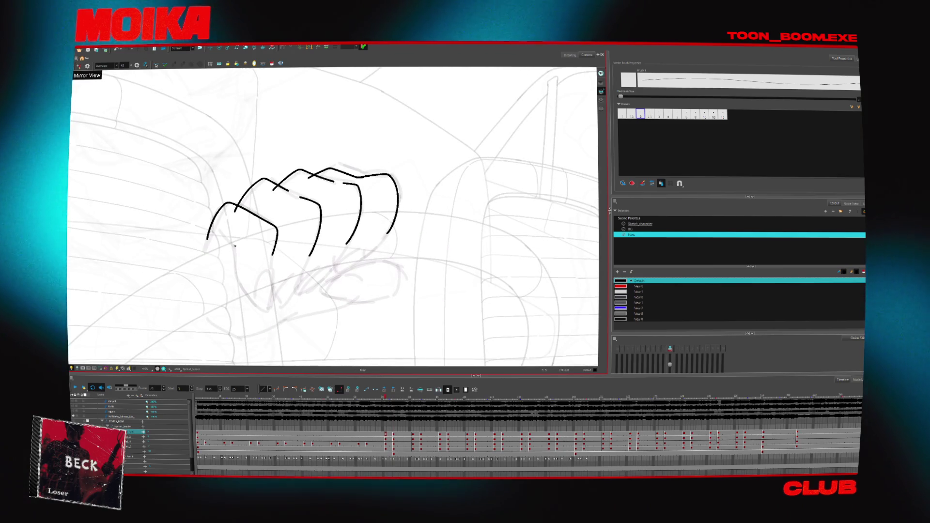
{"action": "left_click_drag", "start_coordinate": [235, 246], "coordinate": [270, 283]}
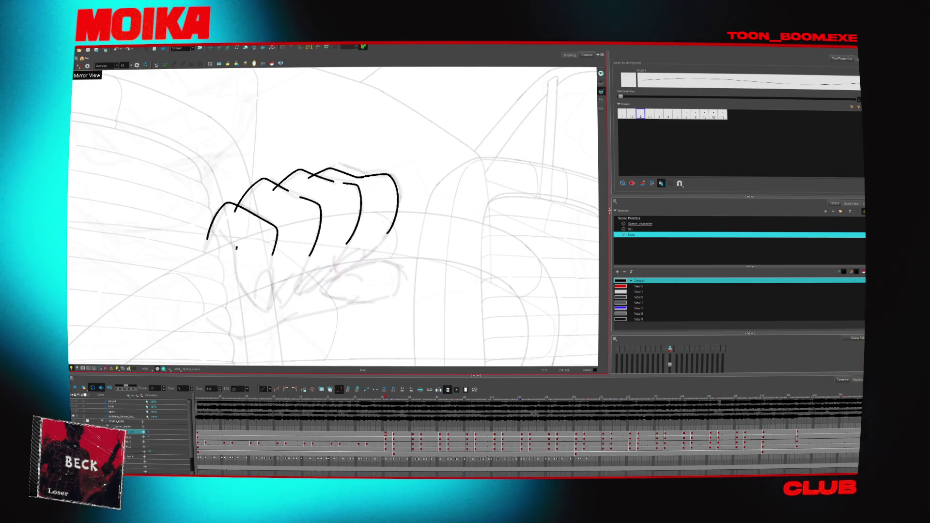
- Flip back and forth between finger drawings and mirror the canvas to compare the thumb
{"action": "key", "text": "g"}
{"action": "key", "text": "g"}
{"action": "key", "text": "g"}
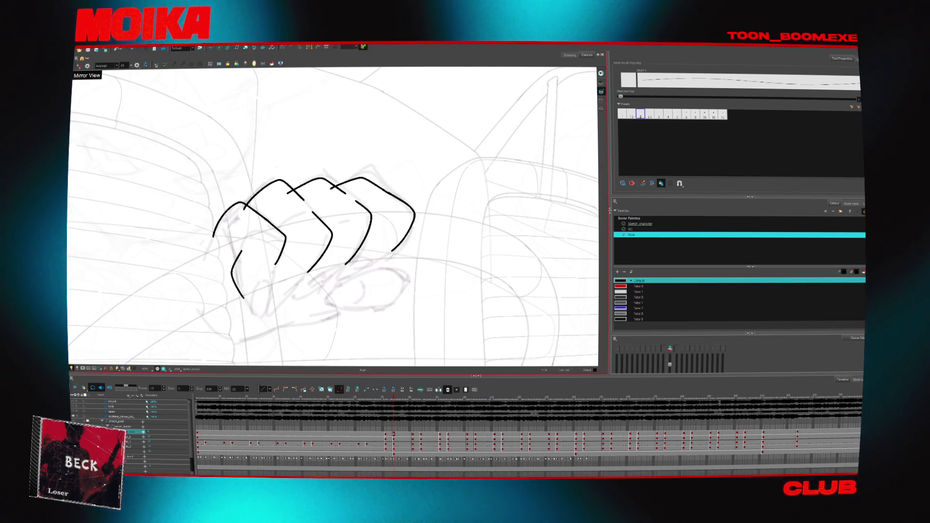
{"action": "key", "text": "f"}
{"action": "key", "text": "g"}
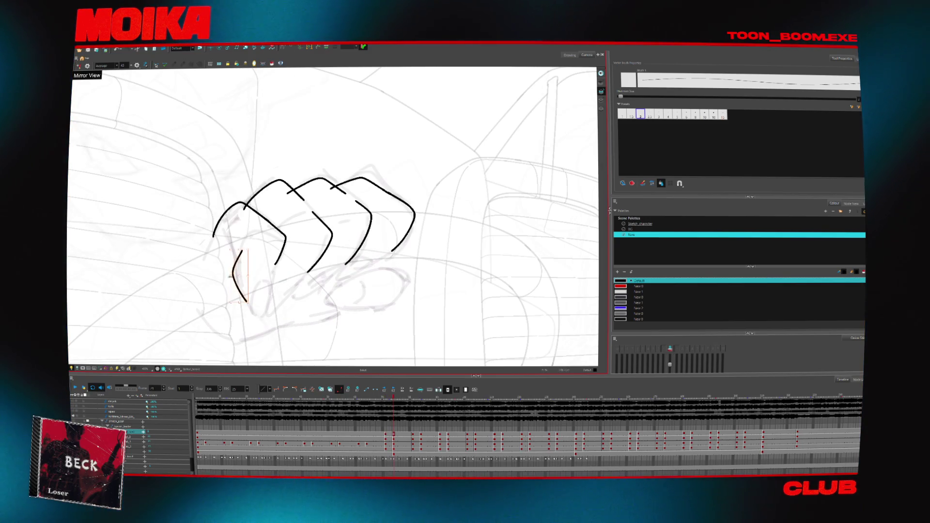
{"action": "key", "text": "f"}
{"action": "key", "text": "f"}
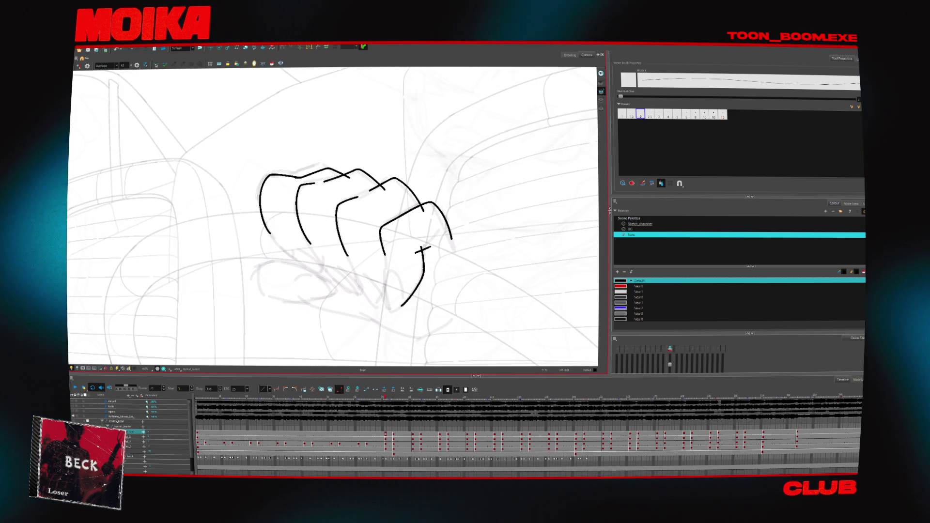
{"action": "key", "text": "g"}
{"action": "key", "text": "f"}
{"action": "key", "text": "f"}
{"action": "key", "text": "f"}
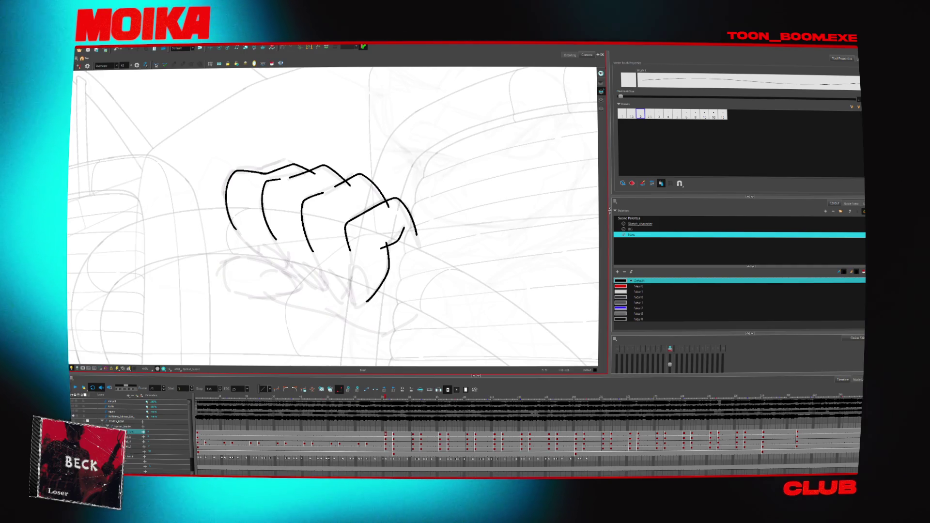
{"action": "key", "text": "g"}
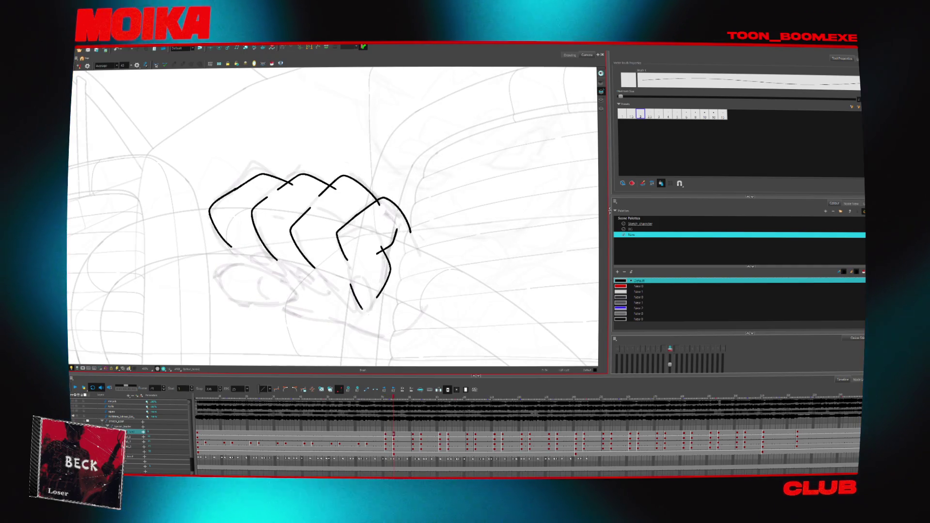
{"action": "key", "text": "4"}
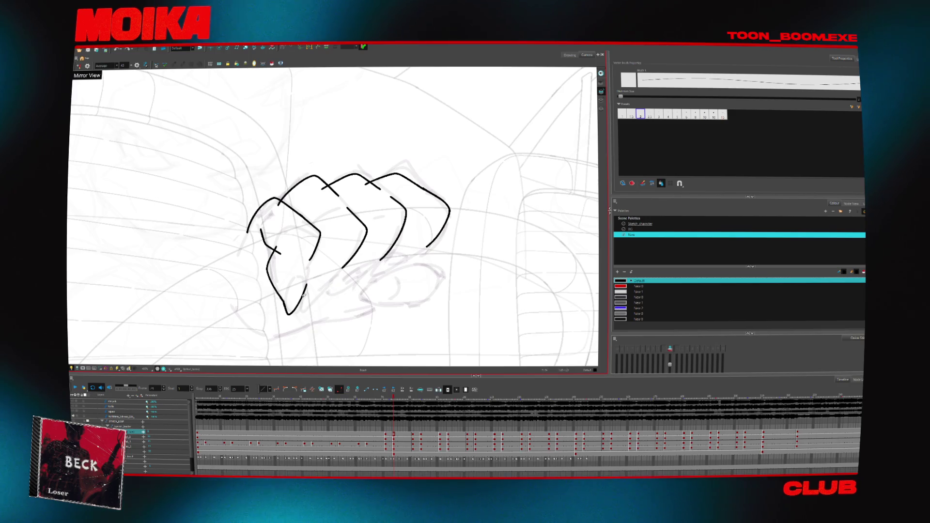
- Extend the lower thumb stroke and replace the V-shaped stroke under the fist with a short hook
{"action": "left_click_drag", "start_coordinate": [330, 284], "coordinate": [337, 275]}
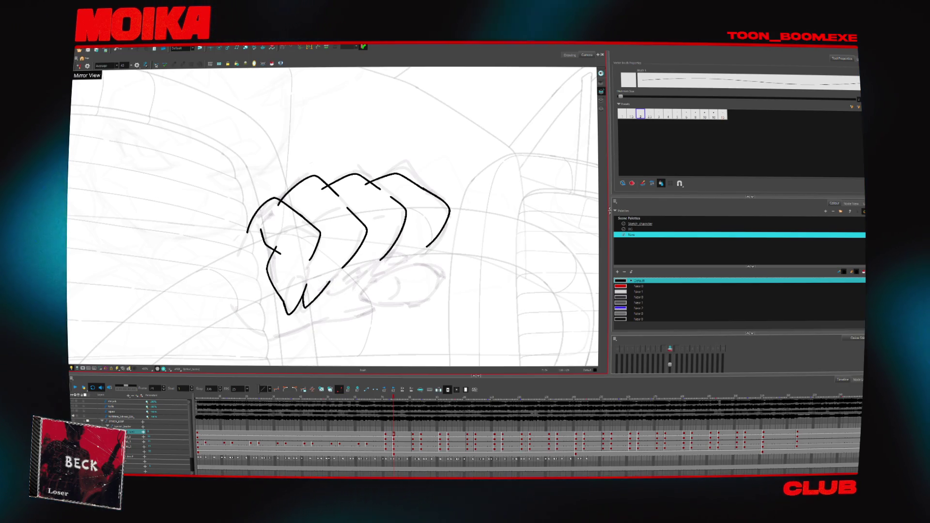
{"action": "key", "text": "comma"}
{"action": "key", "text": "comma"}
{"action": "key", "text": "comma"}
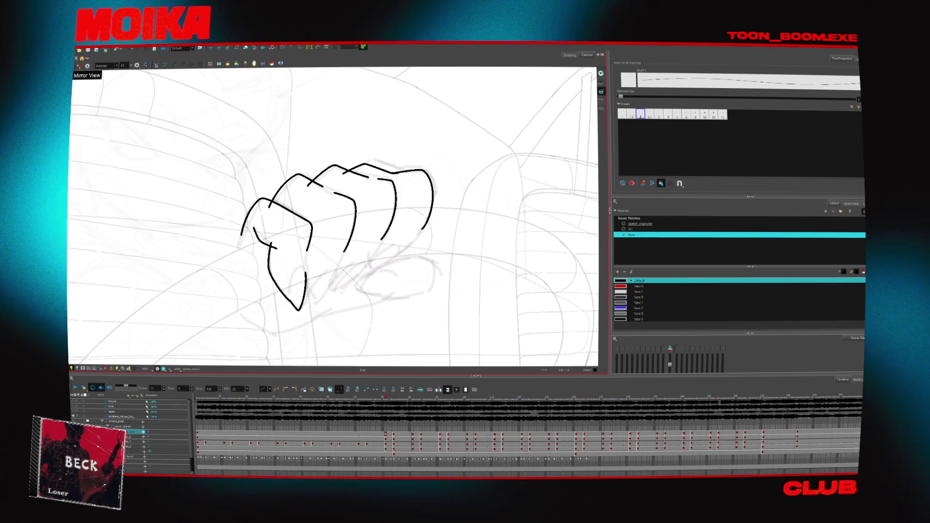
{"action": "left_click_drag", "start_coordinate": [309, 277], "coordinate": [328, 288]}
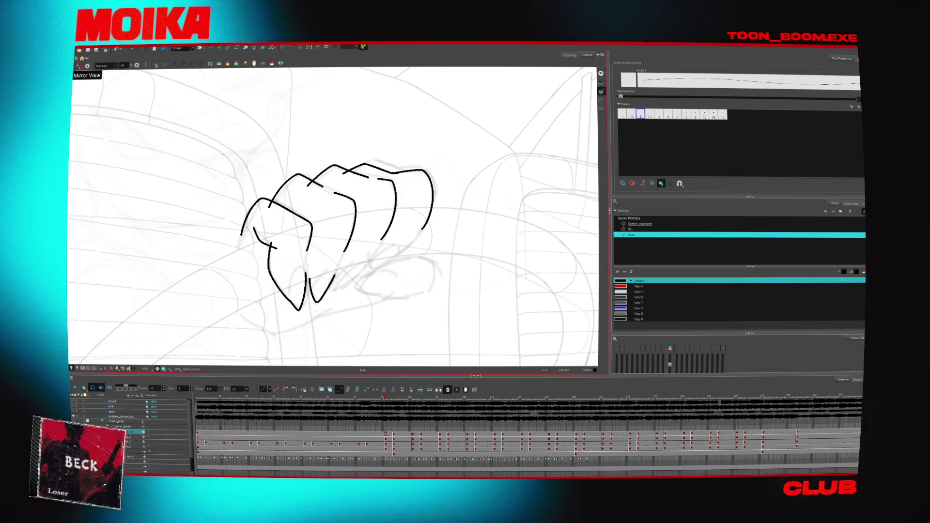
{"action": "key", "text": "ctrl+z"}
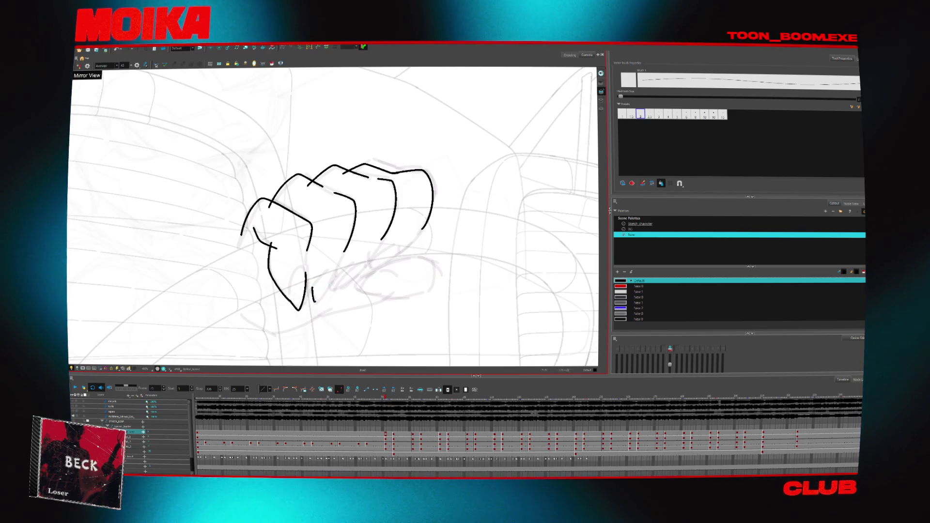
{"action": "key", "text": "period"}
{"action": "key", "text": "period"}
{"action": "key", "text": "period"}
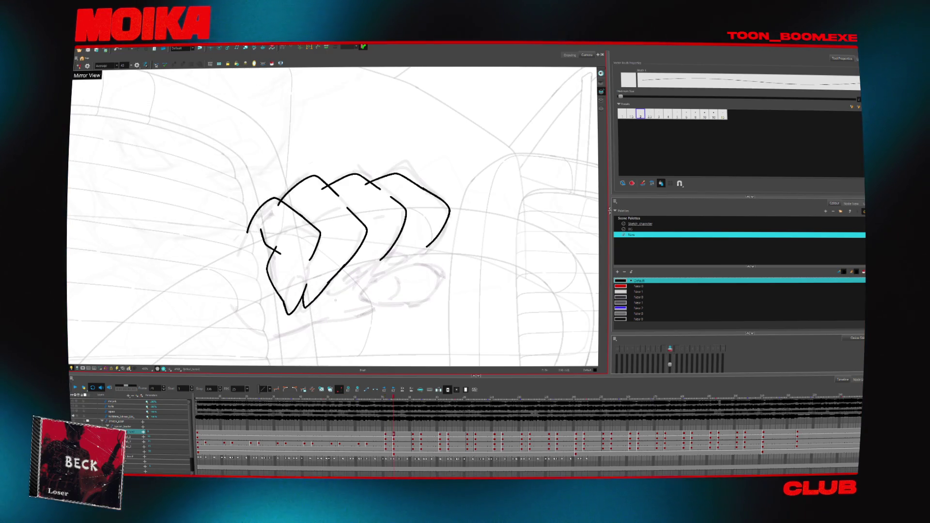
{"action": "key", "text": "comma"}
{"action": "key", "text": "comma"}
{"action": "key", "text": "comma"}
{"action": "left_click_drag", "start_coordinate": [334, 279], "coordinate": [340, 286]}
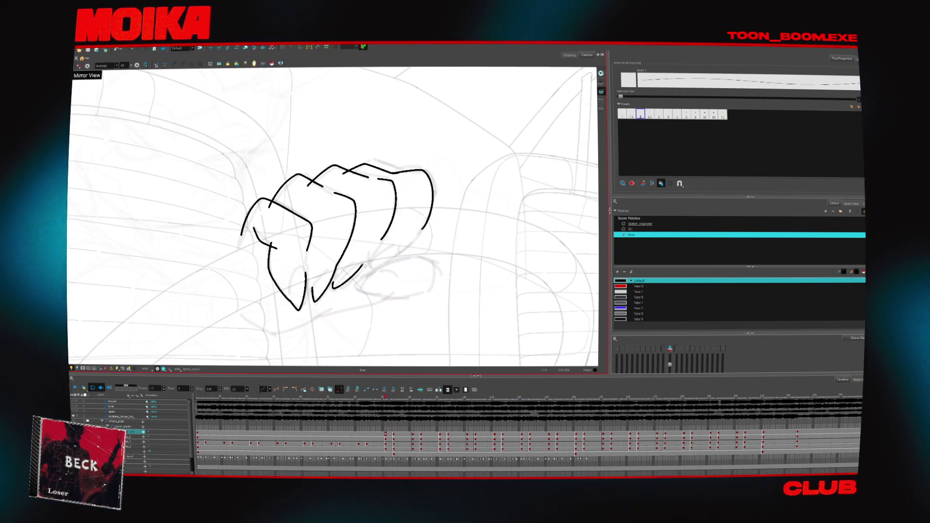
- Add a stroke joining the lower fist outline on the next drawing, undoing a stray short stroke
{"action": "key", "text": "period"}
{"action": "key", "text": "period"}
{"action": "key", "text": "period"}
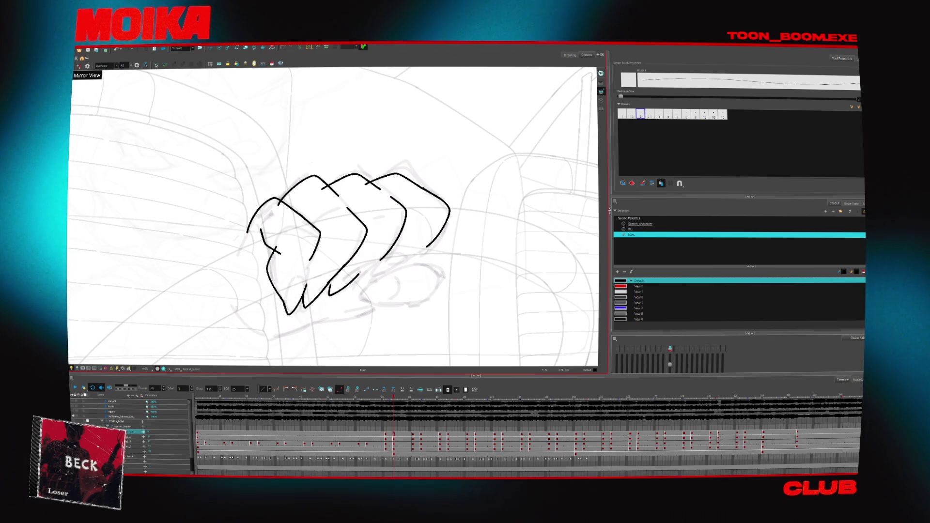
{"action": "left_click_drag", "start_coordinate": [380, 260], "coordinate": [330, 295]}
{"action": "key", "text": "comma"}
{"action": "key", "text": "comma"}
{"action": "key", "text": "comma"}
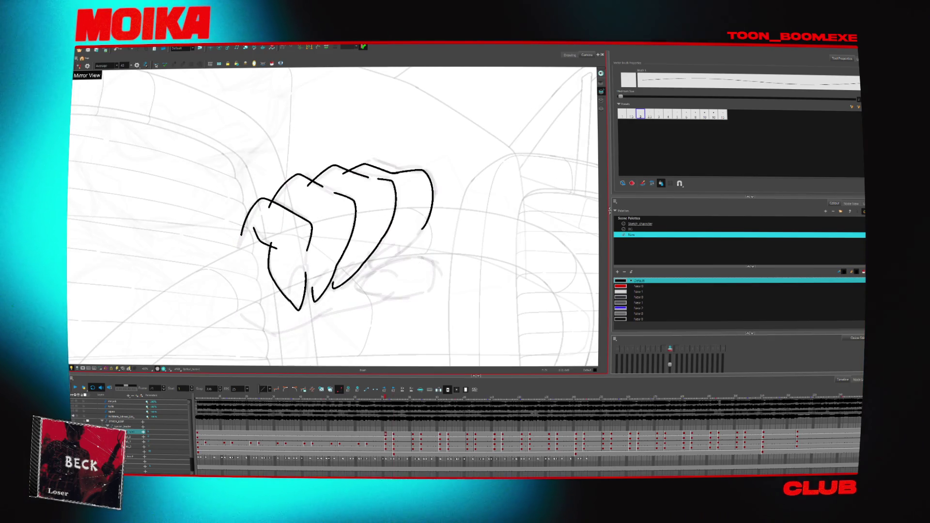
{"action": "key", "text": "ctrl+z"}
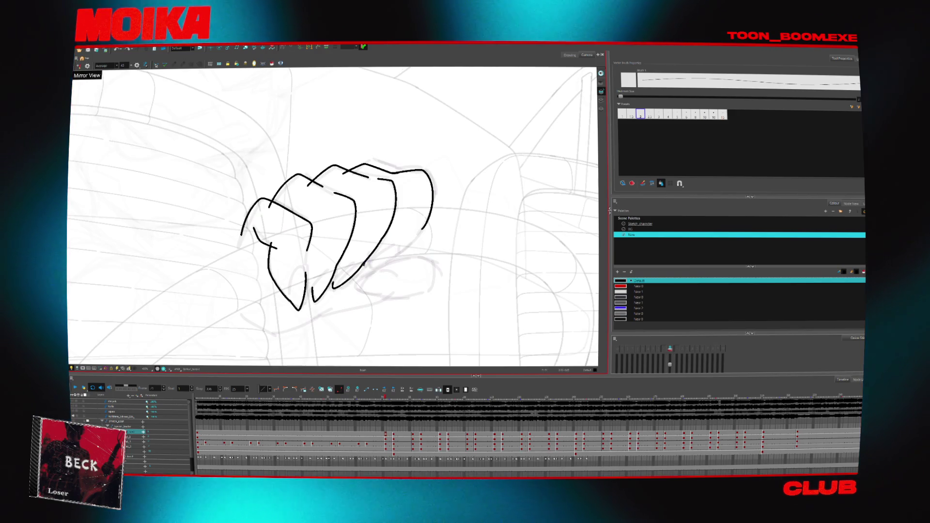
{"action": "key", "text": "period"}
{"action": "key", "text": "period"}
{"action": "key", "text": "period"}
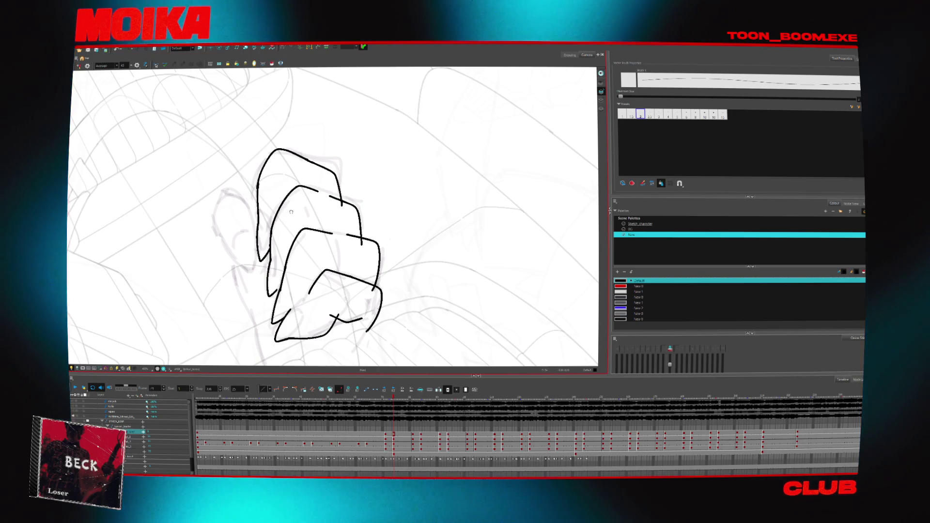
- Extend the left stroke upward and add two curves on the top finger's left side
{"action": "left_click_drag", "start_coordinate": [291, 212], "coordinate": [256, 157]}
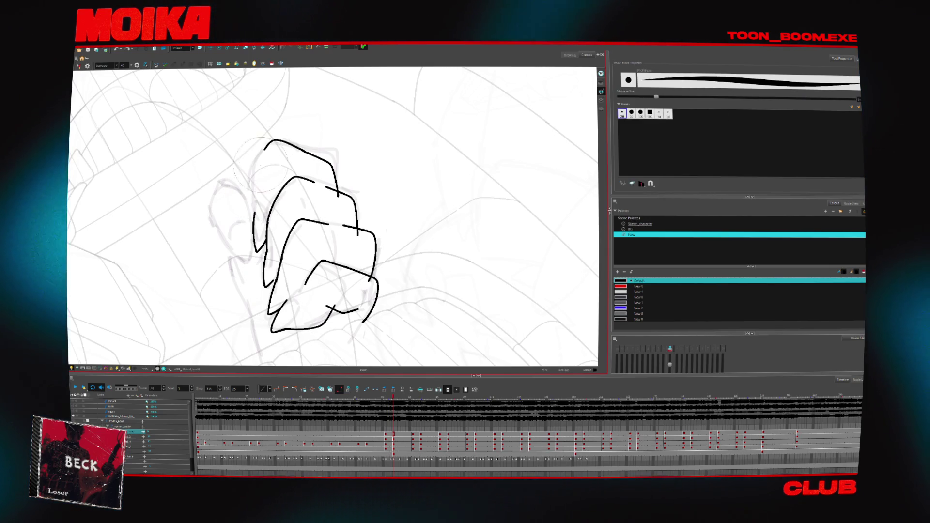
{"action": "left_click_drag", "start_coordinate": [252, 196], "coordinate": [253, 213]}
{"action": "left_click_drag", "start_coordinate": [271, 141], "coordinate": [252, 208]}
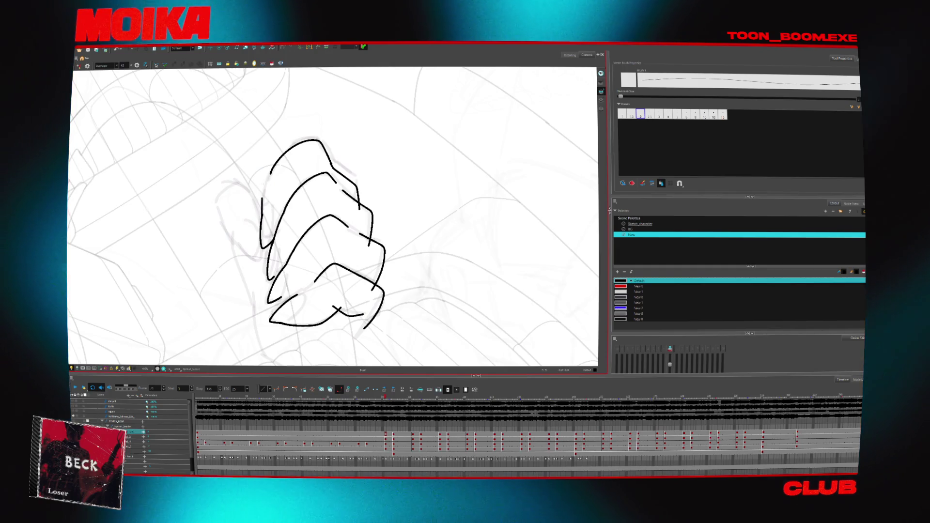
{"action": "left_click_drag", "start_coordinate": [294, 144], "coordinate": [263, 204]}
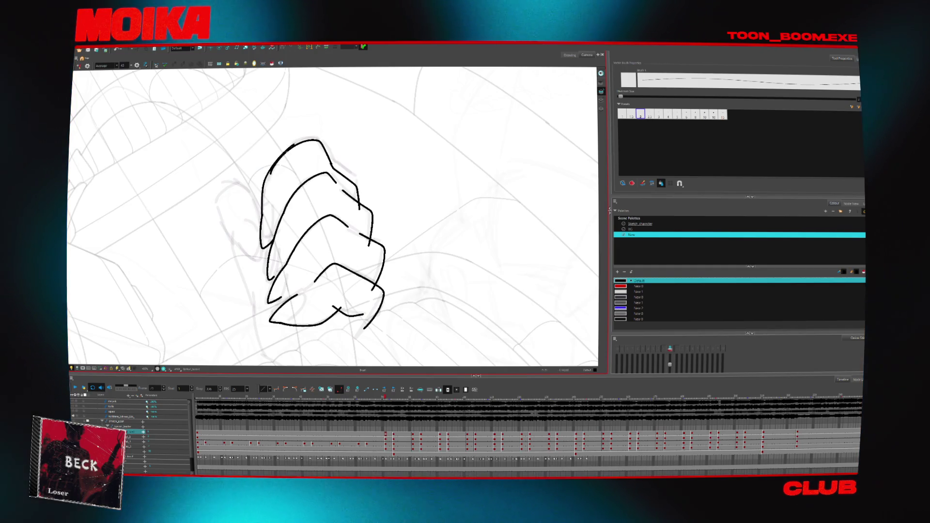
- Select the last stroke on the top finger, then step forward and back between frames
{"action": "left_click", "coordinate": [295, 150], "text": "ctrl"}
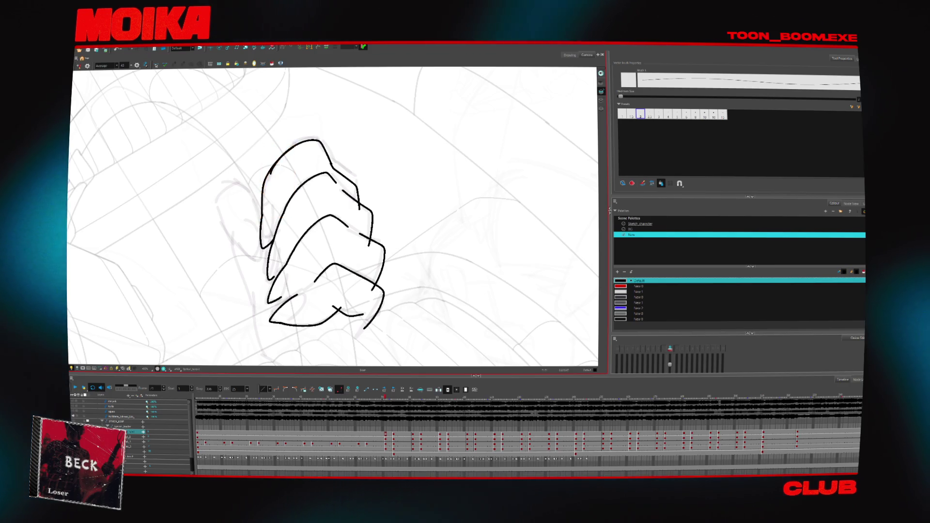
{"action": "key", "text": "alt+s"}
{"action": "key", "text": "period"}
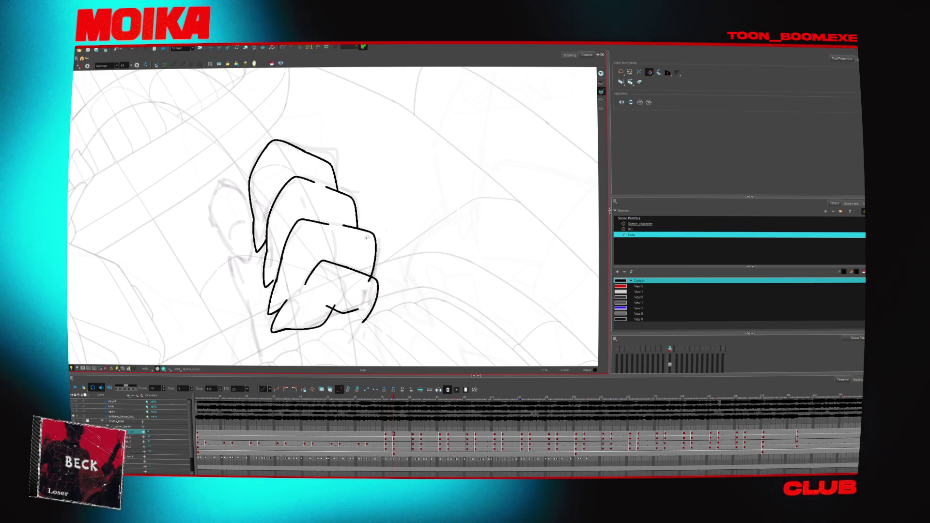
{"action": "key", "text": "comma"}
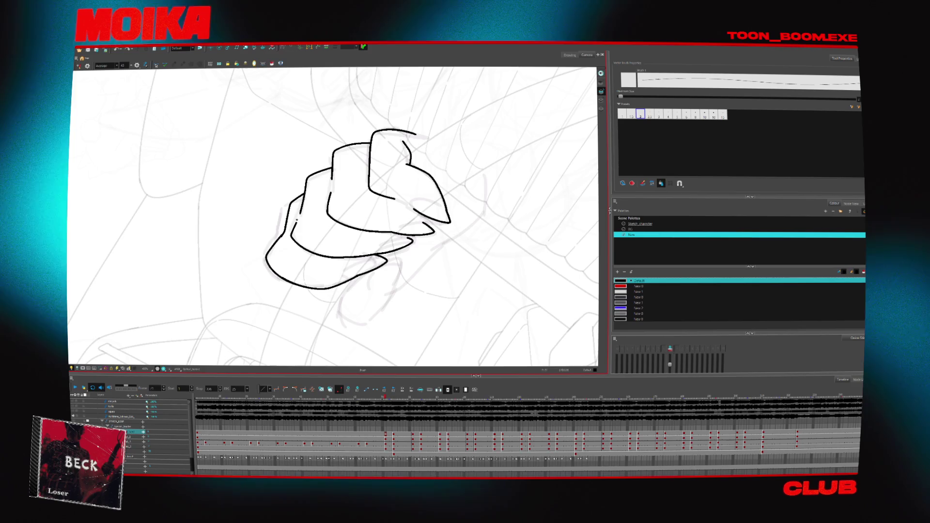
- Step back and forth through the fist drawings, ending on the later fist pose
{"action": "key", "text": "g"}
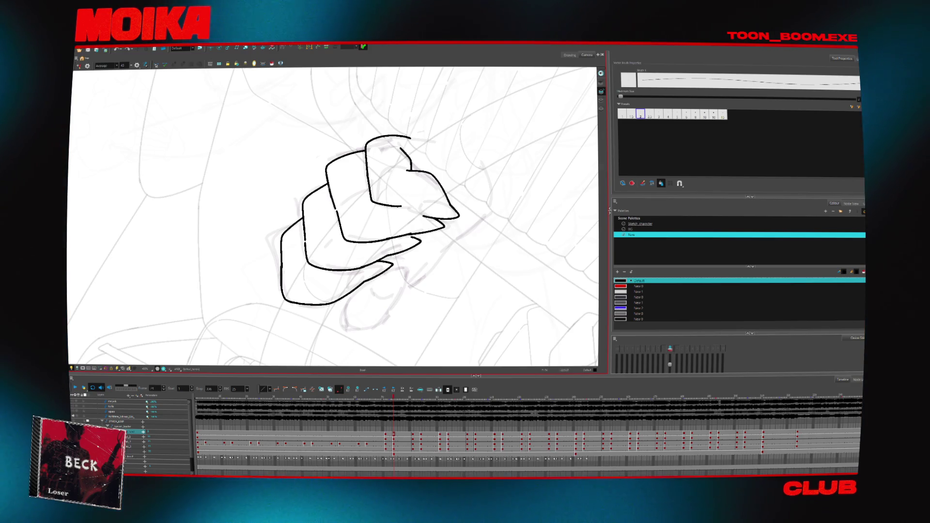
{"action": "key", "text": "f"}
{"action": "key", "text": "g"}
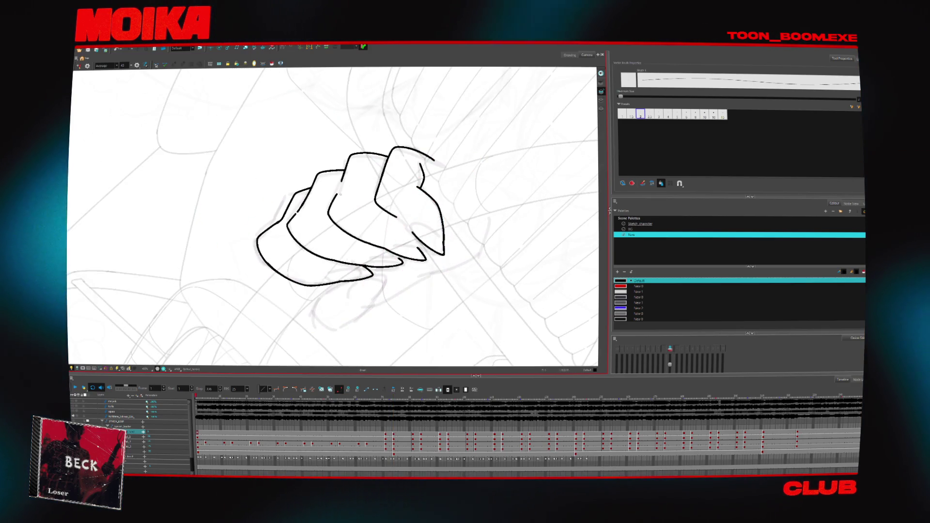
{"action": "key", "text": "g"}
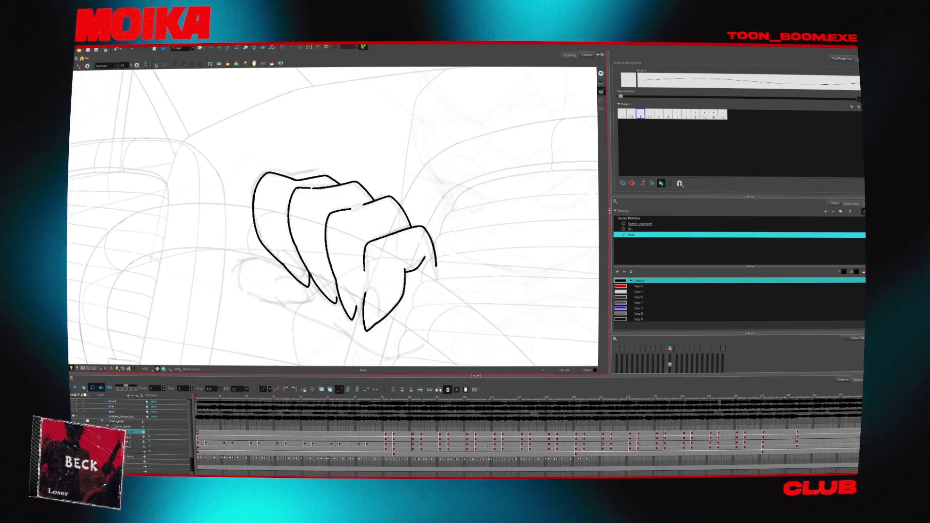
- Mirror-check the next drawing, undo the stray vertical stroke on the first finger, and save the scene
{"action": "key", "text": "4"}
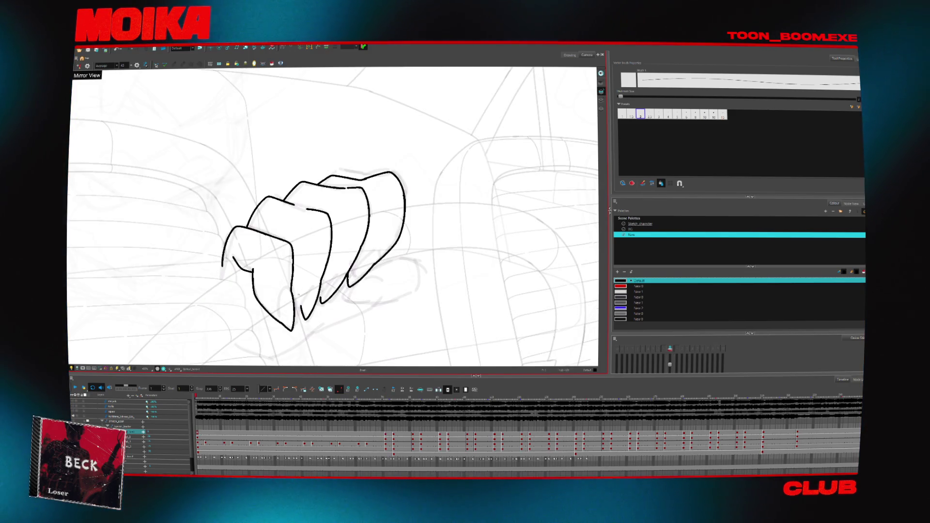
{"action": "key", "text": "period"}
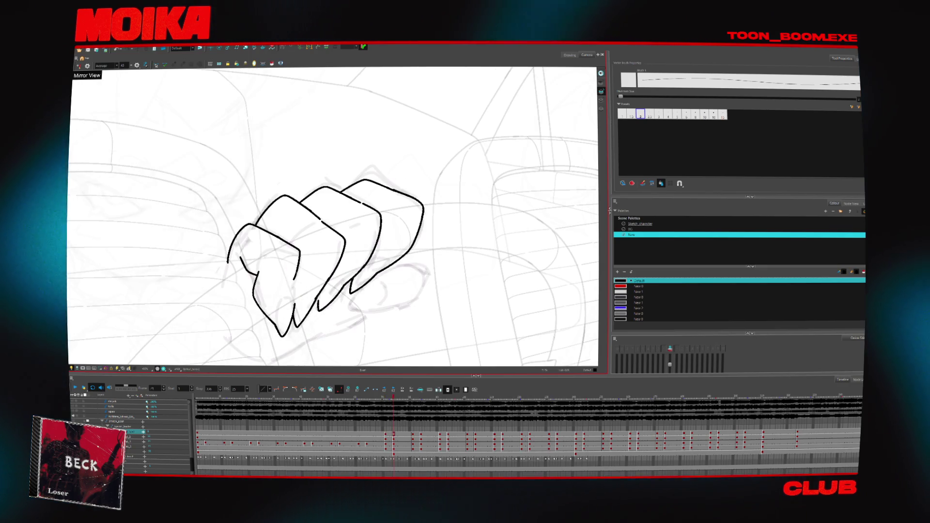
{"action": "key", "text": "ctrl+z"}
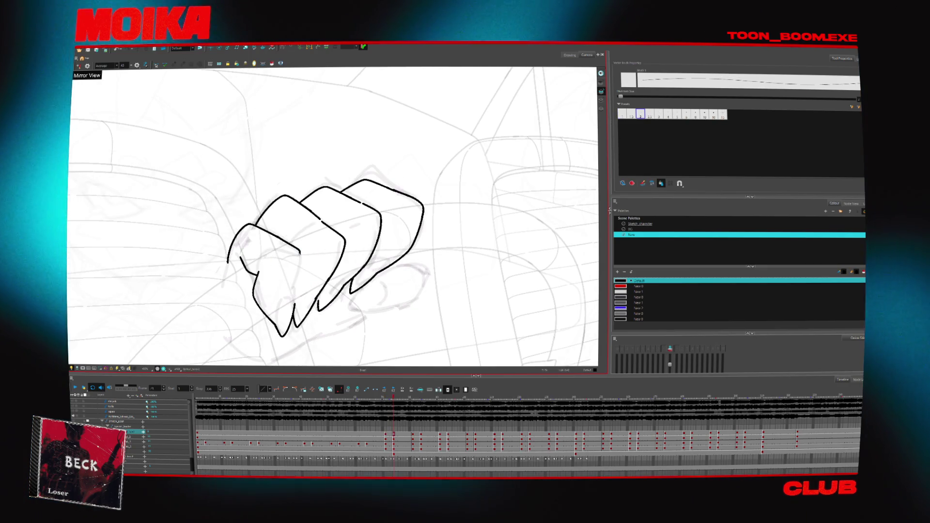
{"action": "key", "text": "4"}
{"action": "key", "text": "comma"}
{"action": "key", "text": "period"}
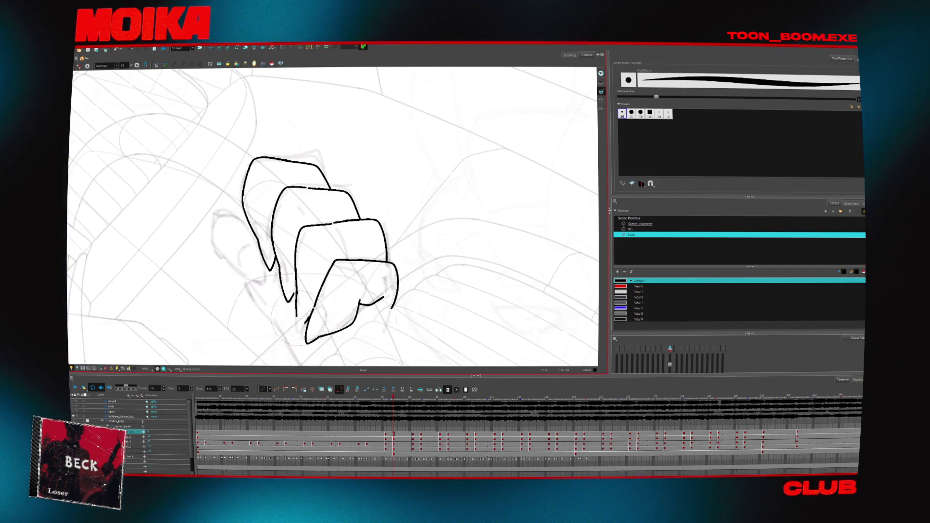
{"action": "key", "text": "ctrl+s"}
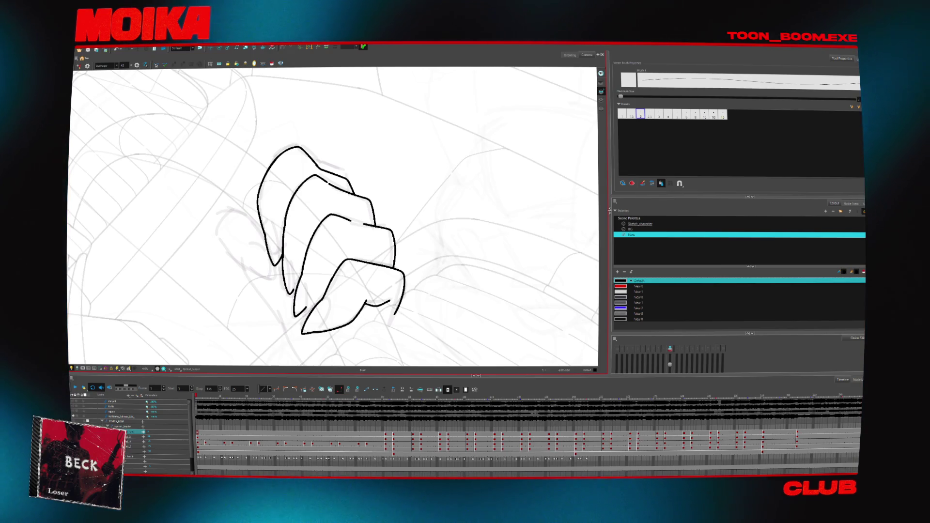
- Add a short stroke at the lowest fingertip and move to the next hand drawing
{"action": "left_click_drag", "start_coordinate": [304, 312], "coordinate": [323, 299]}
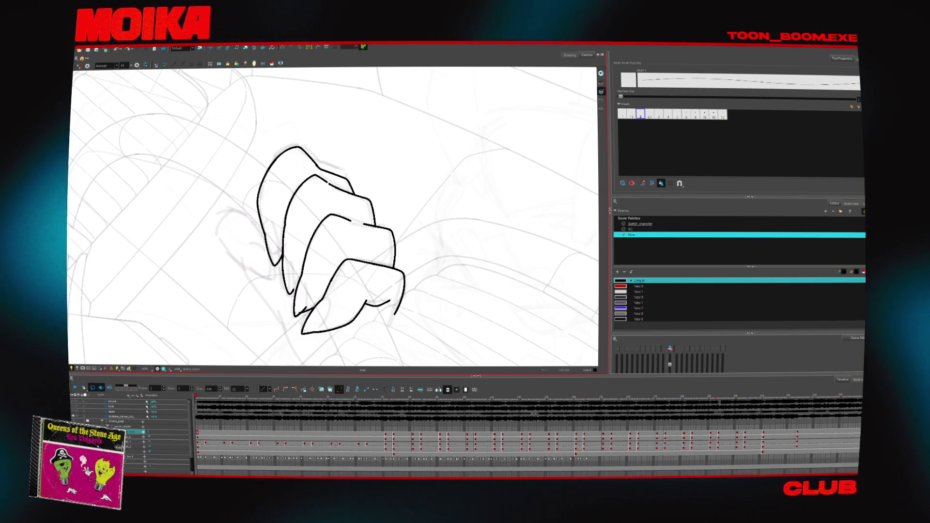
{"action": "key", "text": "alt+t"}
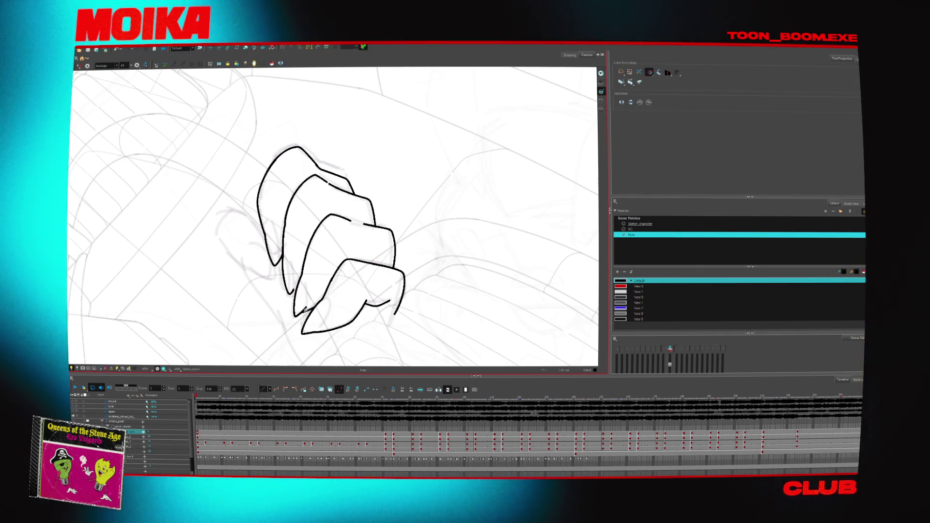
{"action": "key", "text": "alt+b"}
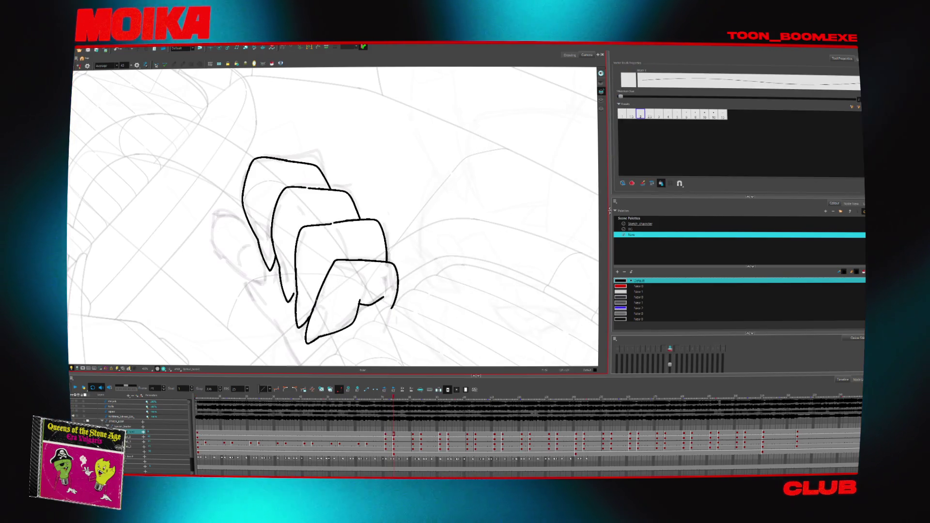
- Draw a closed oval thumb beside the fingertips, redrawing it after a broken attempt
{"action": "key", "text": "4"}
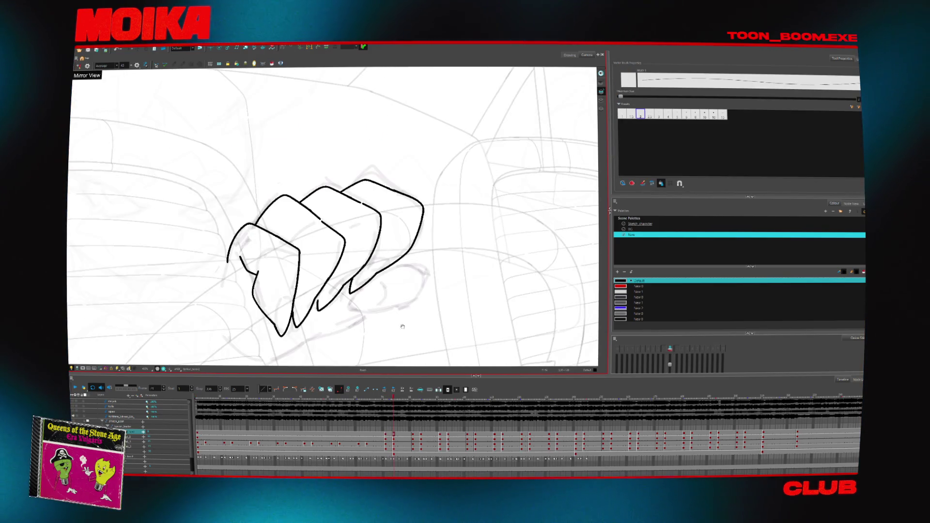
{"action": "left_click_drag", "start_coordinate": [387, 234], "coordinate": [377, 251]}
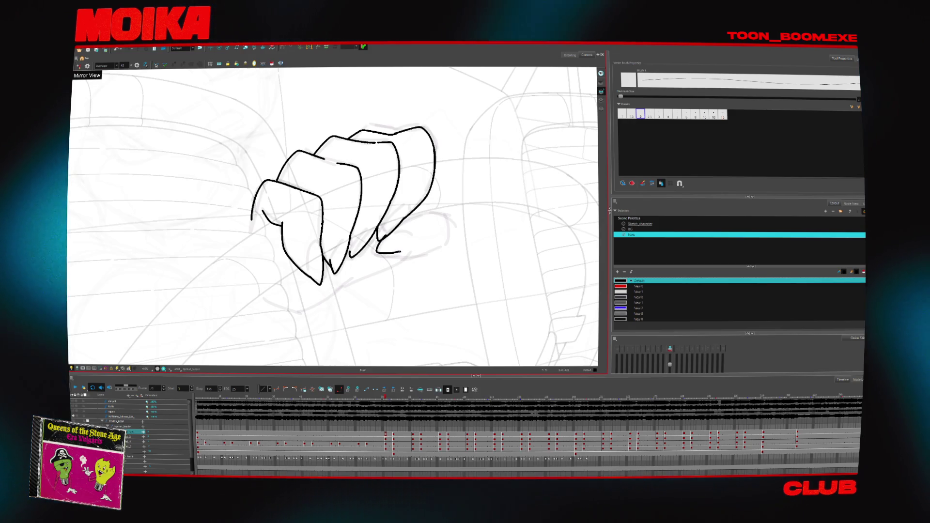
{"action": "key", "text": "ctrl+z"}
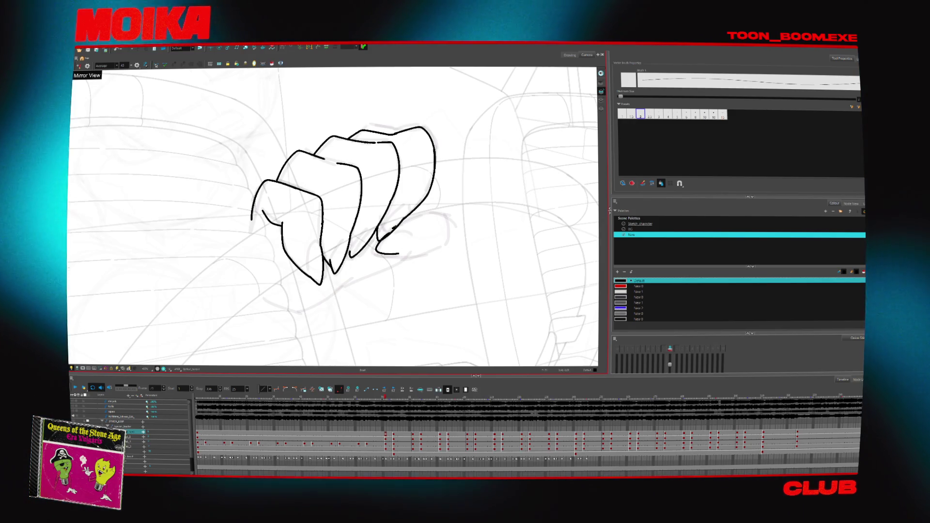
{"action": "mouse_move", "coordinate": [392, 228]}
{"action": "left_mouse_down"}
{"action": "mouse_move", "coordinate": [436, 217]}
{"action": "mouse_move", "coordinate": [414, 251]}
{"action": "left_mouse_up"}
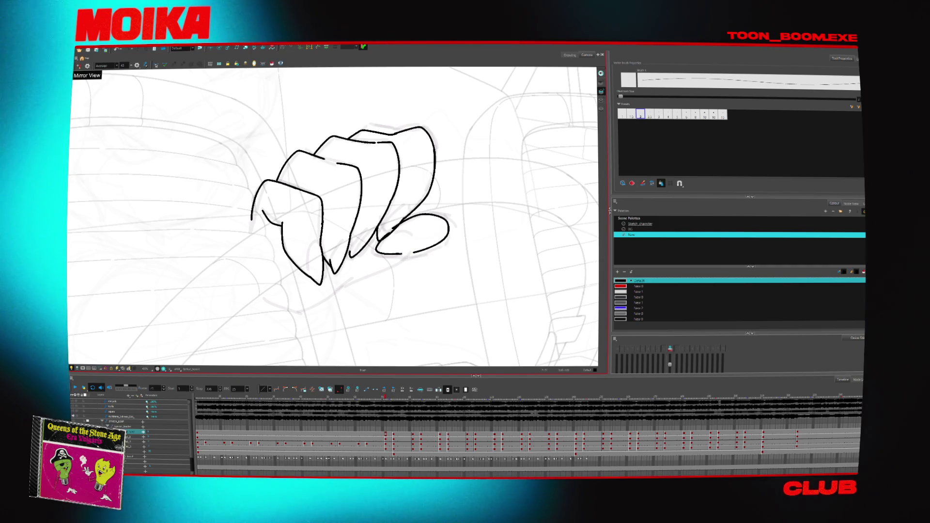
{"action": "key", "text": "ctrl+z"}
{"action": "key", "text": "ctrl+z"}
{"action": "left_click_drag", "start_coordinate": [392, 227], "coordinate": [380, 243]}
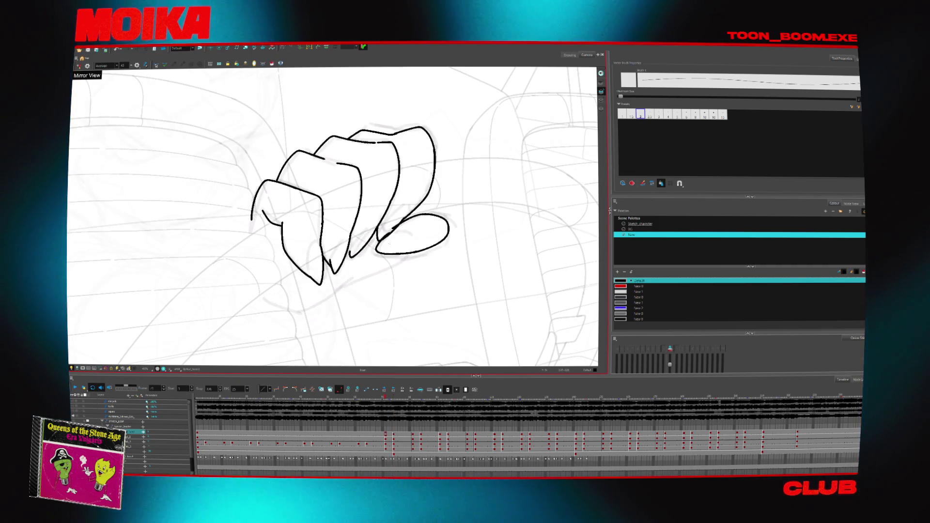
- Go to the next hand drawing, toggle the mirrored view, and rotate to a comfortable drawing angle
{"action": "key", "text": "."}
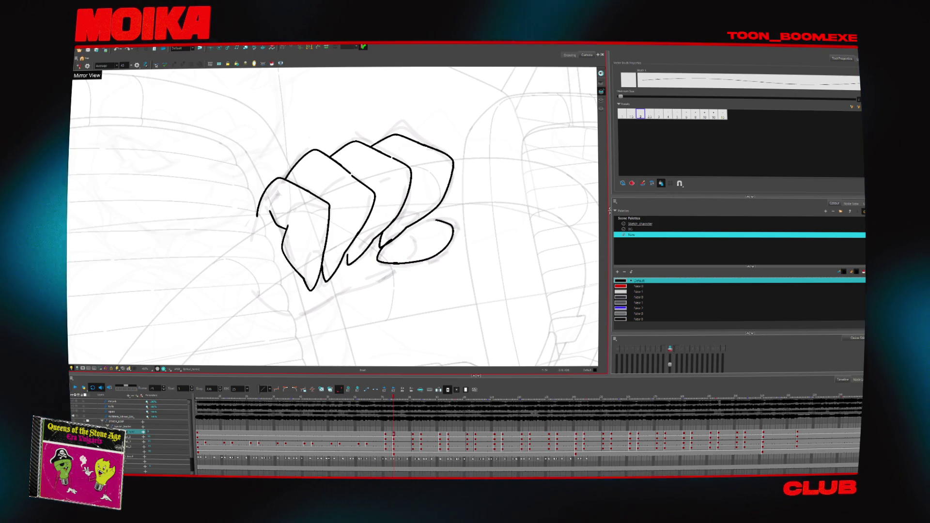
{"action": "key", "text": "4"}
{"action": "key", "text": "4"}
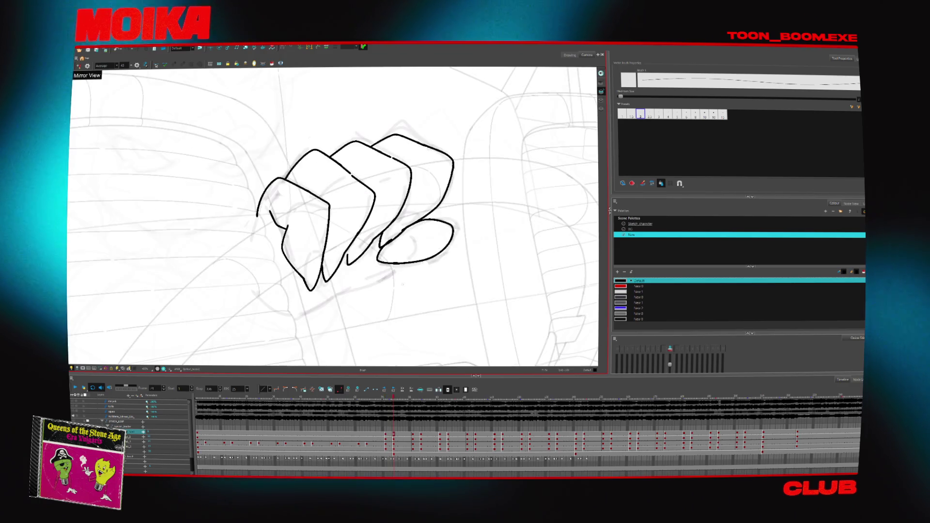
{"action": "key", "text": "alt+t"}
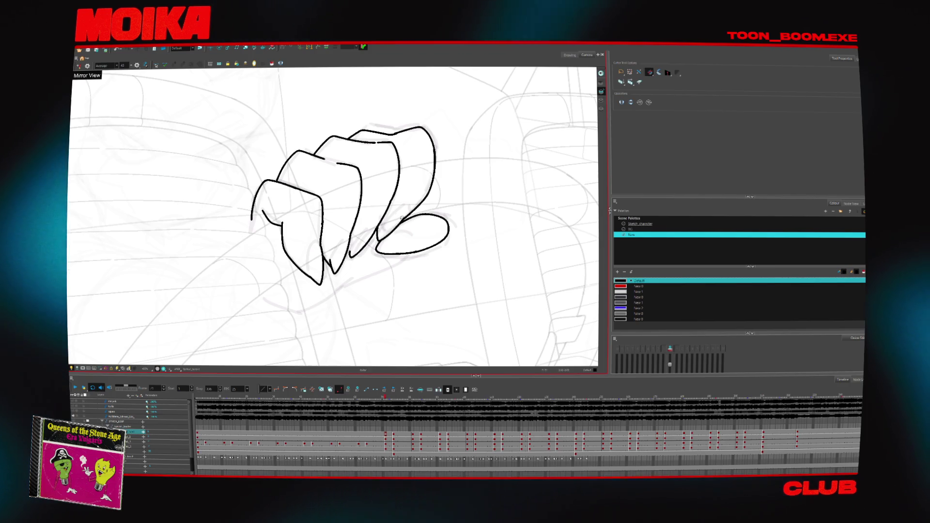
{"action": "scroll", "coordinate": [404, 221], "scroll_direction": "up", "scroll_amount": 2}
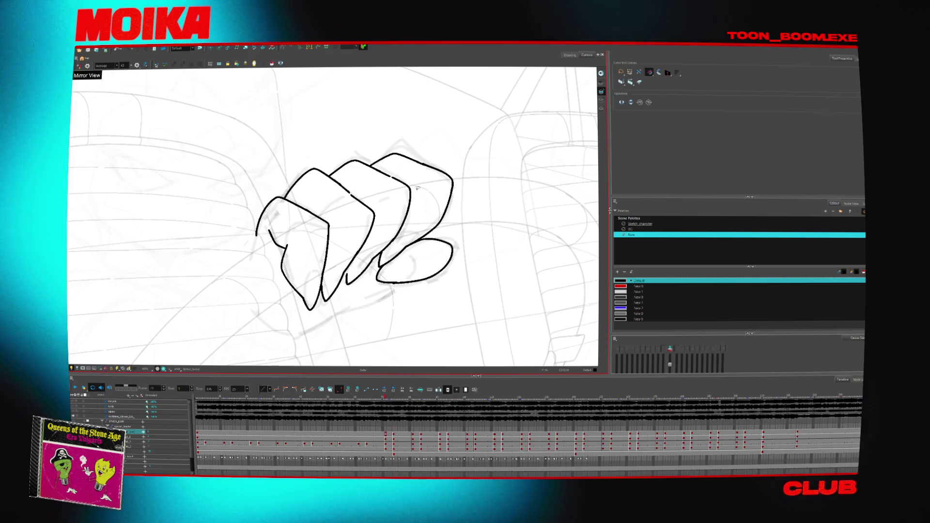
{"action": "key", "text": "alt+/"}
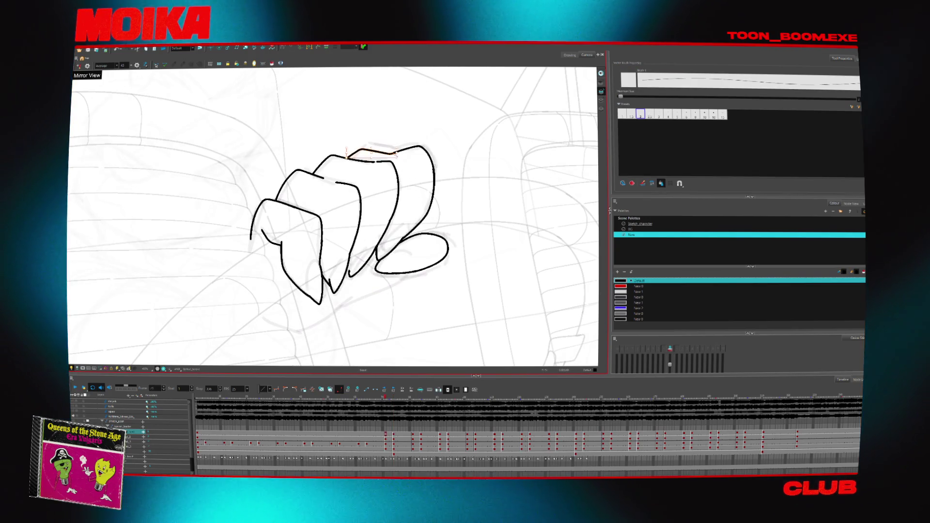
{"action": "key", "text": "v"}
{"action": "key", "text": "v"}
{"action": "key", "text": "v"}
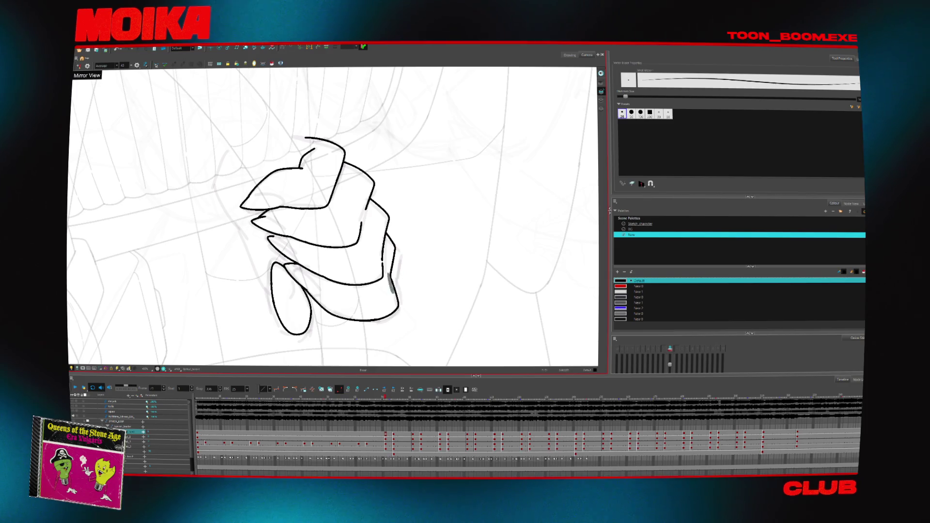
- Zoom in on the fist and draw a straight line out of it with brush size 1.5
{"action": "key", "text": "alt+z"}
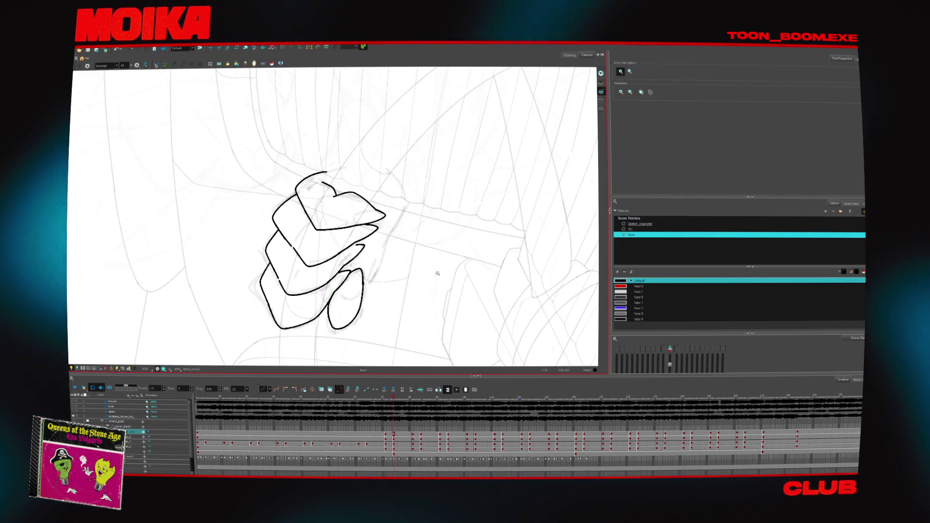
{"action": "left_click", "coordinate": [353, 179]}
{"action": "key", "text": "alt+b"}
{"action": "left_click", "coordinate": [632, 115]}
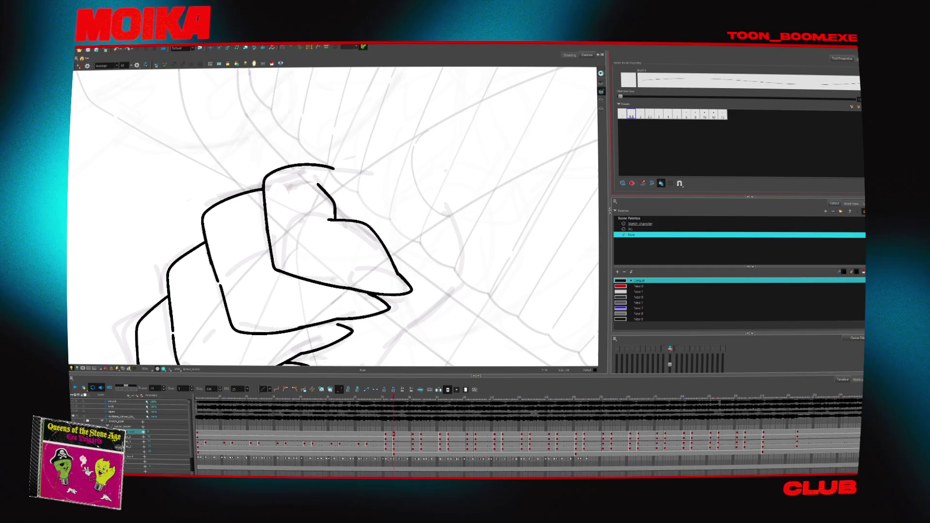
{"action": "left_click_drag", "start_coordinate": [317, 200], "coordinate": [405, 146]}
{"action": "key", "text": "ctrl+z"}
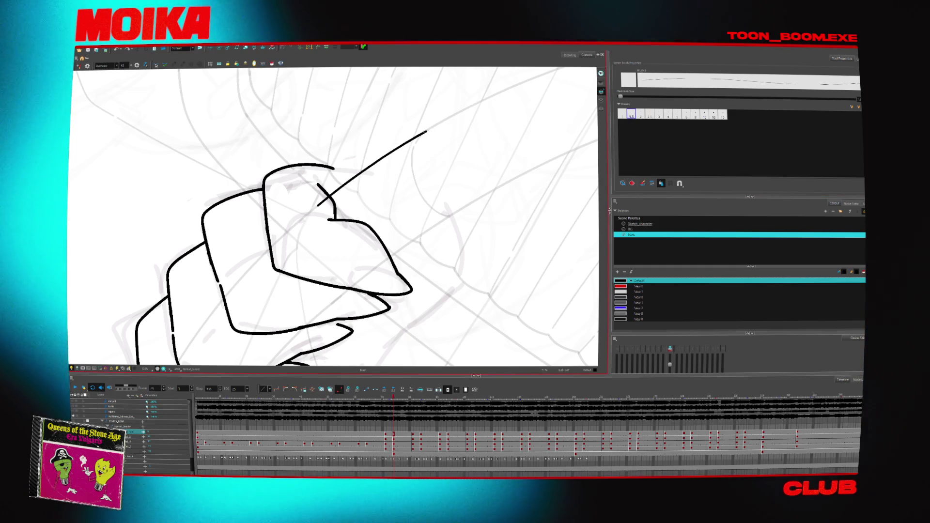
{"action": "key", "text": "comma"}
{"action": "left_click_drag", "start_coordinate": [320, 203], "coordinate": [430, 127]}
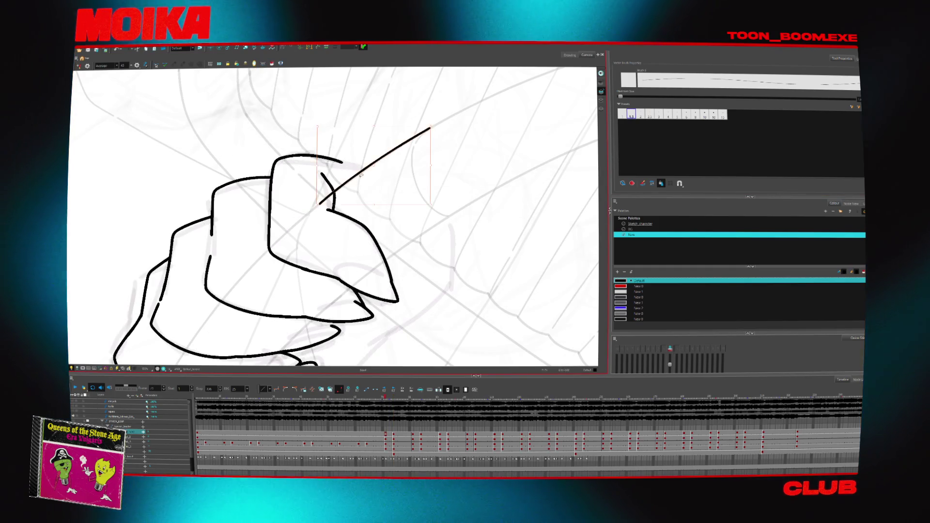
- Mirror the view and step through the later hand drawings, zooming out to see the whole hand
{"action": "key", "text": "4"}
{"action": "key", "text": "period"}
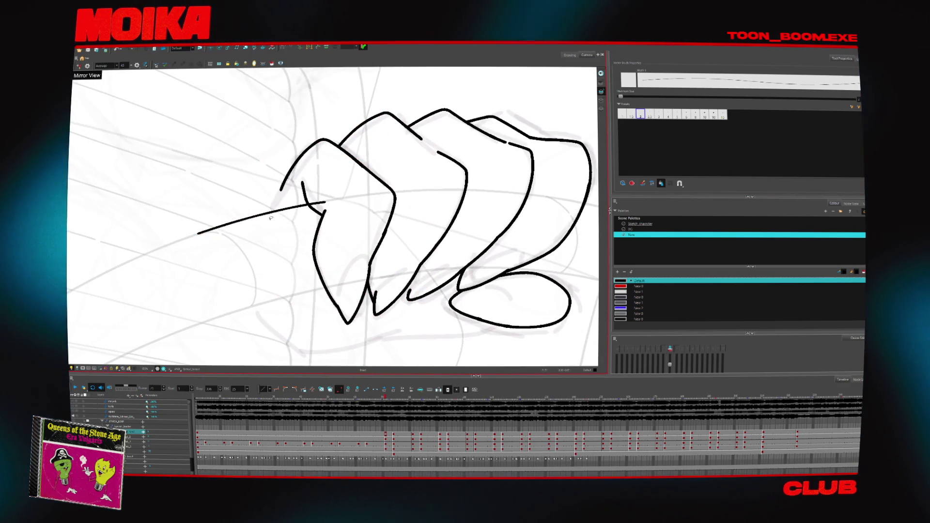
{"action": "key", "text": "period"}
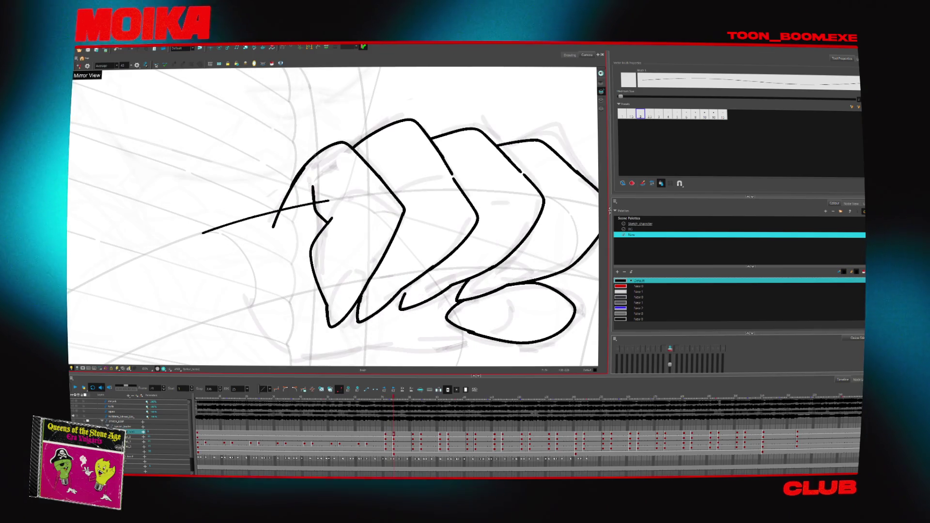
{"action": "key", "text": "period"}
{"action": "key", "text": "alt+z"}
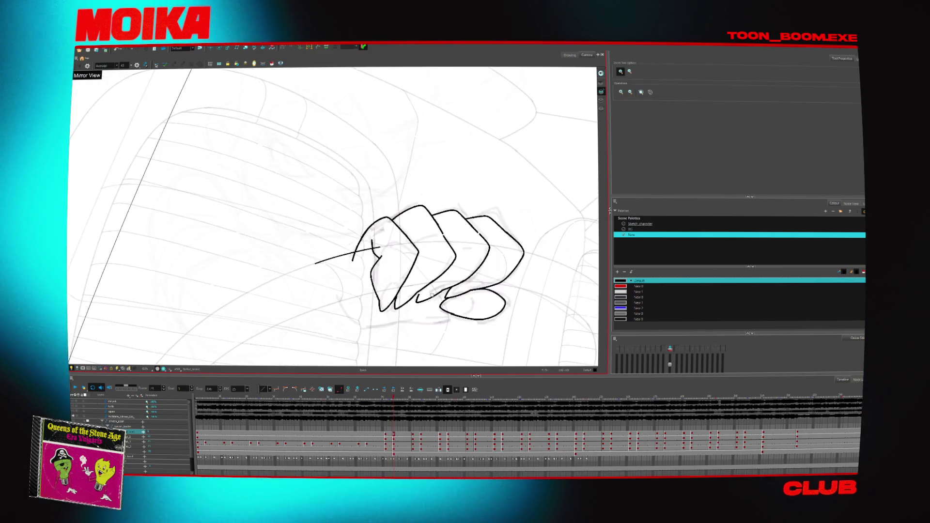
{"action": "left_click", "coordinate": [441, 266], "text": "alt"}
{"action": "key", "text": "comma"}
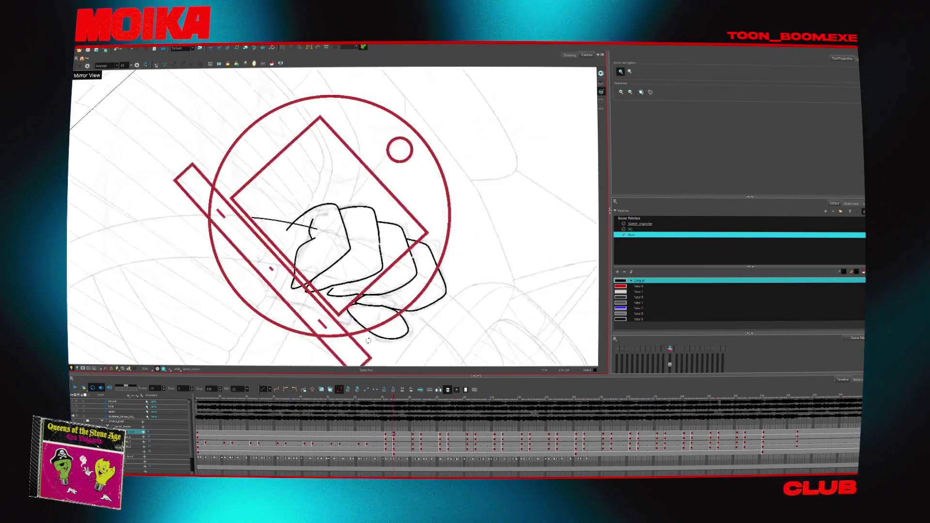
- Zoom in and add a short stroke on the middle finger outline, restoring an erased piece of the thumb
{"action": "left_click", "coordinate": [375, 234]}
{"action": "key", "text": "alt+b"}
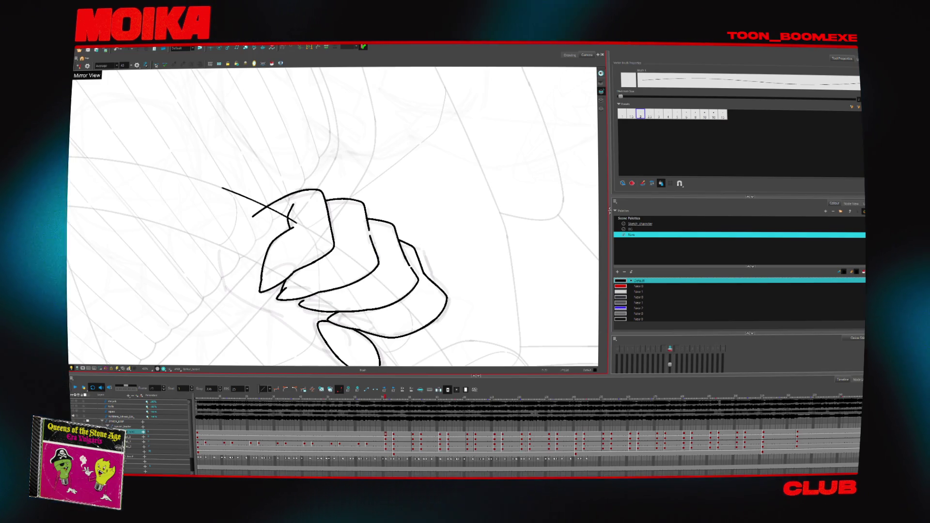
{"action": "left_click_drag", "start_coordinate": [370, 236], "coordinate": [375, 249]}
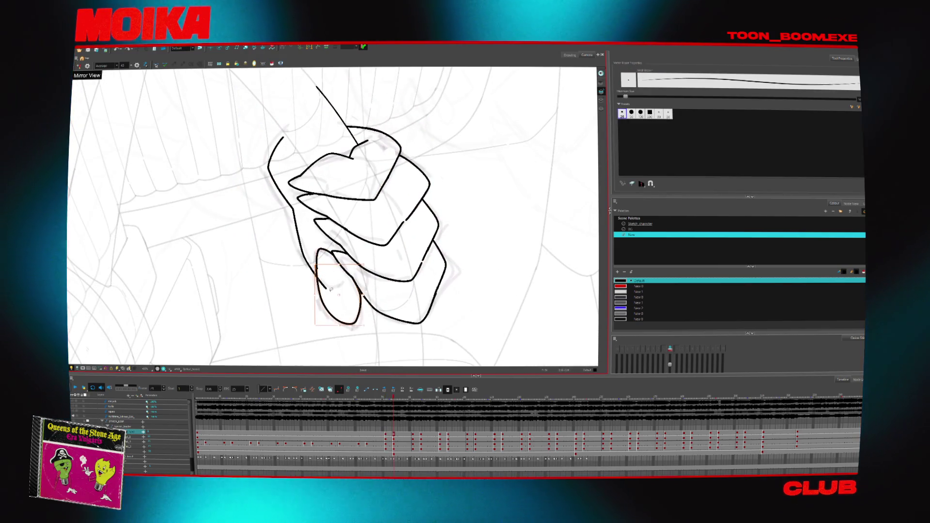
{"action": "left_click_drag", "start_coordinate": [330, 289], "coordinate": [340, 294]}
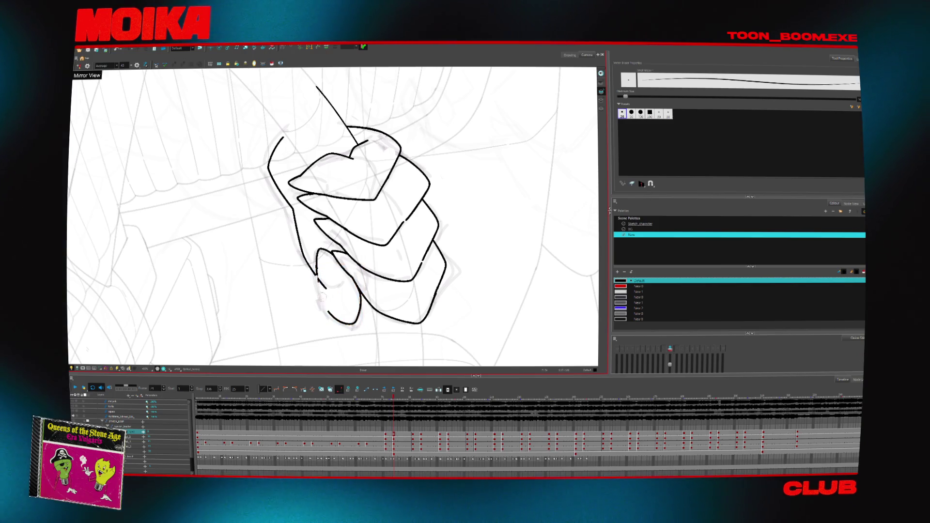
{"action": "key", "text": "alt+e"}
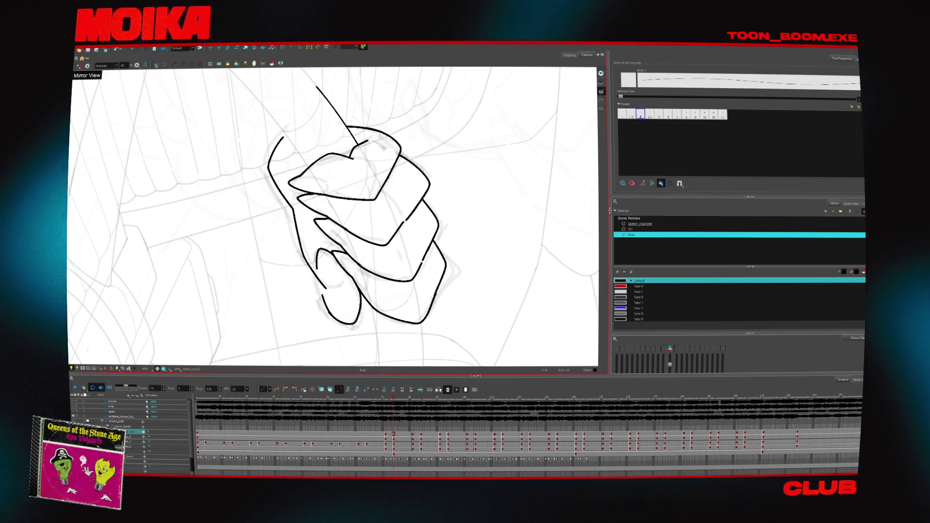
{"action": "key", "text": "ctrl+z"}
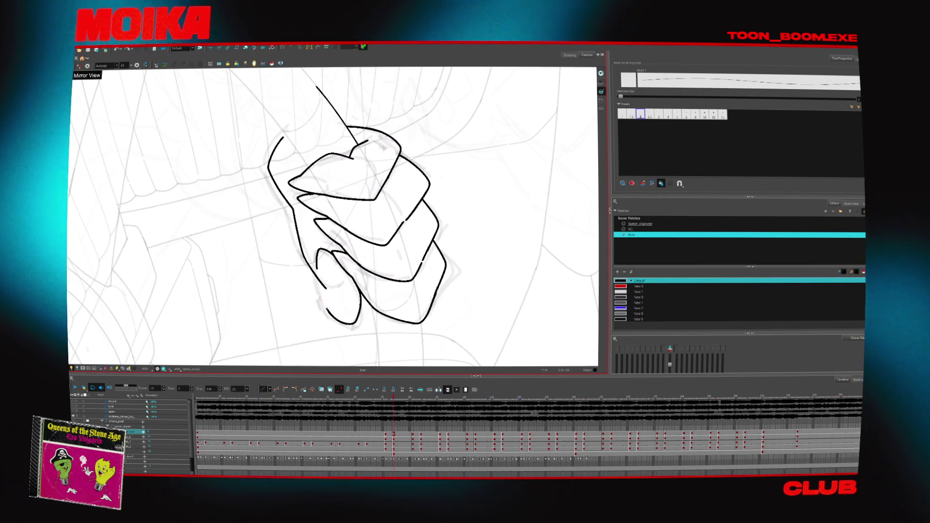
- Step through other hand drawings and rotate the view of the fist over the steering wheel
{"action": "key", "text": "comma"}
{"action": "key", "text": "comma"}
{"action": "key", "text": "comma"}
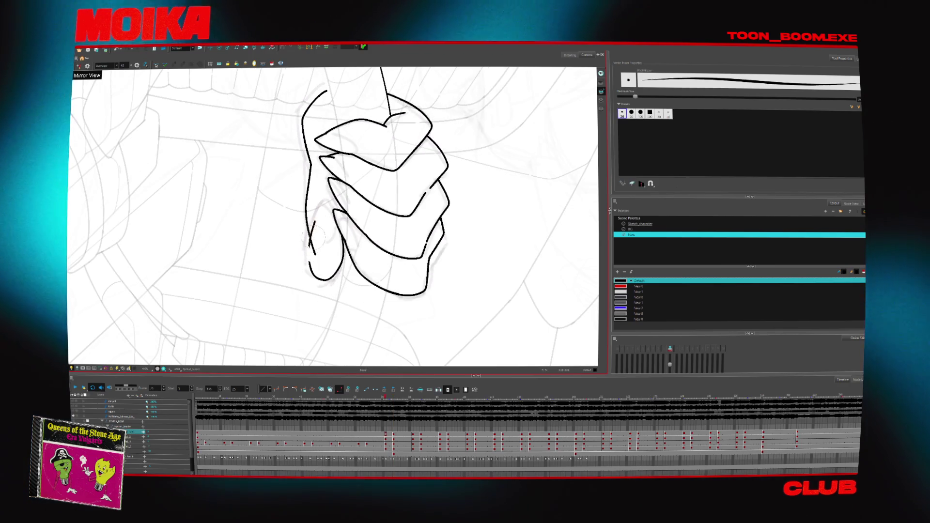
{"action": "key", "text": "alt+b"}
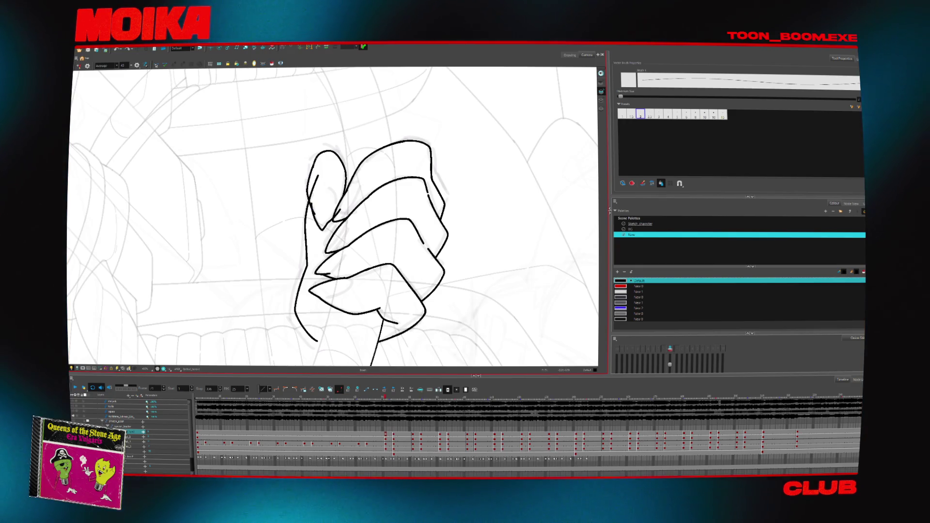
{"action": "key", "text": "alt+t"}
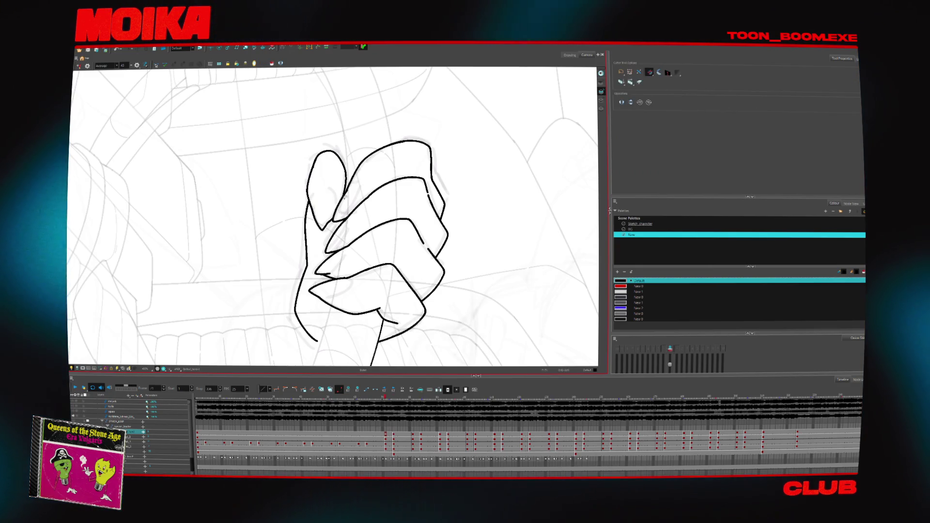
{"action": "key", "text": "g"}
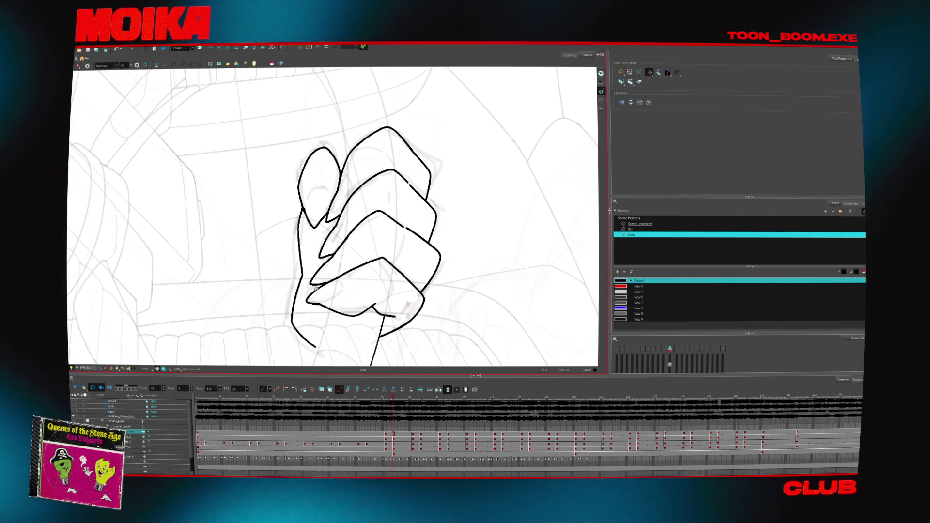
{"action": "mouse_move", "coordinate": [315, 289]}
{"action": "left_mouse_down"}
{"action": "mouse_move", "coordinate": [368, 310]}
{"action": "mouse_move", "coordinate": [435, 271]}
{"action": "mouse_move", "coordinate": [480, 213]}
{"action": "left_mouse_up"}
{"action": "scroll", "coordinate": [480, 214], "scroll_direction": "down", "scroll_amount": 3}
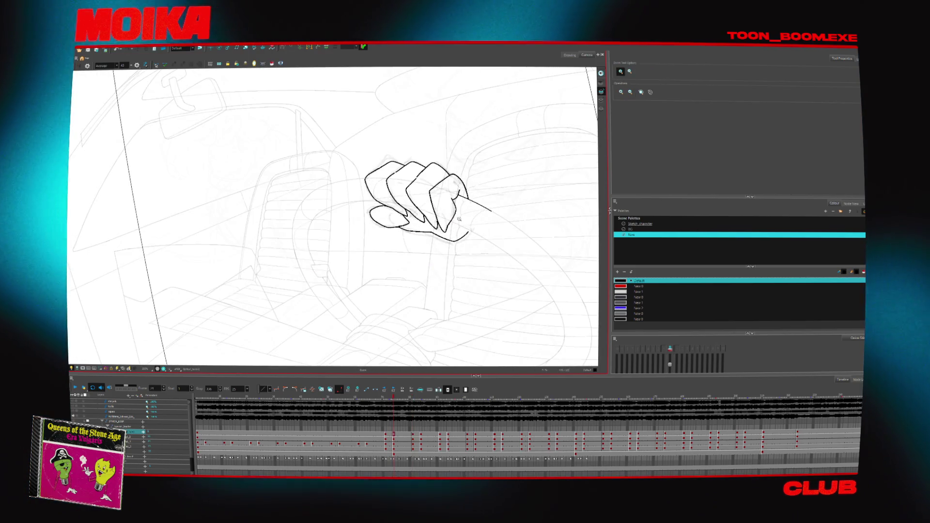
- Turn the view so the fist stands upright and brush a stroke closing its top-left outline
{"action": "key", "text": "4"}
{"action": "scroll", "coordinate": [439, 243], "scroll_direction": "up", "scroll_amount": 3}
{"action": "mouse_move", "coordinate": [439, 243]}
{"action": "left_mouse_down"}
{"action": "mouse_move", "coordinate": [467, 312]}
{"action": "mouse_move", "coordinate": [254, 317]}
{"action": "left_mouse_up"}
{"action": "left_click_drag", "start_coordinate": [266, 158], "coordinate": [310, 174]}
{"action": "key", "text": "alt+b"}
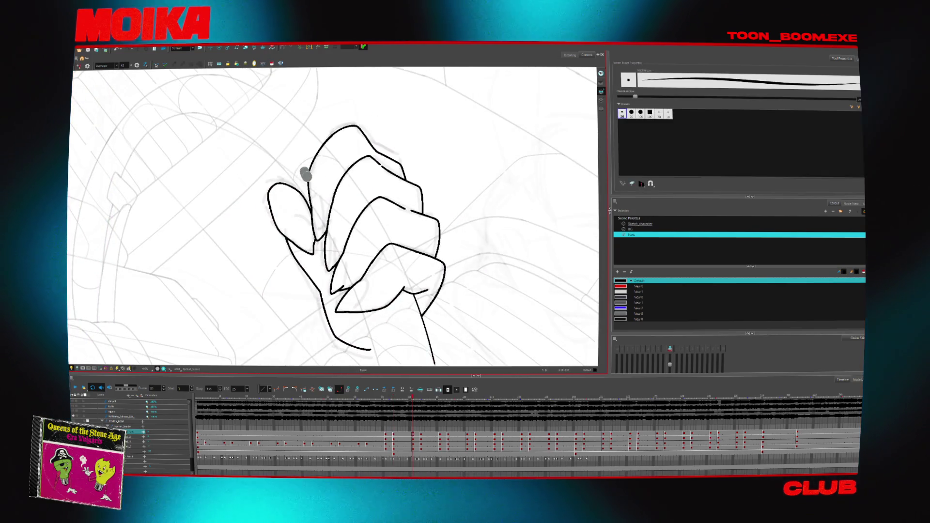
{"action": "left_click_drag", "start_coordinate": [331, 130], "coordinate": [309, 186]}
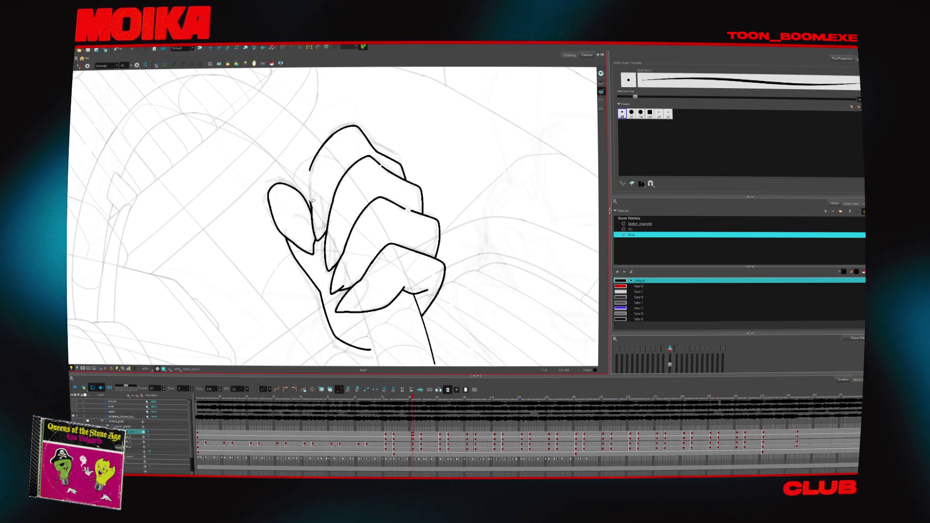
- Redraw the top-left outline in pencil, trim the stroke's overshooting tip, and zoom out to check gaps
{"action": "key", "text": "alt+x"}
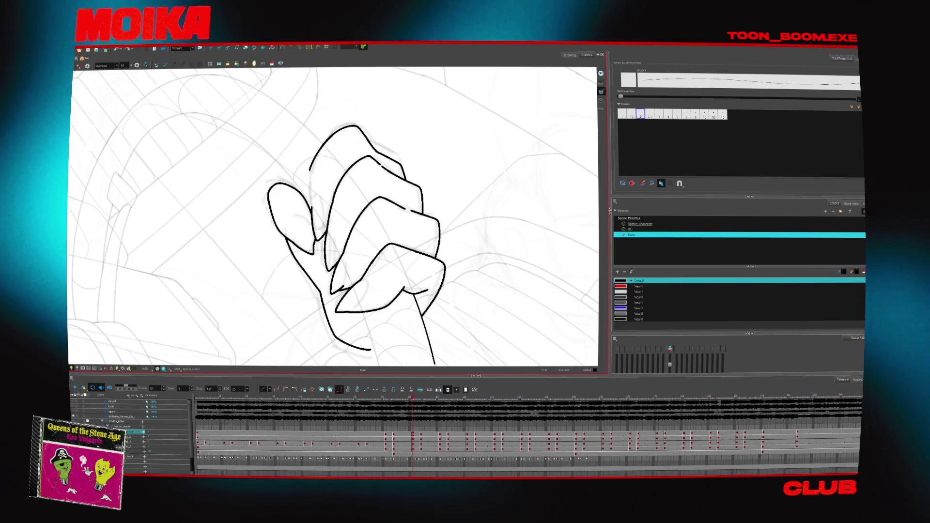
{"action": "left_click_drag", "start_coordinate": [317, 154], "coordinate": [310, 209]}
{"action": "key", "text": "alt+t"}
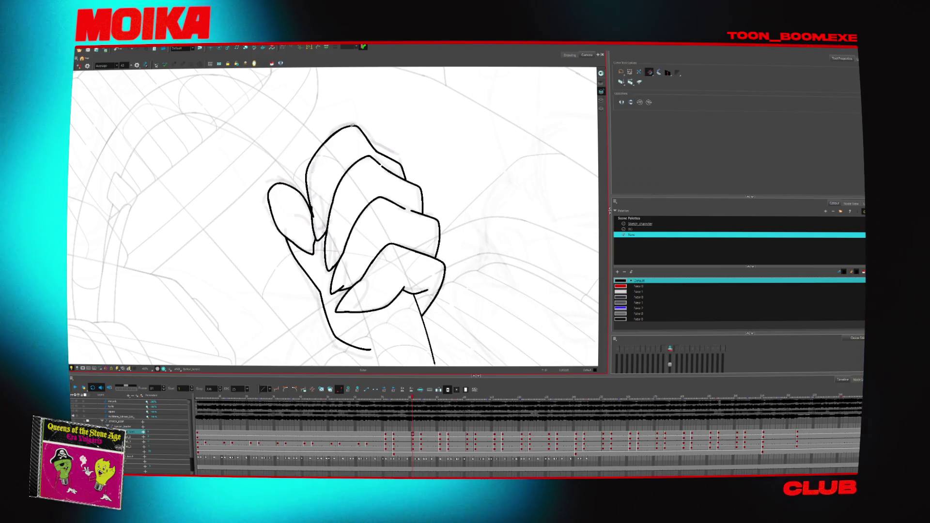
{"action": "mouse_move", "coordinate": [322, 139]}
{"action": "left_mouse_down"}
{"action": "mouse_move", "coordinate": [334, 150]}
{"action": "mouse_move", "coordinate": [356, 117]}
{"action": "mouse_move", "coordinate": [304, 149]}
{"action": "left_mouse_up"}
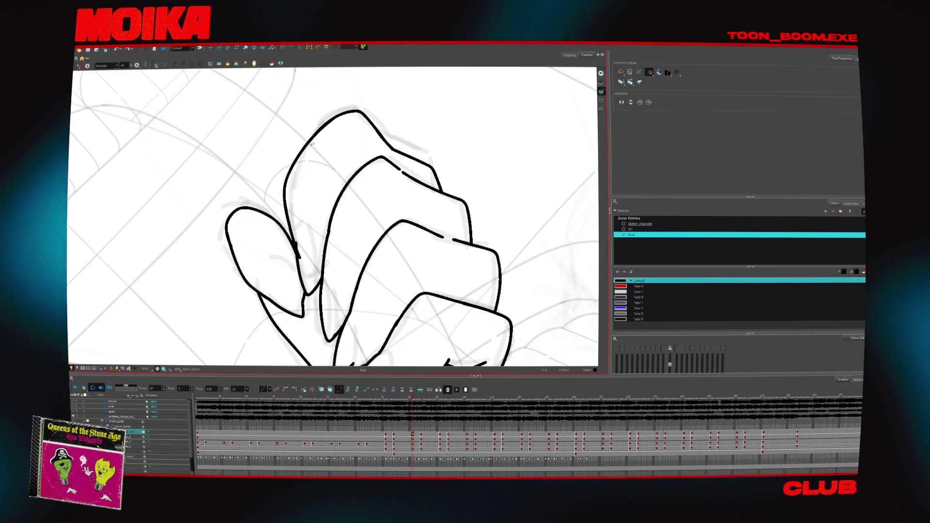
{"action": "mouse_move", "coordinate": [302, 250]}
{"action": "left_mouse_down"}
{"action": "mouse_move", "coordinate": [408, 293]}
{"action": "mouse_move", "coordinate": [461, 266]}
{"action": "mouse_move", "coordinate": [444, 270]}
{"action": "mouse_move", "coordinate": [437, 261]}
{"action": "left_mouse_up"}
{"action": "key", "text": "alt+b"}
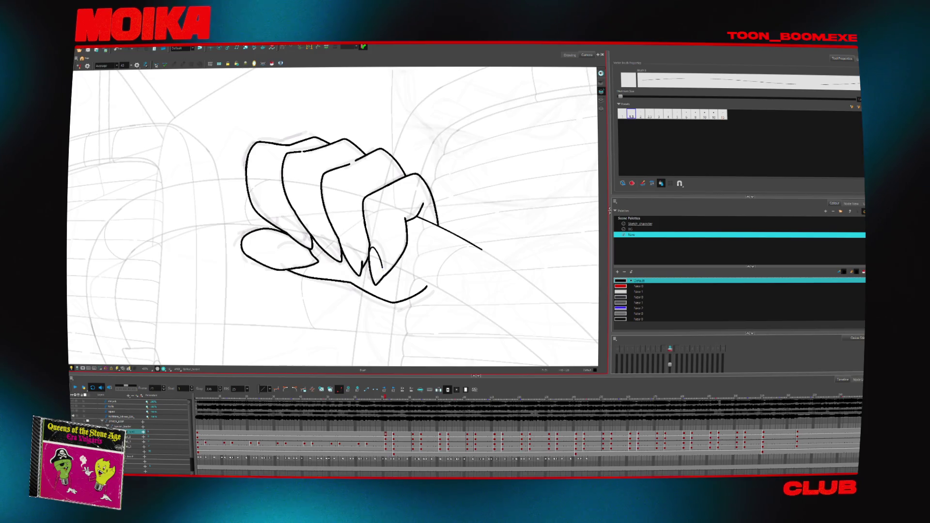
{"action": "key", "text": "4"}
{"action": "left_click_drag", "start_coordinate": [275, 260], "coordinate": [287, 246]}
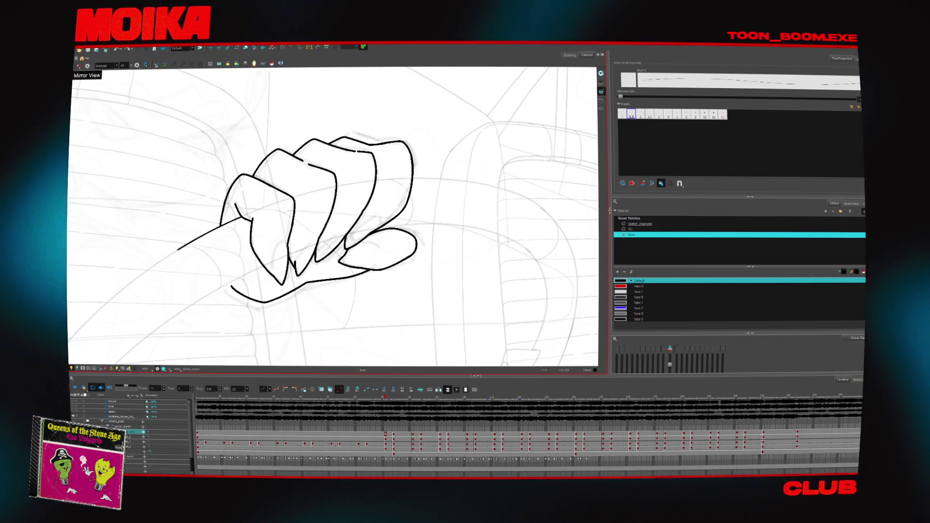
{"action": "key", "text": "ctrl+z"}
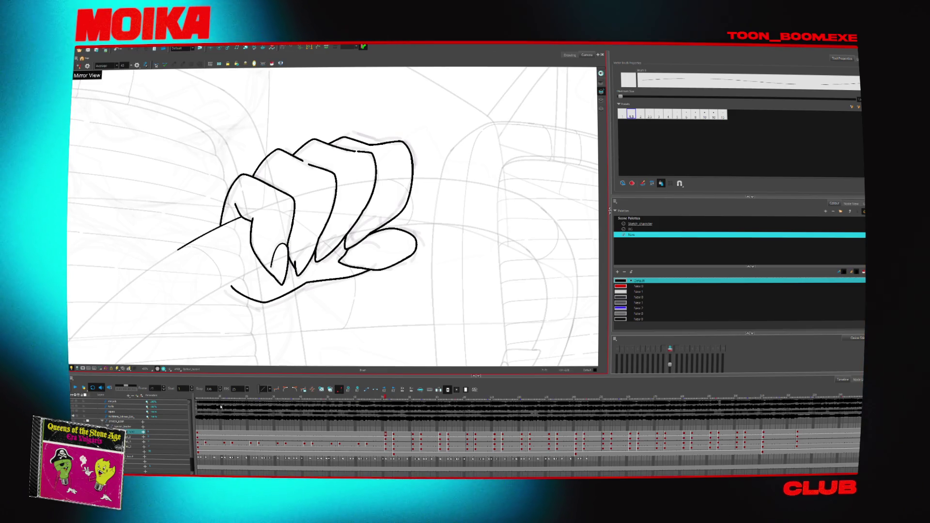
{"action": "key", "text": "ctrl+z"}
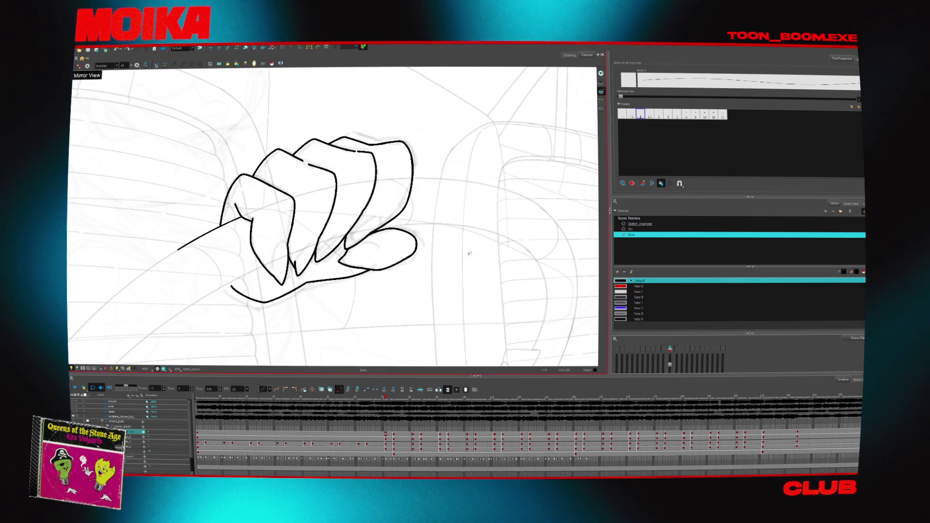
{"action": "key", "text": "4"}
{"action": "key", "text": "alt+e"}
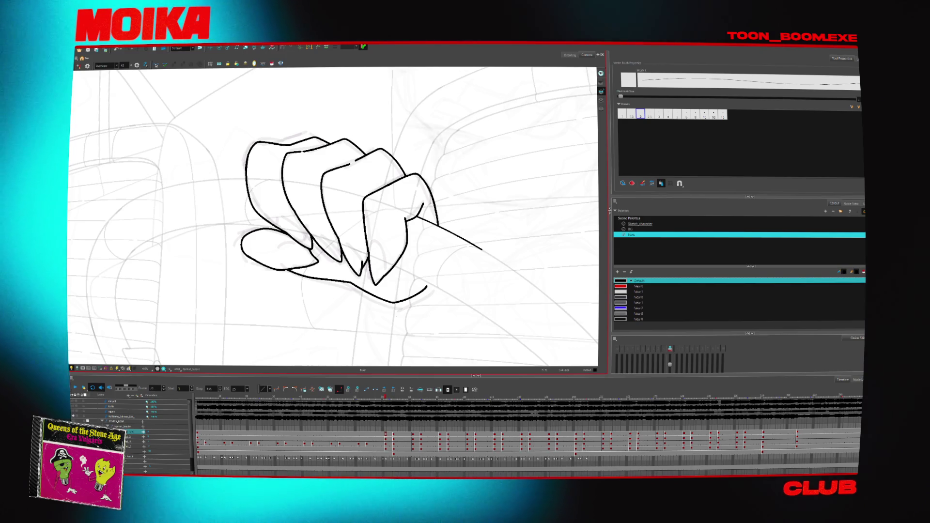
{"action": "key", "text": "ctrl+z"}
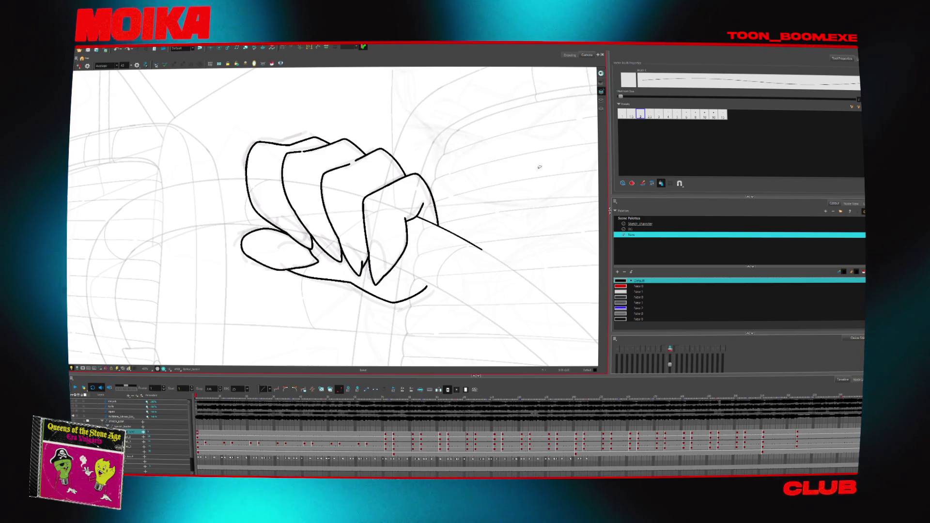
{"action": "key", "text": "4"}
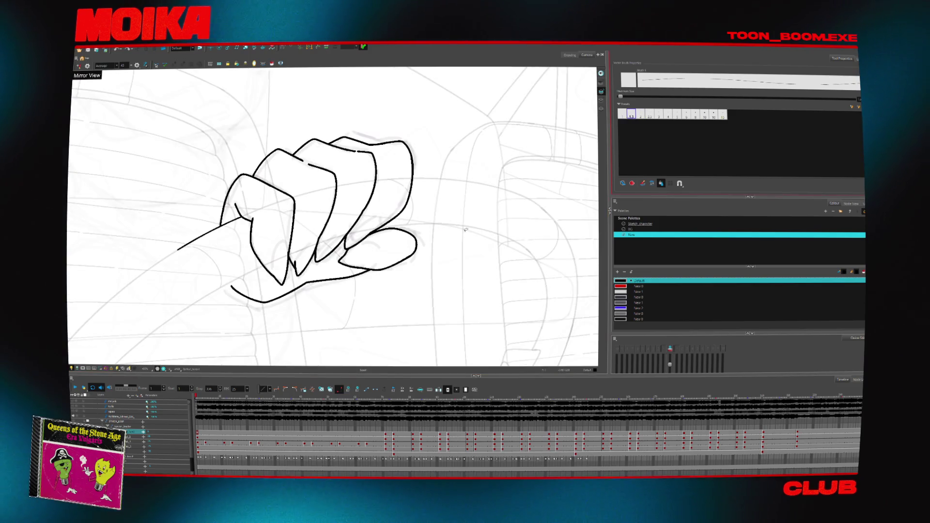
- Replace the diagonal line under the fist with a longer brush stroke
{"action": "scroll", "coordinate": [286, 253], "scroll_direction": "up", "scroll_amount": 3}
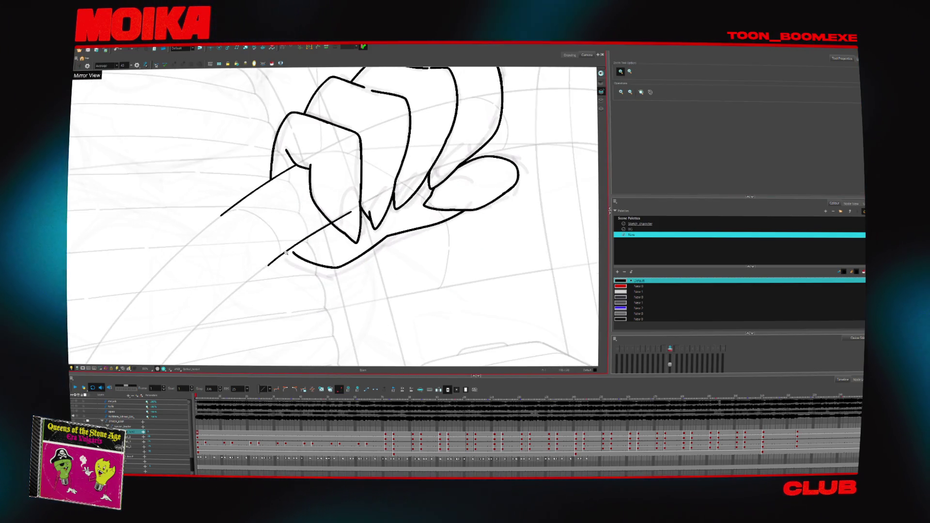
{"action": "key", "text": "ctrl+z"}
{"action": "key", "text": "alt+b"}
{"action": "left_click_drag", "start_coordinate": [257, 272], "coordinate": [358, 206]}
{"action": "key", "text": "alt+b"}
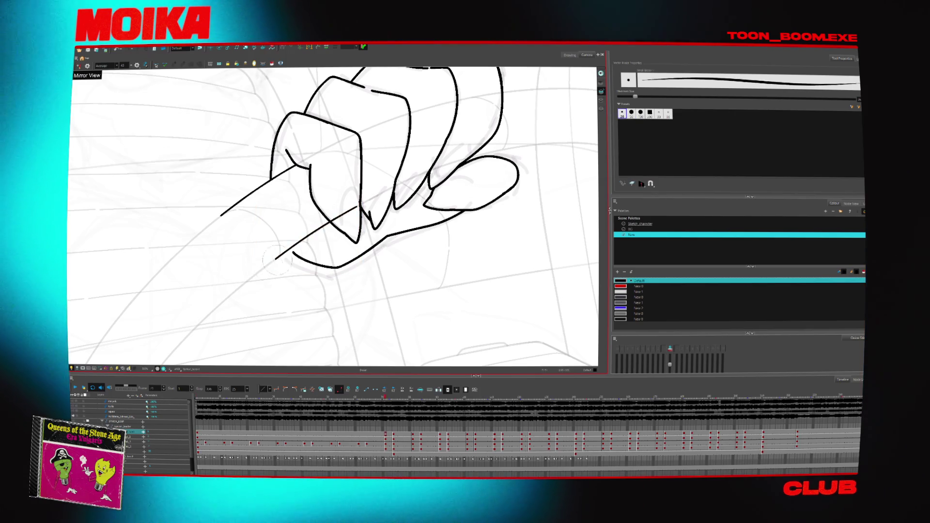
- Draw a thin pencil diagonal line on the next drawing of the hand
{"action": "key", "text": "alt+slash"}
{"action": "key", "text": "period"}
{"action": "left_click_drag", "start_coordinate": [252, 278], "coordinate": [345, 213]}
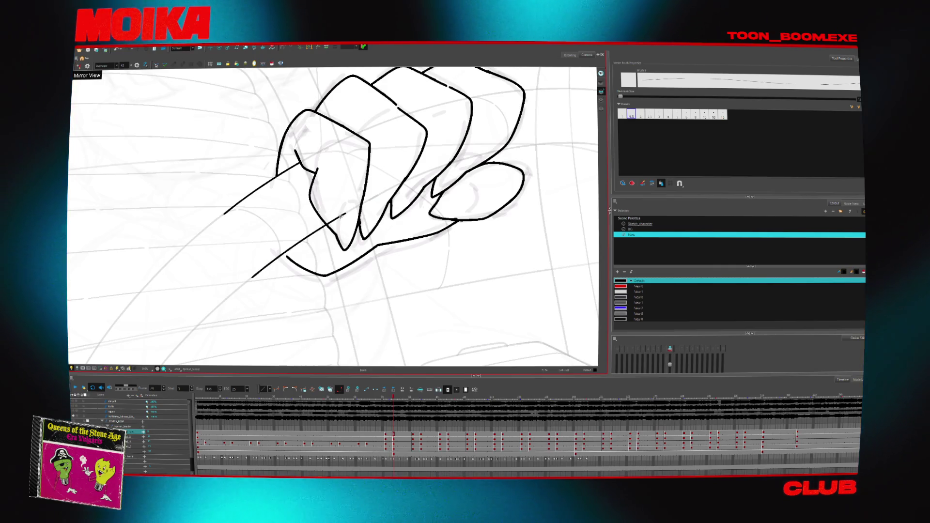
{"action": "key", "text": "alt+s"}
{"action": "key", "text": "comma"}
- Zoom in on the hand and add a short curved pencil stroke inside it
{"action": "key", "text": "alt+z"}
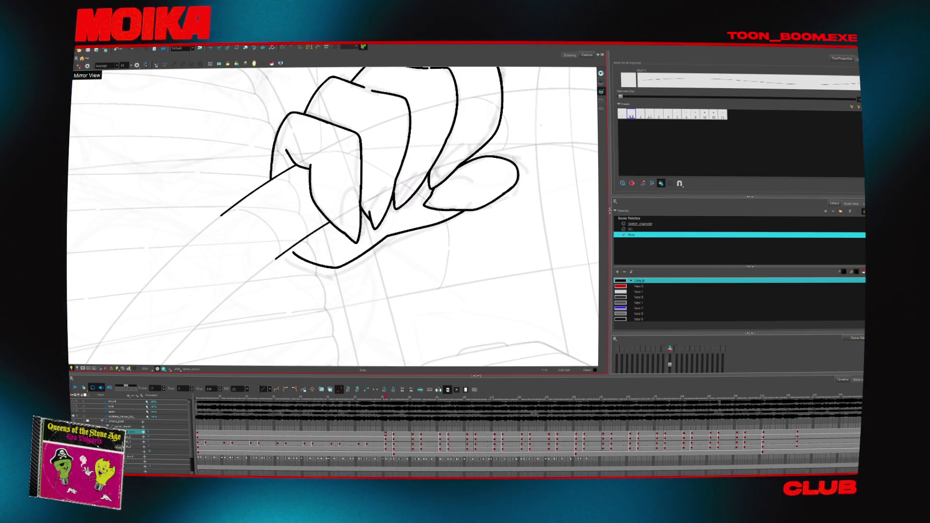
{"action": "left_click", "coordinate": [358, 211], "text": "alt"}
{"action": "left_click", "coordinate": [369, 200]}
{"action": "key", "text": "alt+slash"}
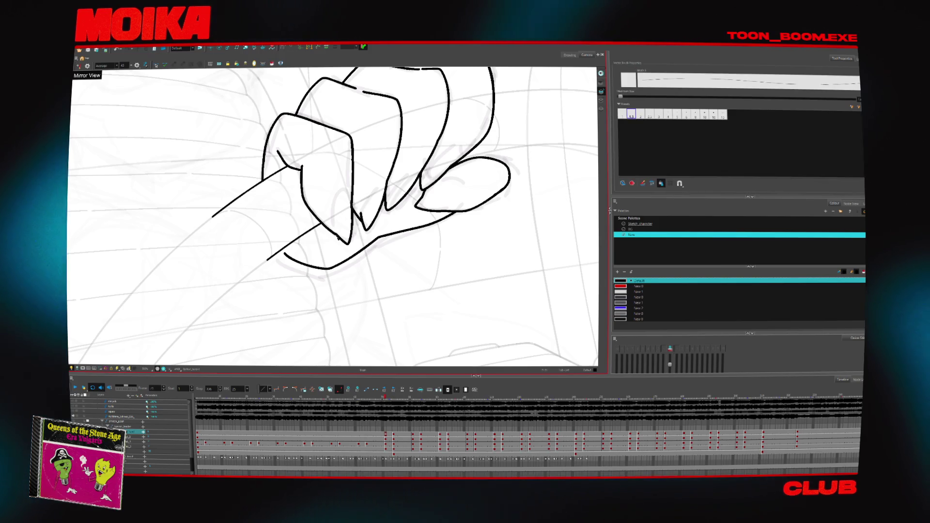
{"action": "left_click_drag", "start_coordinate": [334, 194], "coordinate": [332, 216]}
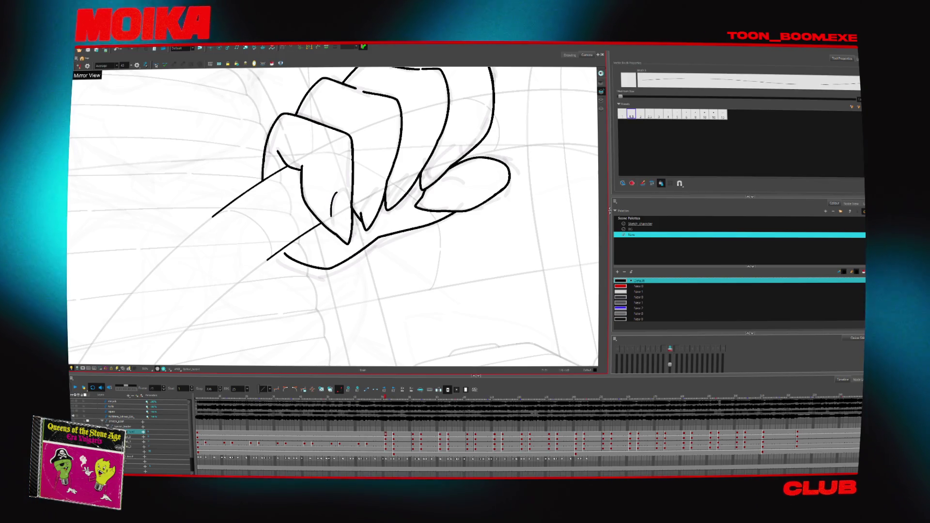
- Reframe the view so the whole hand is visible
{"action": "key", "text": "alt+z"}
{"action": "key", "text": "4"}
{"action": "left_click", "coordinate": [360, 272], "text": "alt"}
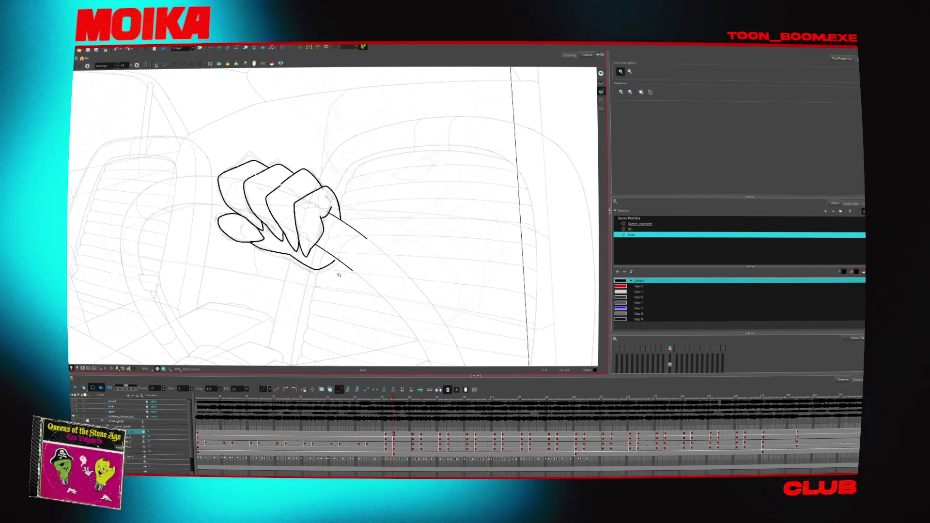
{"action": "left_click", "coordinate": [339, 274]}
{"action": "key", "text": "alt+slash"}
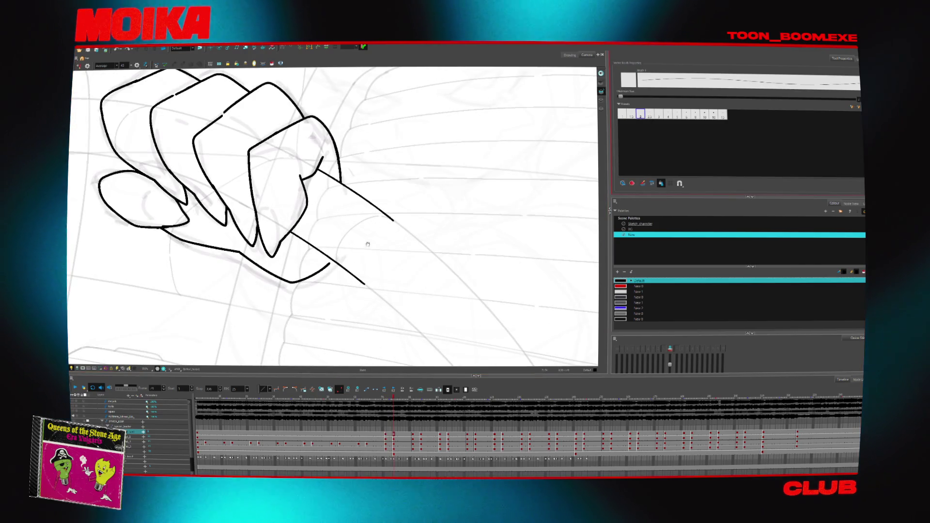
{"action": "left_click_drag", "start_coordinate": [368, 244], "coordinate": [395, 227]}
- Step through the hand drawings and select the rough character sketch layer
{"action": "key", "text": "comma"}
{"action": "key", "text": "comma"}
{"action": "key", "text": "comma"}
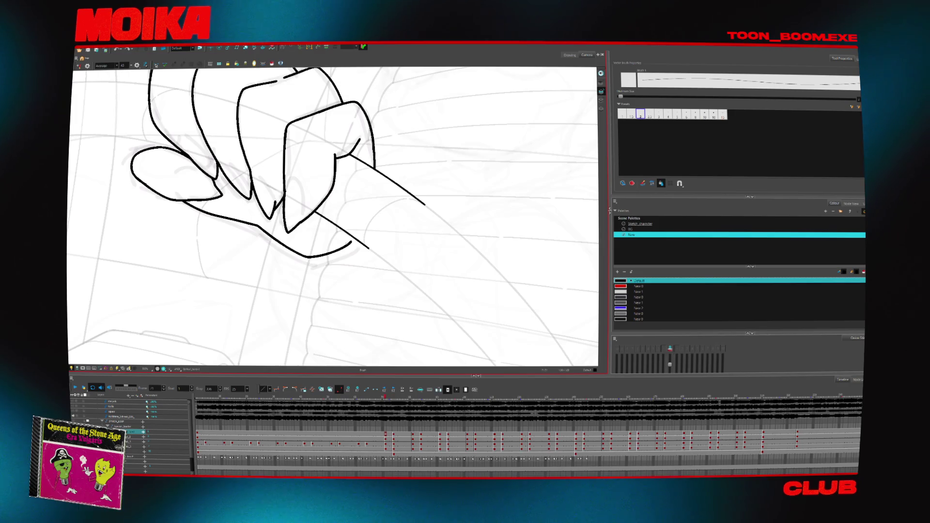
{"action": "key", "text": "alt+t"}
{"action": "key", "text": "period"}
{"action": "key", "text": "period"}
{"action": "key", "text": "period"}
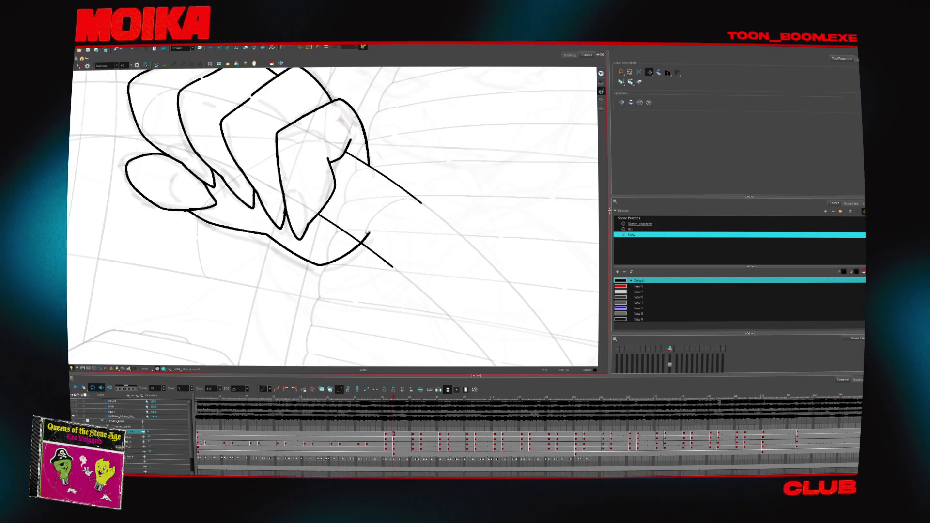
{"action": "key", "text": "4"}
{"action": "scroll", "coordinate": [406, 240], "scroll_direction": "down", "scroll_amount": 2}
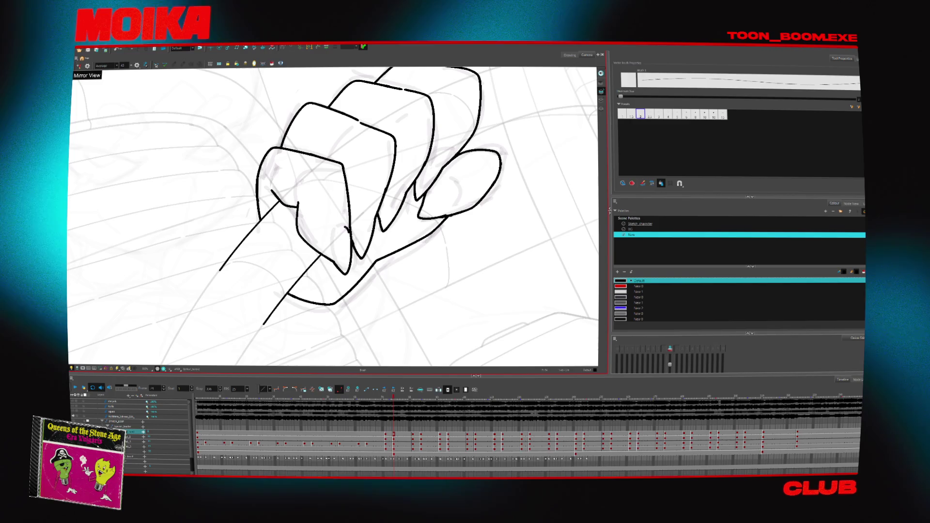
{"action": "scroll", "coordinate": [371, 239], "scroll_direction": "down", "scroll_amount": 3}
{"action": "scroll", "coordinate": [370, 239], "scroll_direction": "up", "scroll_amount": 1}
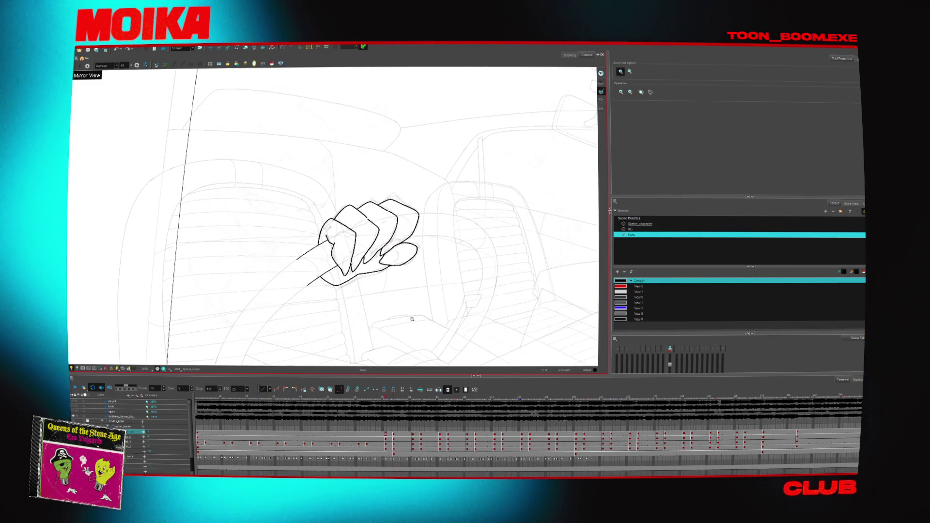
{"action": "left_click", "coordinate": [129, 443]}
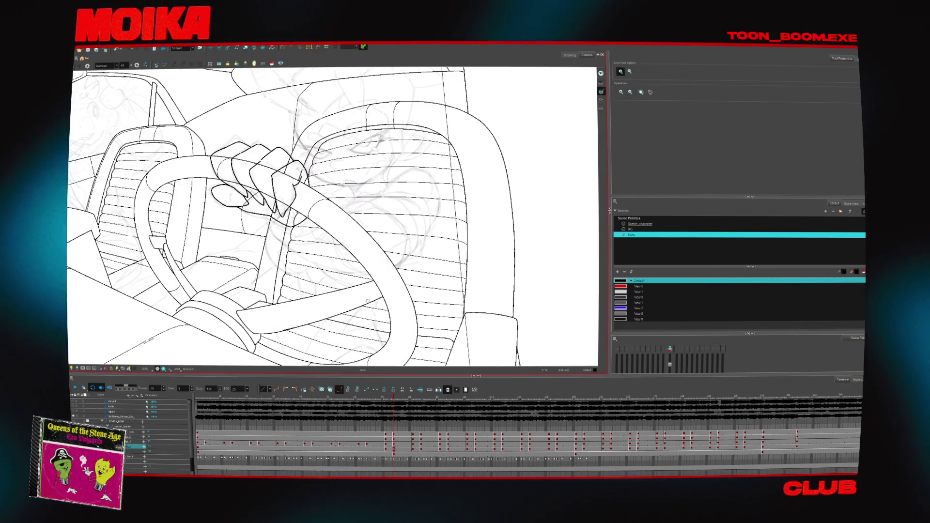
- Try brush curves over the sketched cheek, check them mirrored, and return to the first frame
{"action": "key", "text": "alt+b"}
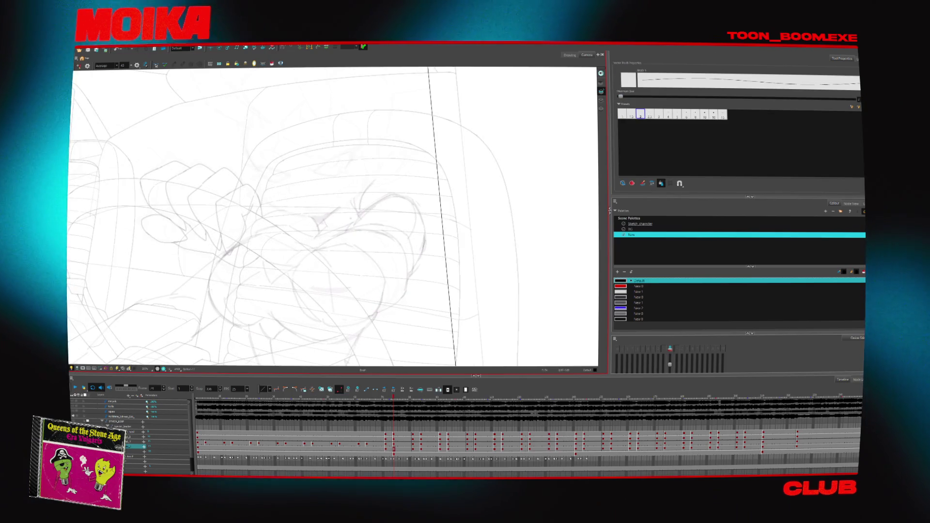
{"action": "left_click_drag", "start_coordinate": [308, 211], "coordinate": [319, 236]}
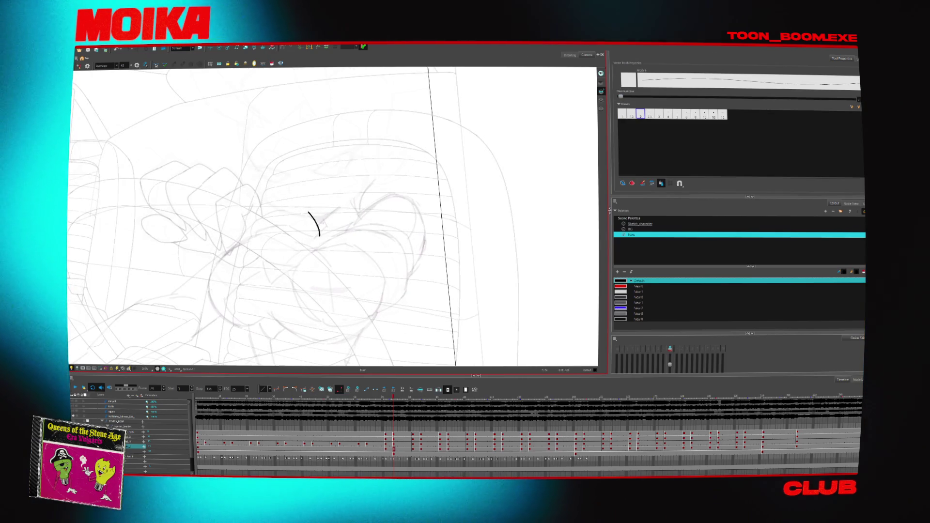
{"action": "key", "text": "ctrl+z"}
{"action": "left_click_drag", "start_coordinate": [270, 207], "coordinate": [241, 276]}
{"action": "key", "text": "ctrl+z"}
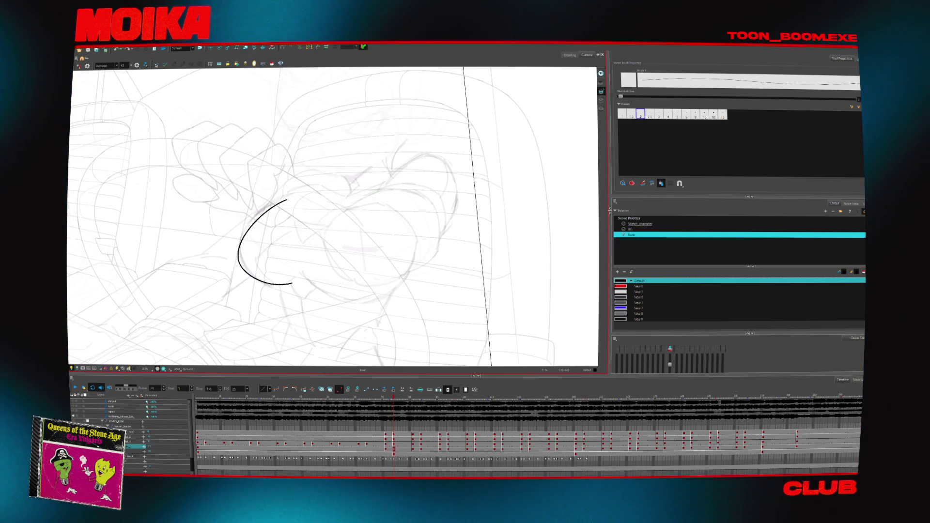
{"action": "key", "text": "4"}
{"action": "key", "text": "alt+s"}
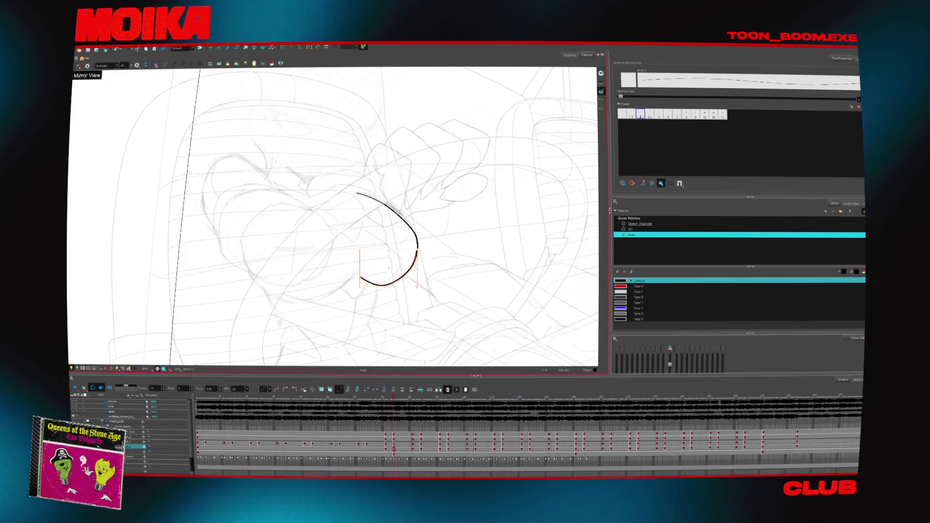
{"action": "key", "text": "4"}
{"action": "key", "text": "alt+b"}
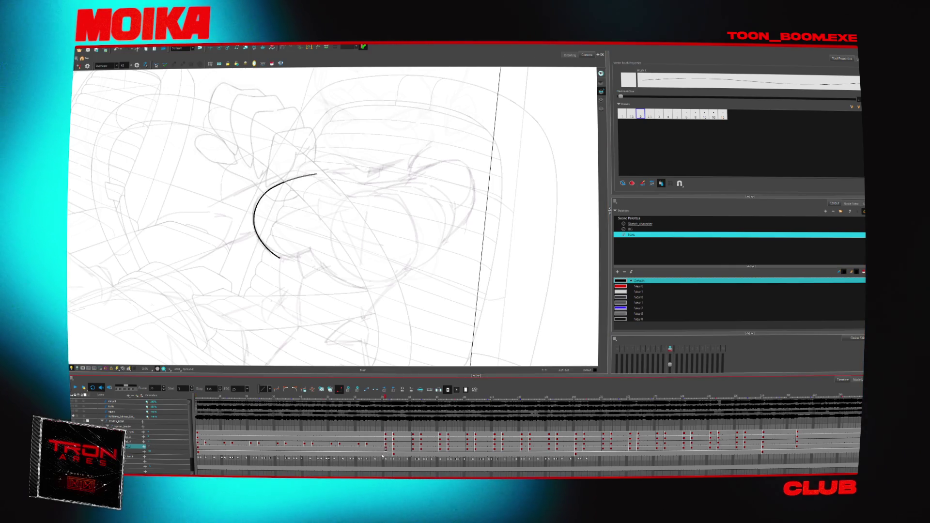
{"action": "key", "text": "shift+comma"}
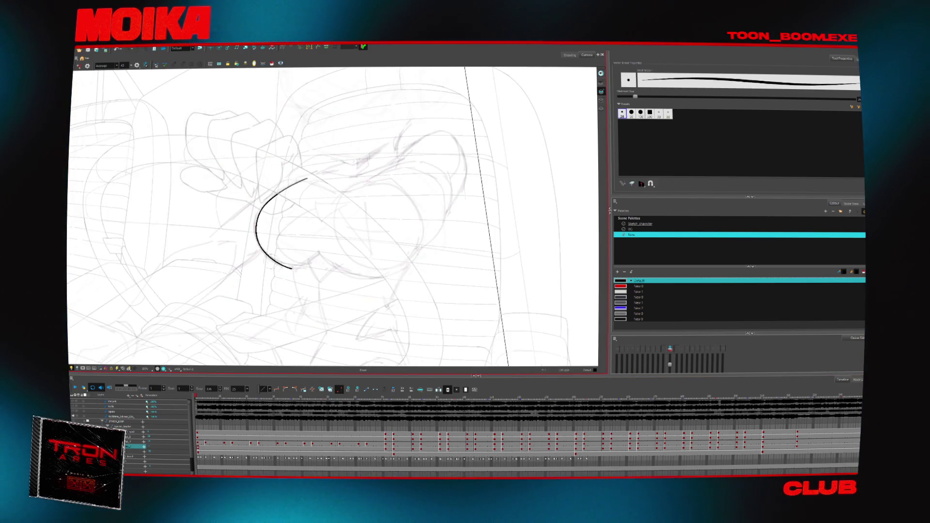
- Try a small tooth stroke beside the cheek curve, comparing neighbouring frames in mirrored view
{"action": "left_click_drag", "start_coordinate": [307, 263], "coordinate": [309, 267]}
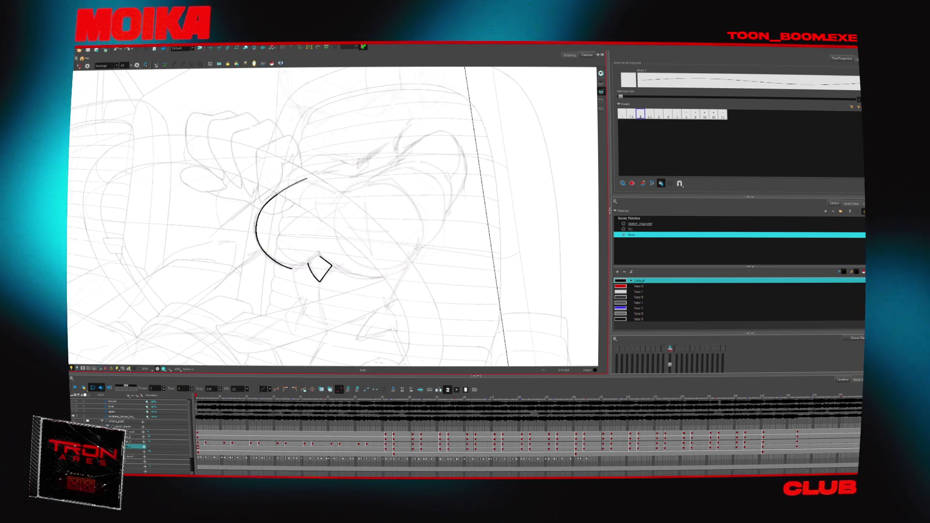
{"action": "key", "text": "ctrl+z"}
{"action": "mouse_move", "coordinate": [308, 263]}
{"action": "left_mouse_down"}
{"action": "mouse_move", "coordinate": [314, 278]}
{"action": "mouse_move", "coordinate": [308, 263]}
{"action": "left_mouse_up"}
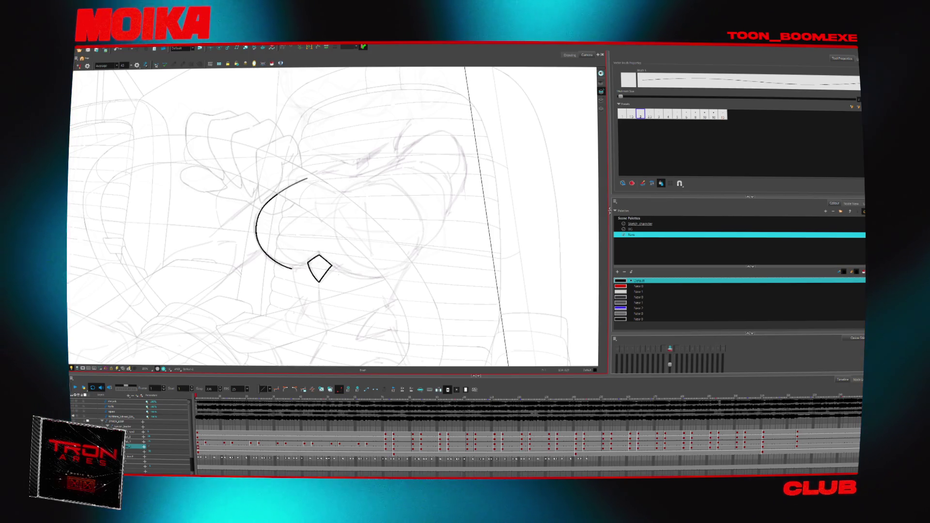
{"action": "key", "text": "4"}
{"action": "key", "text": "period"}
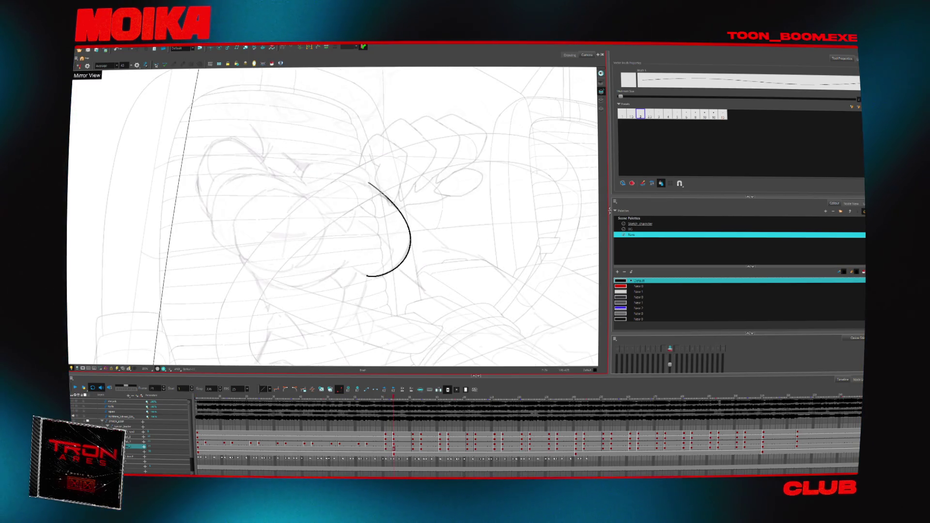
{"action": "key", "text": "comma"}
{"action": "key", "text": "period"}
{"action": "key", "text": "ctrl+z"}
{"action": "key", "text": "ctrl+shift+z"}
{"action": "key", "text": "ctrl+z"}
- Draw the closed diamond-shaped tooth and rework the short stroke below it
{"action": "mouse_move", "coordinate": [333, 275]}
{"action": "left_mouse_down"}
{"action": "mouse_move", "coordinate": [345, 265]}
{"action": "mouse_move", "coordinate": [353, 273]}
{"action": "mouse_move", "coordinate": [345, 288]}
{"action": "left_mouse_up"}
{"action": "key", "text": "ctrl+z"}
{"action": "key", "text": "ctrl+shift+z"}
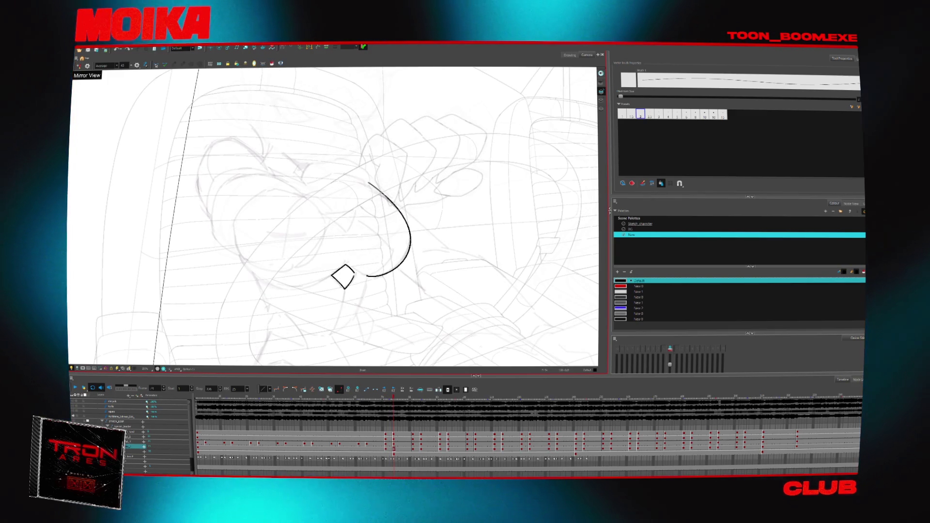
{"action": "key", "text": "4"}
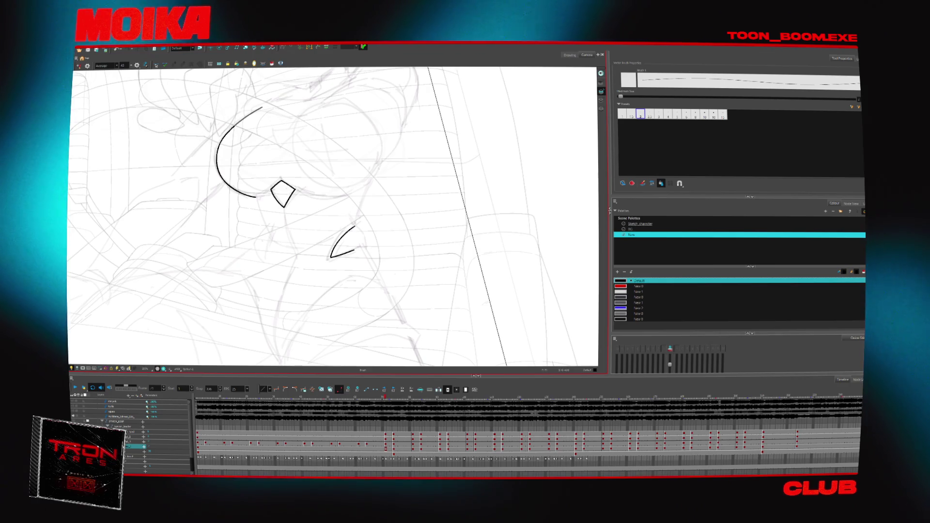
{"action": "key", "text": "ctrl+z"}
{"action": "left_click_drag", "start_coordinate": [331, 258], "coordinate": [360, 247]}
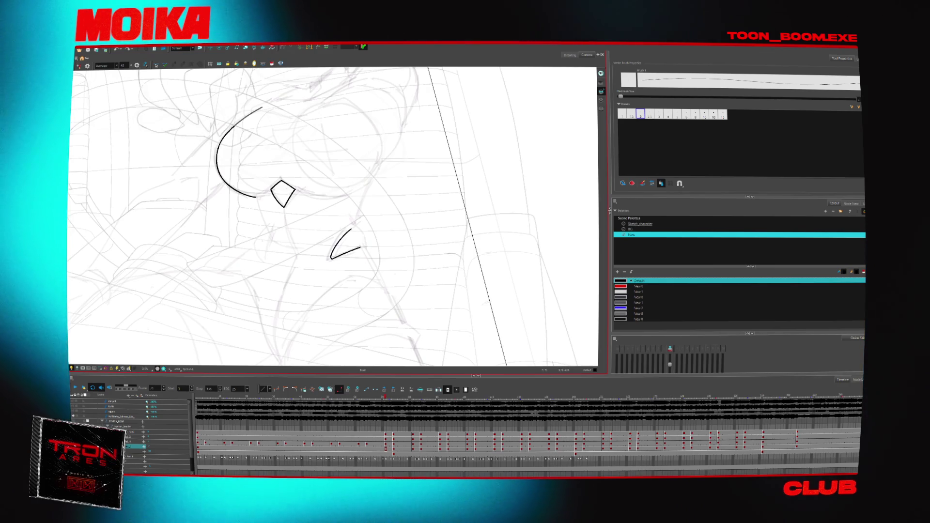
{"action": "key", "text": "m"}
{"action": "key", "text": "ctrl+z"}
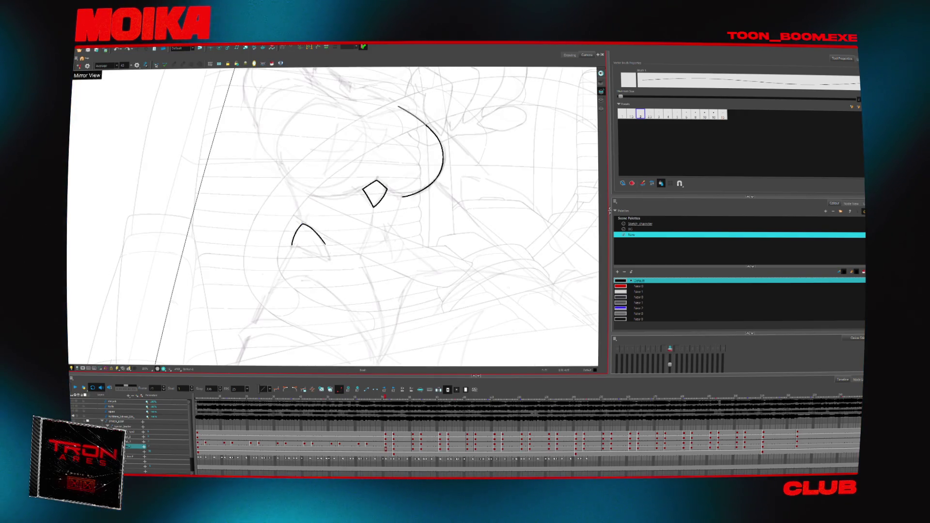
{"action": "key", "text": "m"}
- Draw the curved line running down below the face, discarding a trial cheek extension
{"action": "scroll", "coordinate": [335, 215], "scroll_direction": "down", "scroll_amount": 3}
{"action": "left_click_drag", "start_coordinate": [257, 277], "coordinate": [279, 333]}
{"action": "left_click_drag", "start_coordinate": [258, 280], "coordinate": [280, 333]}
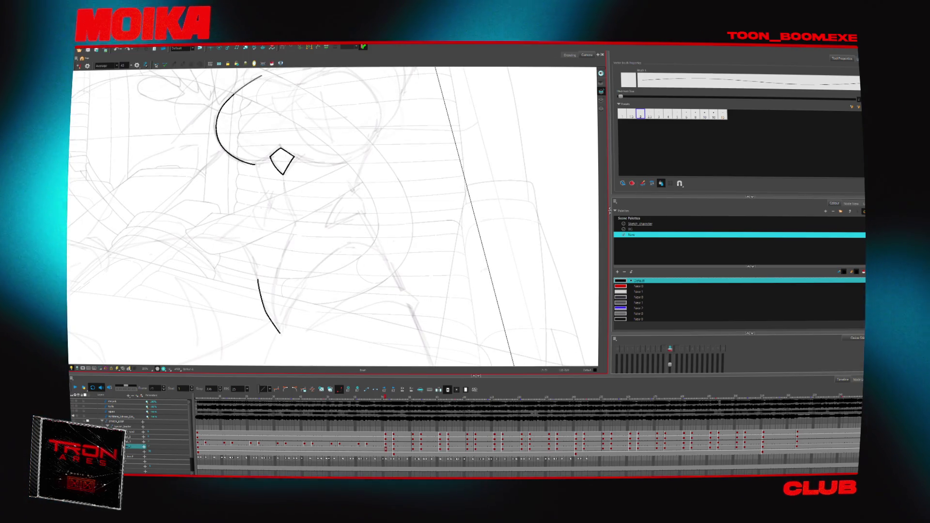
{"action": "key", "text": "ctrl+z"}
{"action": "left_click_drag", "start_coordinate": [256, 280], "coordinate": [281, 333]}
{"action": "key", "text": "comma"}
{"action": "key", "text": "comma"}
{"action": "key", "text": "comma"}
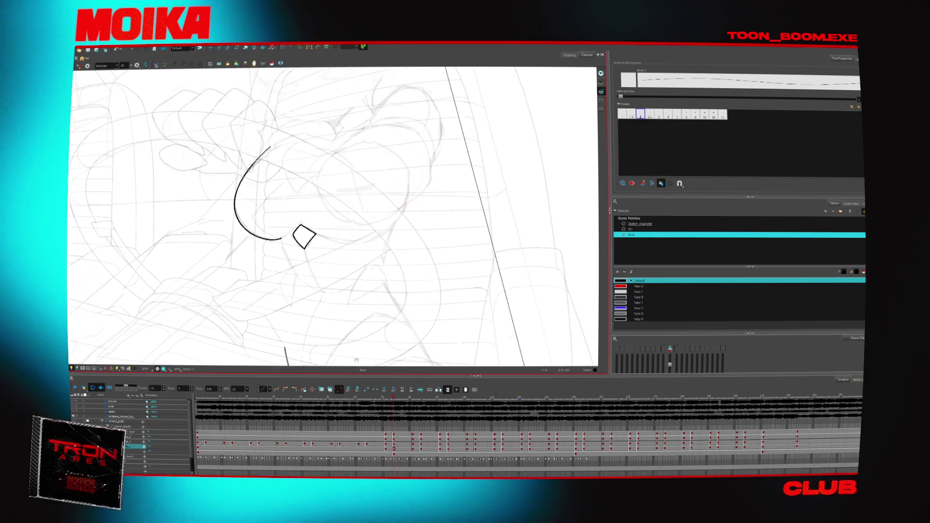
{"action": "left_click_drag", "start_coordinate": [286, 245], "coordinate": [300, 278]}
{"action": "key", "text": "period"}
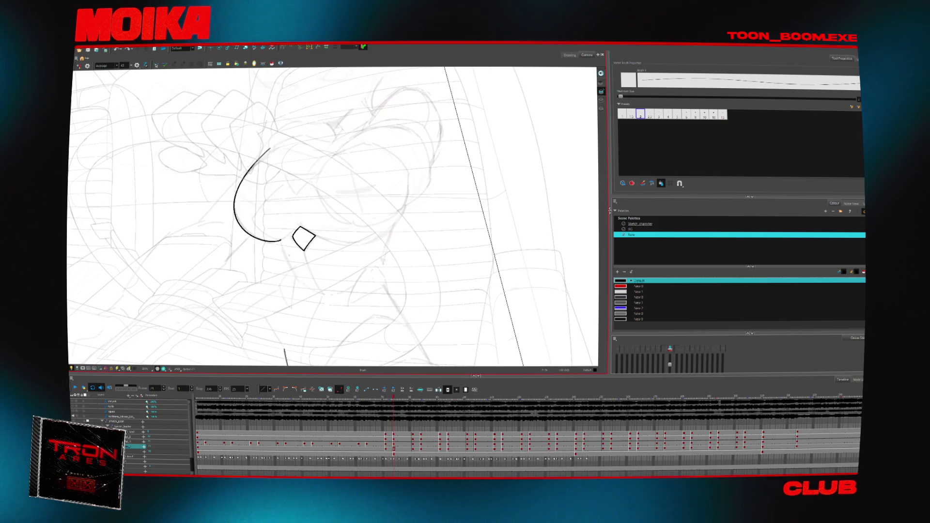
{"action": "key", "text": "comma"}
{"action": "key", "text": "comma"}
{"action": "key", "text": "comma"}
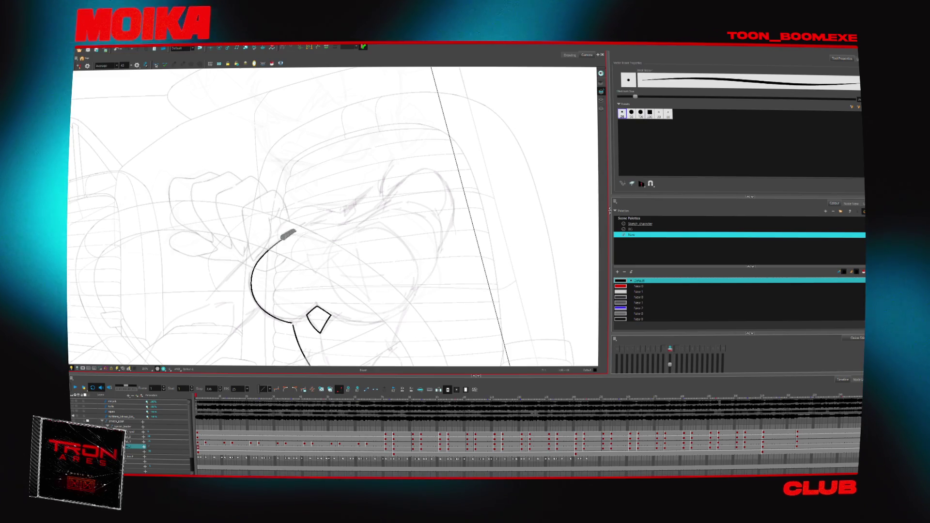
{"action": "key", "text": "ctrl+z"}
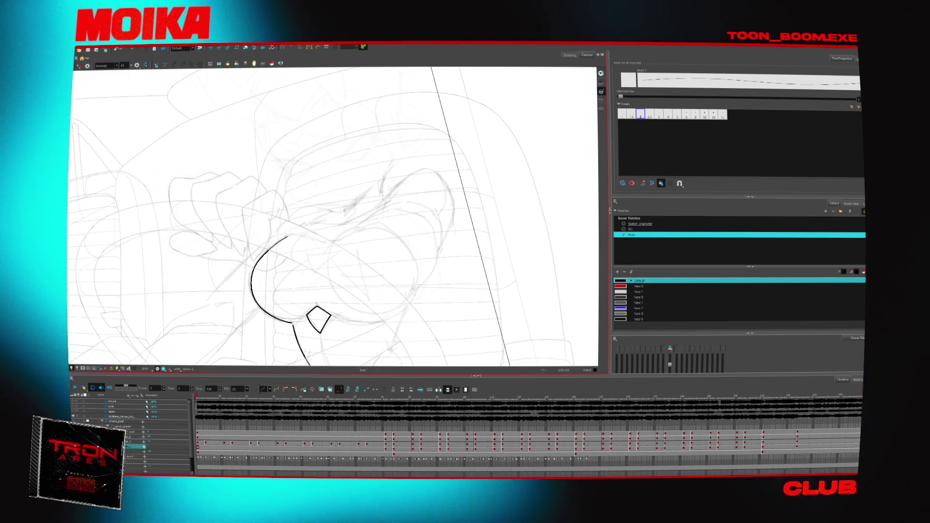
- Draw the triangular nose and a larger curve for the snout's right side
{"action": "left_click_drag", "start_coordinate": [306, 260], "coordinate": [333, 258]}
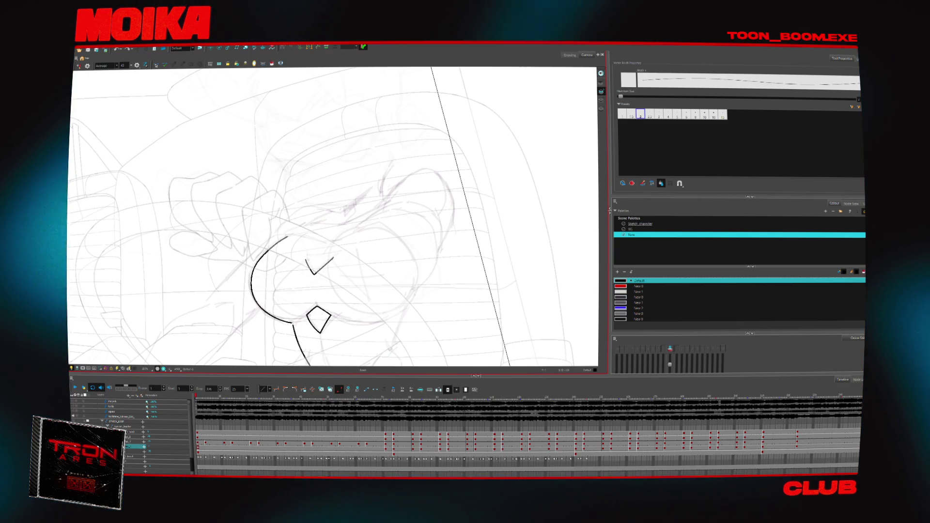
{"action": "left_click_drag", "start_coordinate": [306, 260], "coordinate": [334, 254]}
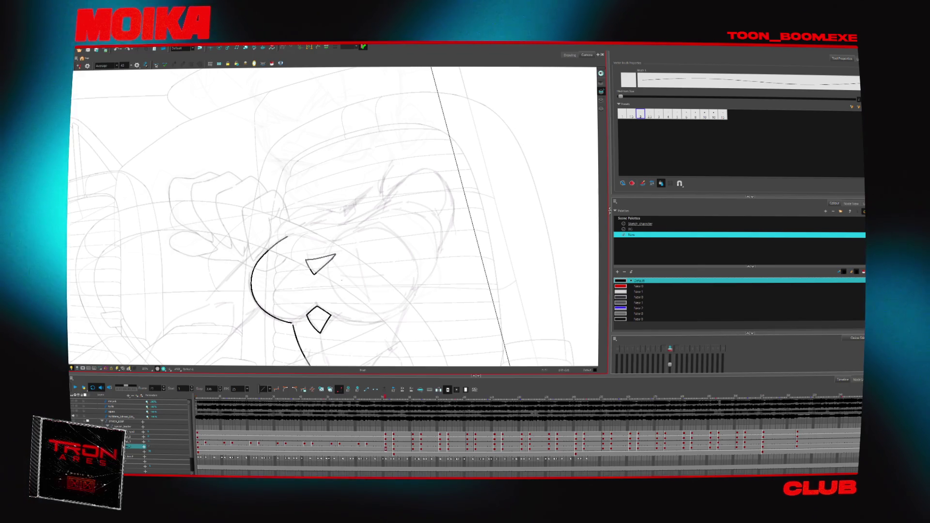
{"action": "scroll", "coordinate": [386, 305], "scroll_direction": "down", "scroll_amount": 3}
{"action": "scroll", "coordinate": [386, 305], "scroll_direction": "up", "scroll_amount": 5}
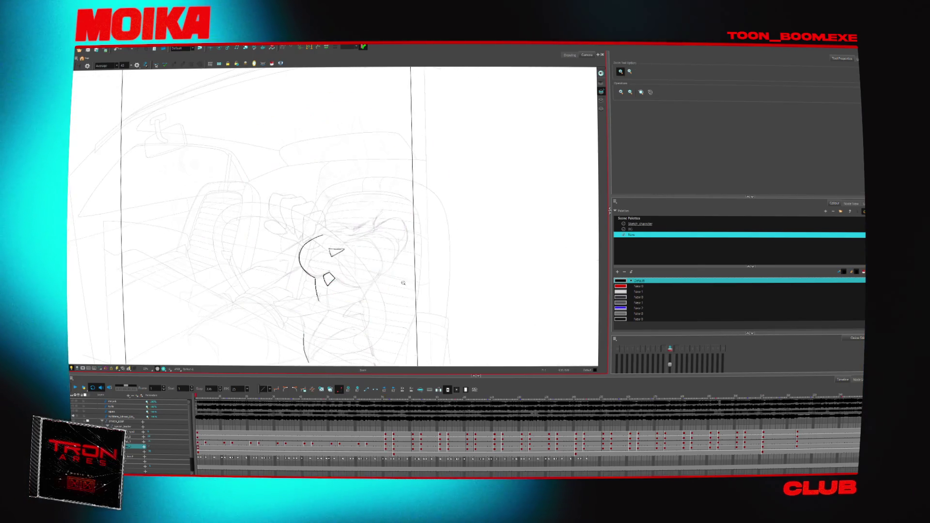
{"action": "key", "text": "alt+b"}
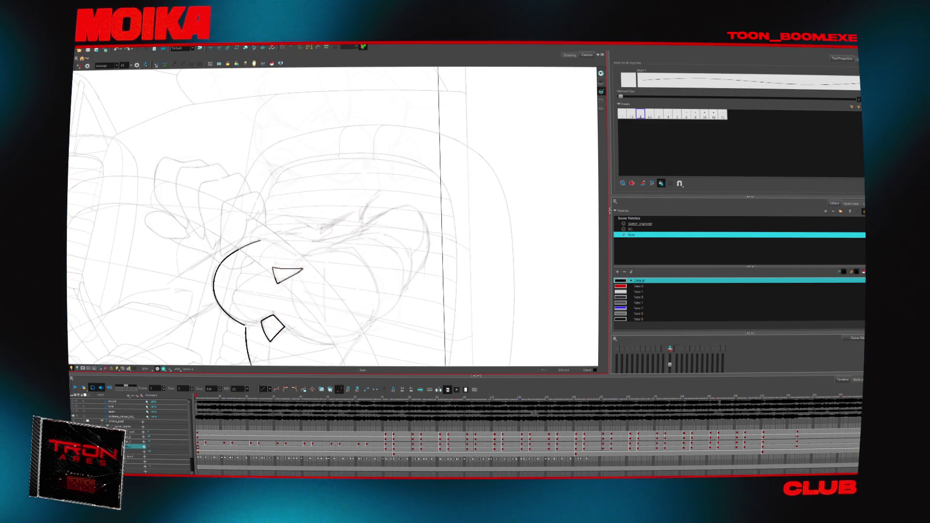
{"action": "key", "text": "ctrl+z"}
{"action": "mouse_move", "coordinate": [362, 228]}
{"action": "left_mouse_down"}
{"action": "mouse_move", "coordinate": [414, 232]}
{"action": "mouse_move", "coordinate": [412, 286]}
{"action": "mouse_move", "coordinate": [381, 320]}
{"action": "left_mouse_up"}
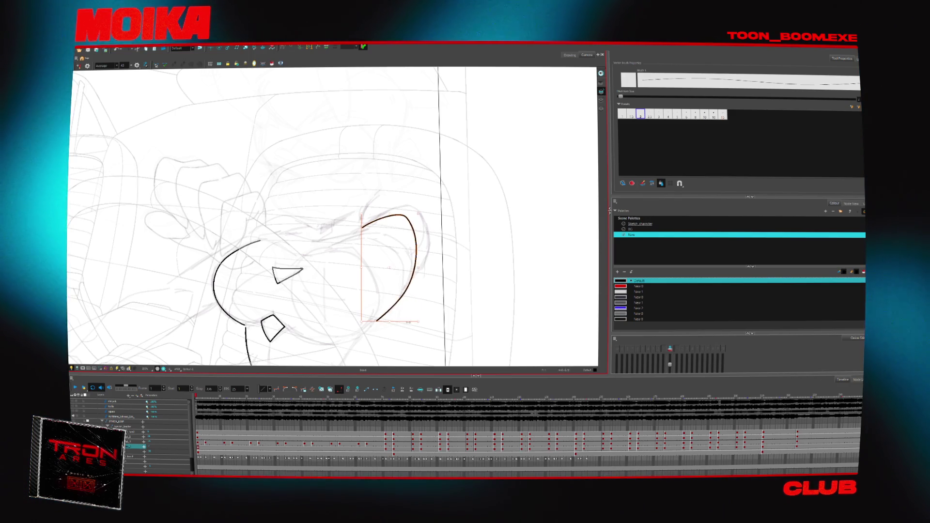
- Ink the brow marks above the nose, checking them with the Light Table
{"action": "mouse_move", "coordinate": [368, 199]}
{"action": "left_mouse_down"}
{"action": "mouse_move", "coordinate": [361, 227]}
{"action": "mouse_move", "coordinate": [321, 235]}
{"action": "left_mouse_up"}
{"action": "key", "text": "ctrl+z"}
{"action": "key", "text": "ctrl+z"}
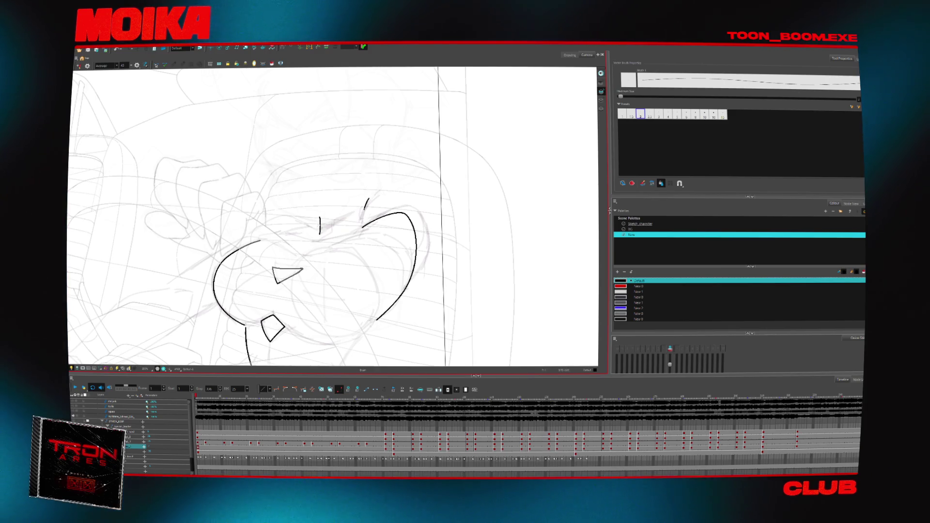
{"action": "scroll", "coordinate": [334, 218], "scroll_direction": "up", "scroll_amount": 2}
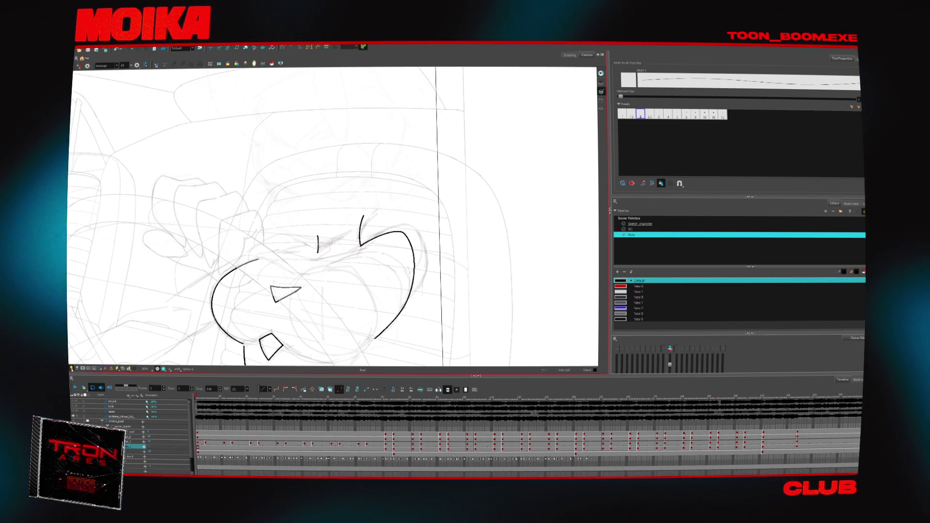
{"action": "key", "text": "shift+l"}
{"action": "mouse_move", "coordinate": [357, 213]}
{"action": "left_mouse_down"}
{"action": "mouse_move", "coordinate": [361, 244]}
{"action": "mouse_move", "coordinate": [369, 197]}
{"action": "left_mouse_up"}
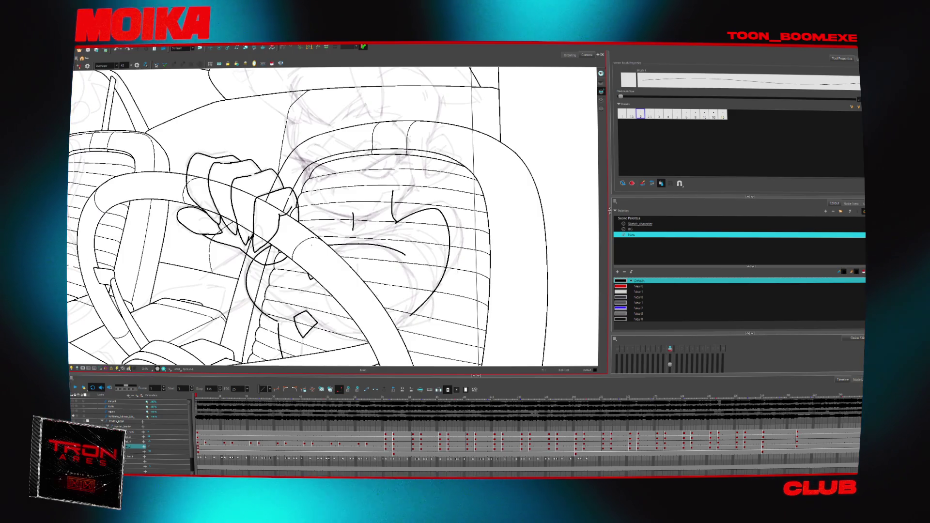
{"action": "key", "text": "shift+l"}
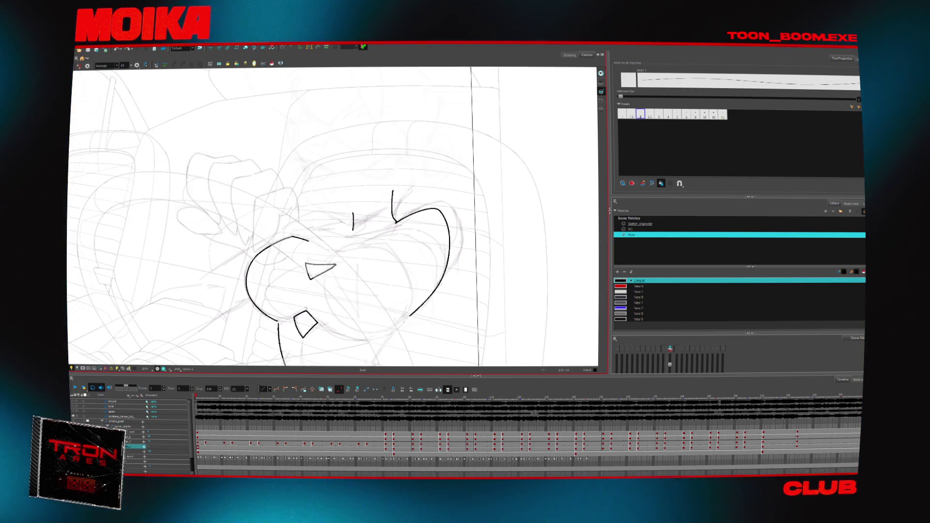
- Draw the upper snout curves and the lower jaw line, checking in mirrored view
{"action": "mouse_move", "coordinate": [293, 237]}
{"action": "left_mouse_down"}
{"action": "mouse_move", "coordinate": [388, 244]}
{"action": "mouse_move", "coordinate": [407, 254]}
{"action": "left_mouse_up"}
{"action": "left_click_drag", "start_coordinate": [286, 236], "coordinate": [412, 240]}
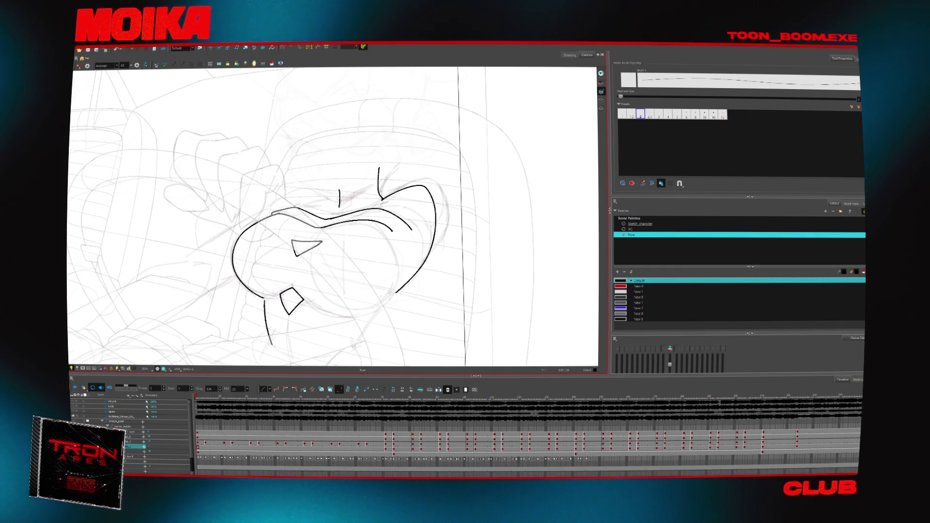
{"action": "mouse_move", "coordinate": [412, 228]}
{"action": "left_mouse_down"}
{"action": "mouse_move", "coordinate": [393, 214]}
{"action": "mouse_move", "coordinate": [391, 229]}
{"action": "left_mouse_up"}
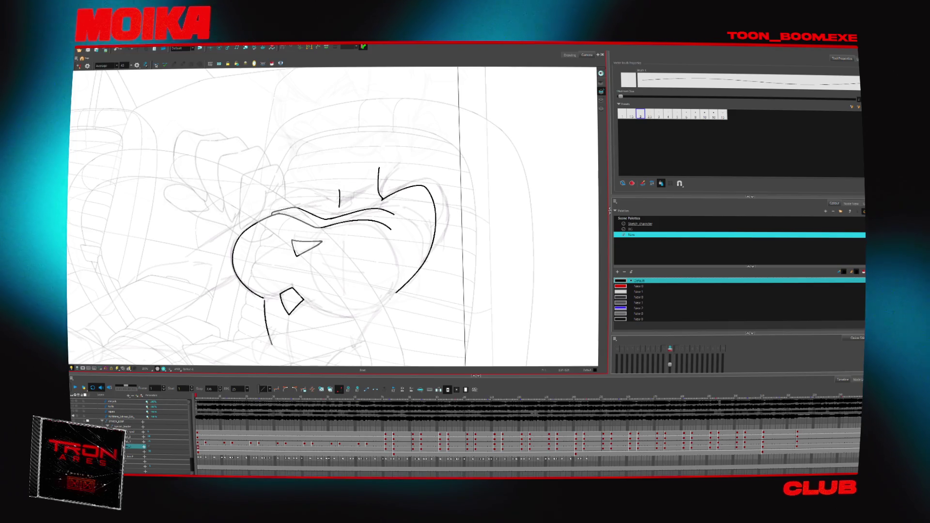
{"action": "key", "text": "4"}
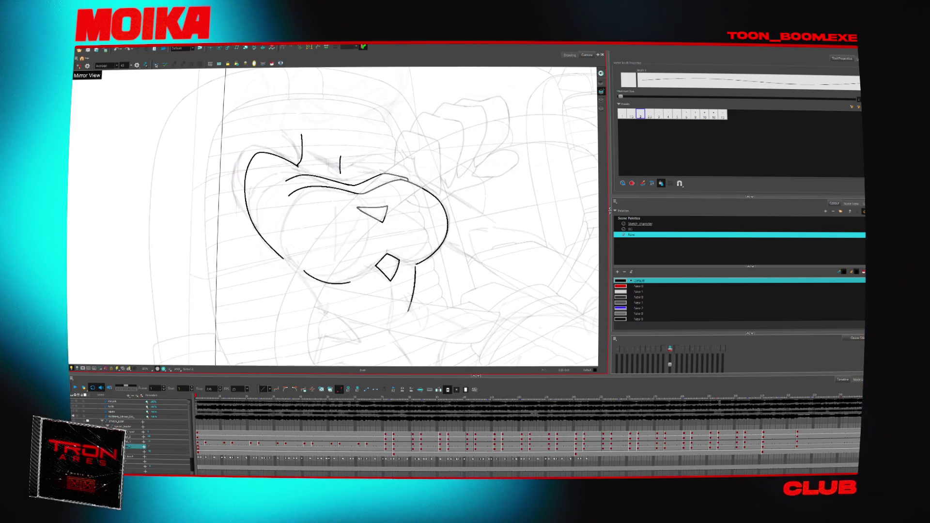
{"action": "mouse_move", "coordinate": [301, 269]}
{"action": "left_mouse_down"}
{"action": "mouse_move", "coordinate": [346, 282]}
{"action": "mouse_move", "coordinate": [383, 272]}
{"action": "mouse_move", "coordinate": [376, 277]}
{"action": "left_mouse_up"}
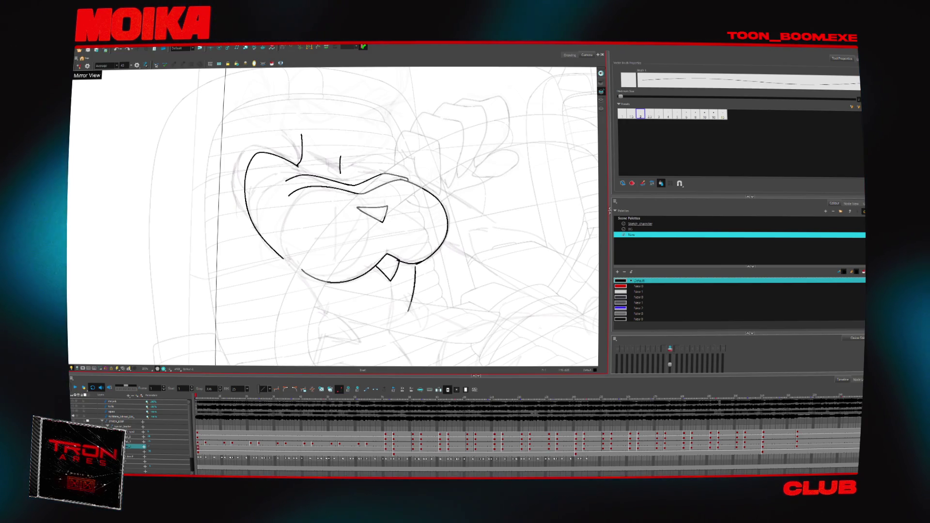
{"action": "key", "text": "4"}
{"action": "key", "text": "v"}
{"action": "key", "text": "v"}
{"action": "key", "text": "v"}
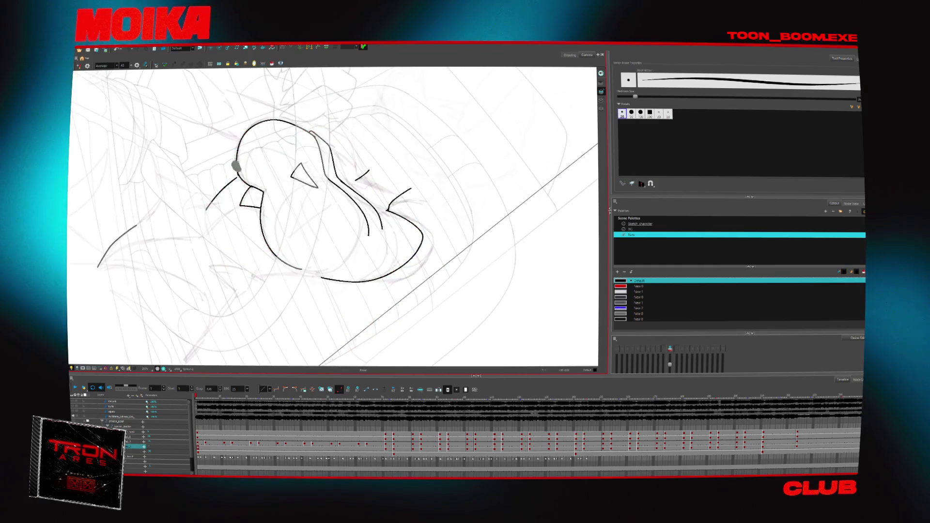
{"action": "key", "text": "c"}
{"action": "key", "text": "c"}
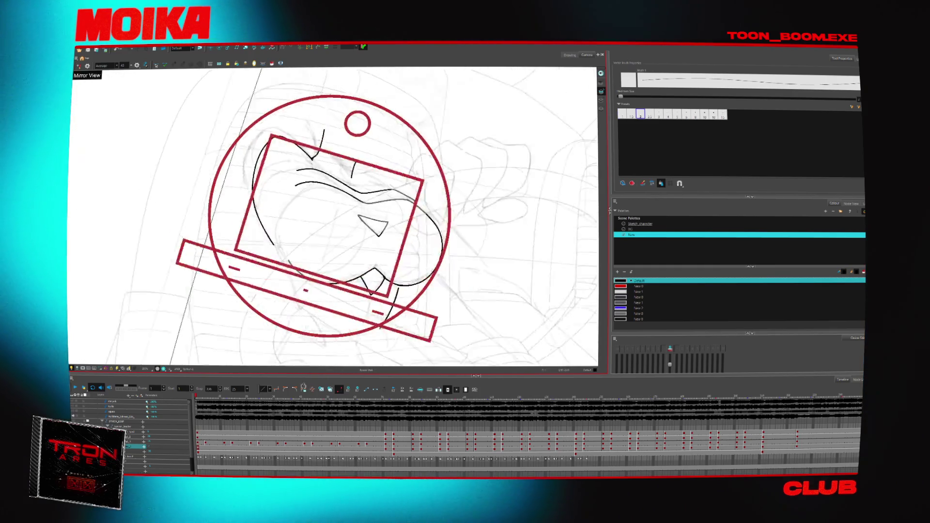
{"action": "key", "text": "4"}
{"action": "key", "text": "shift+x"}
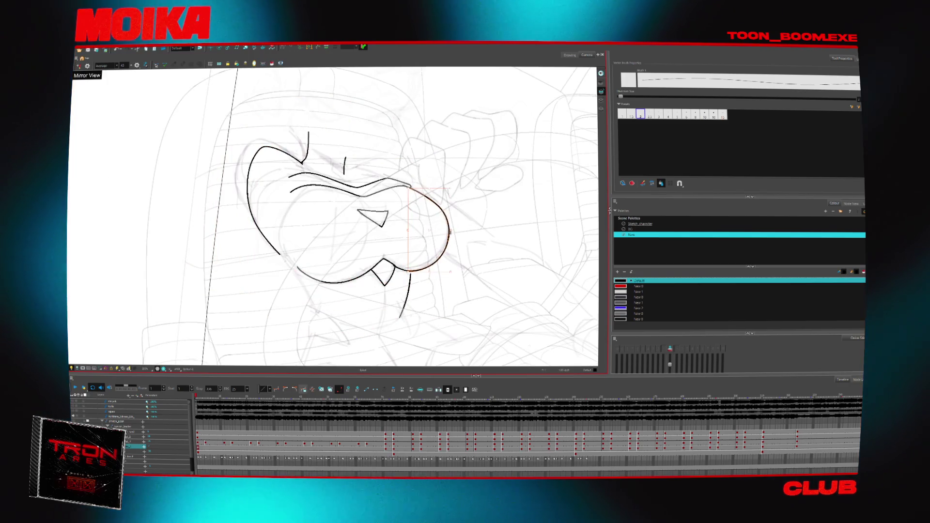
{"action": "key", "text": "4"}
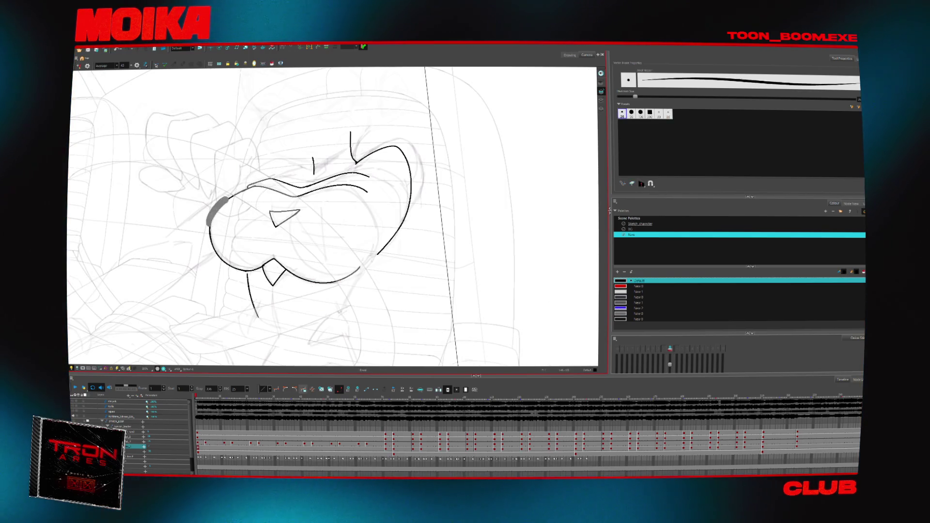
{"action": "left_click_drag", "start_coordinate": [227, 220], "coordinate": [256, 253]}
{"action": "key", "text": "alt+x"}
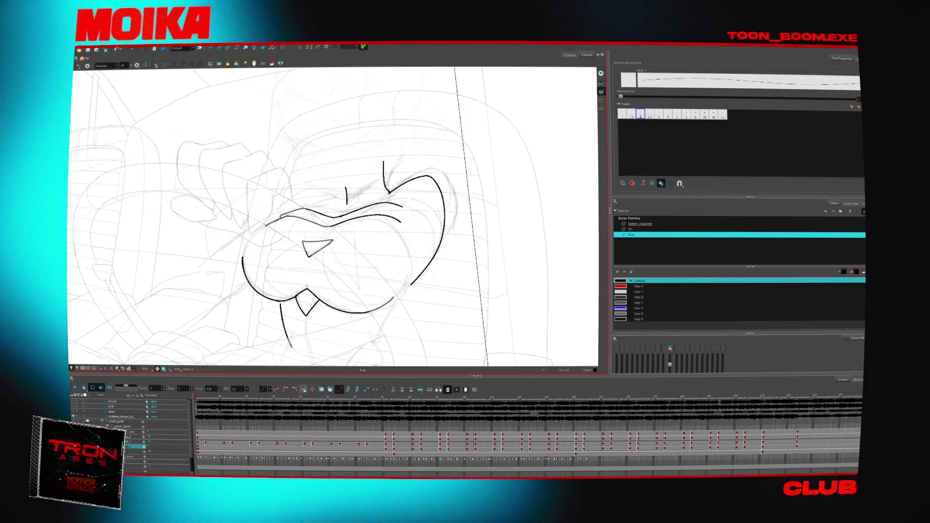
{"action": "left_click_drag", "start_coordinate": [249, 236], "coordinate": [241, 257]}
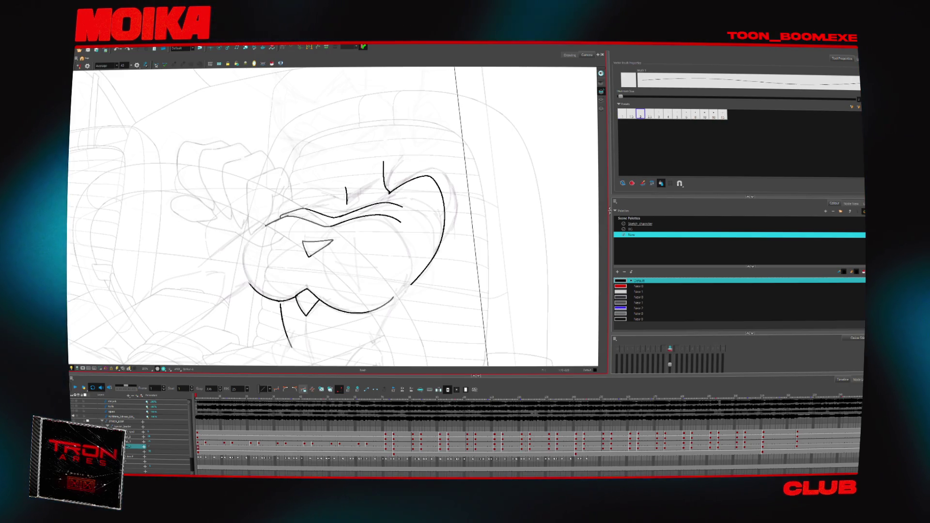
{"action": "left_click_drag", "start_coordinate": [247, 239], "coordinate": [250, 283]}
{"action": "key", "text": "4"}
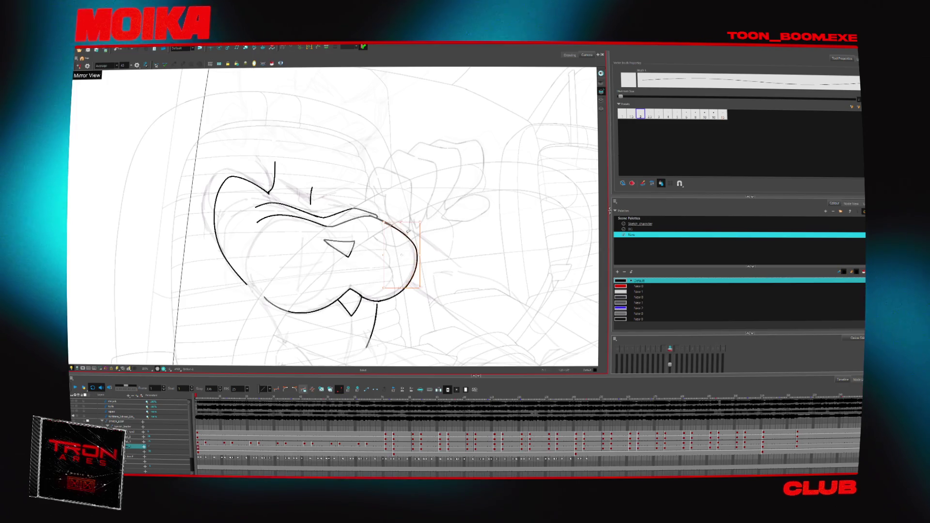
{"action": "key", "text": "alt+b"}
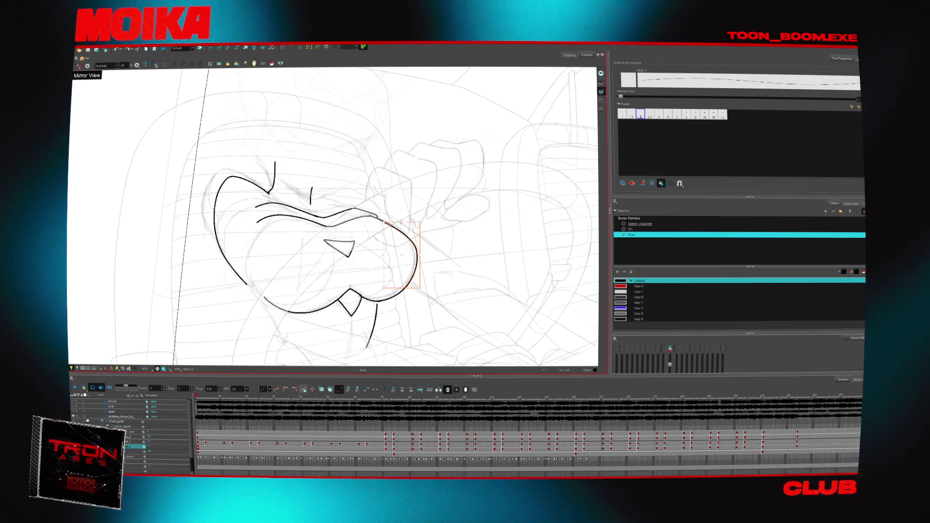
{"action": "key", "text": "4"}
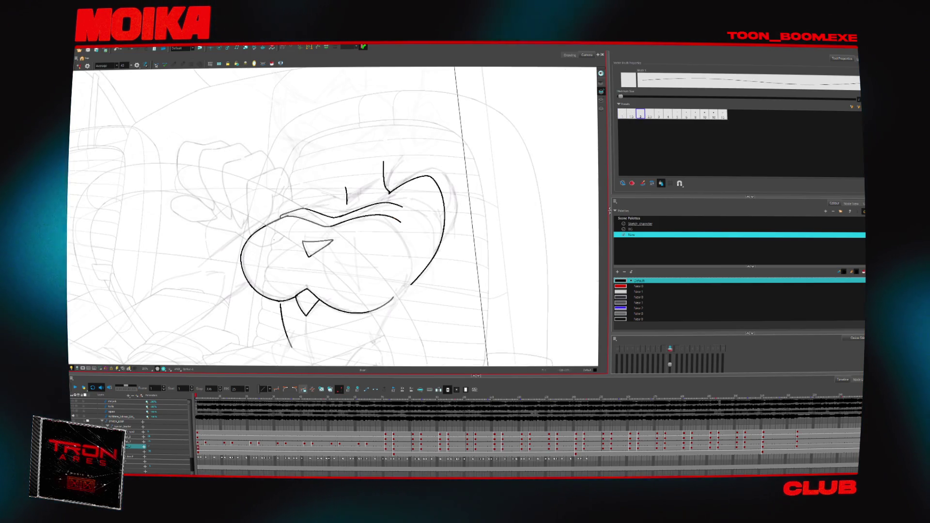
{"action": "left_click_drag", "start_coordinate": [349, 252], "coordinate": [339, 233]}
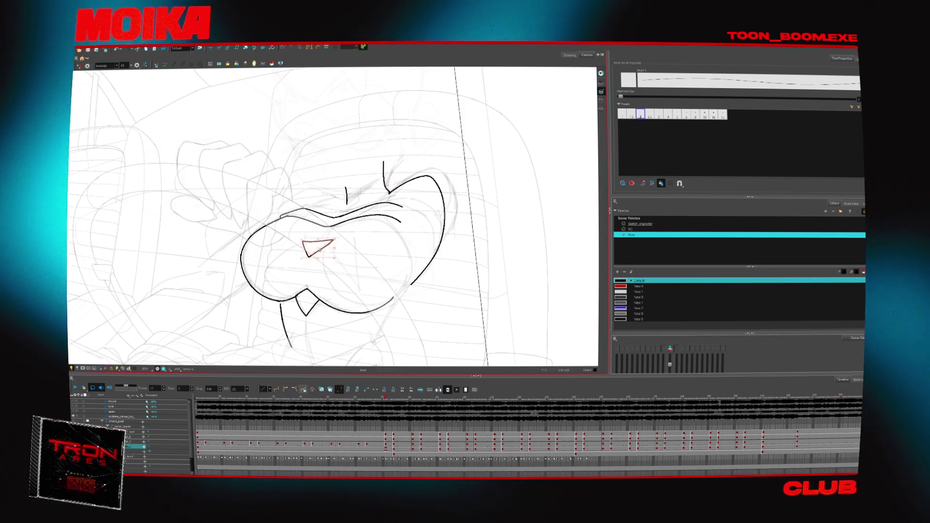
{"action": "key", "text": "Delete"}
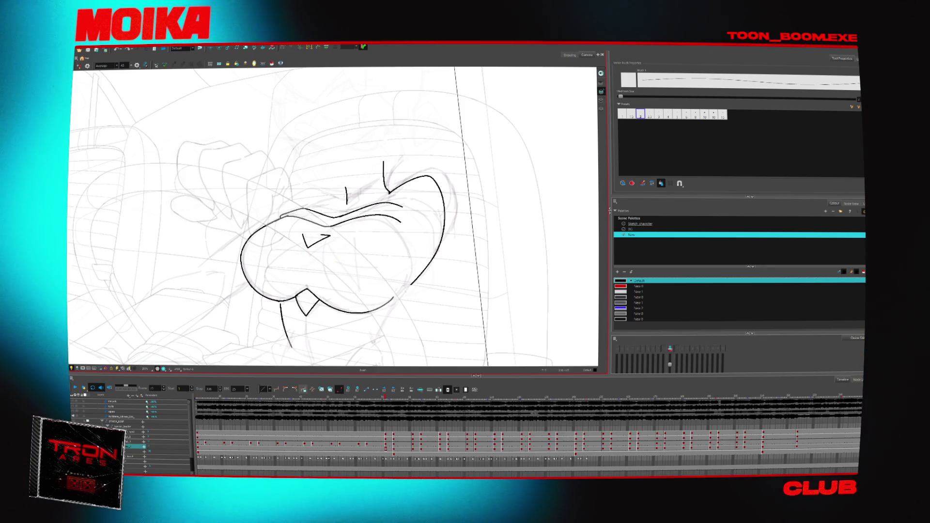
{"action": "key", "text": "ctrl+z"}
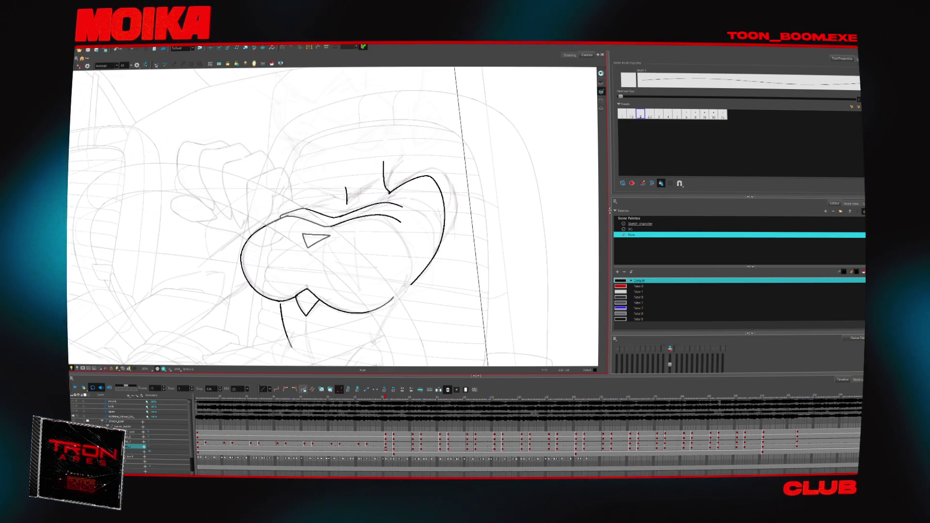
{"action": "left_click_drag", "start_coordinate": [465, 269], "coordinate": [435, 181]}
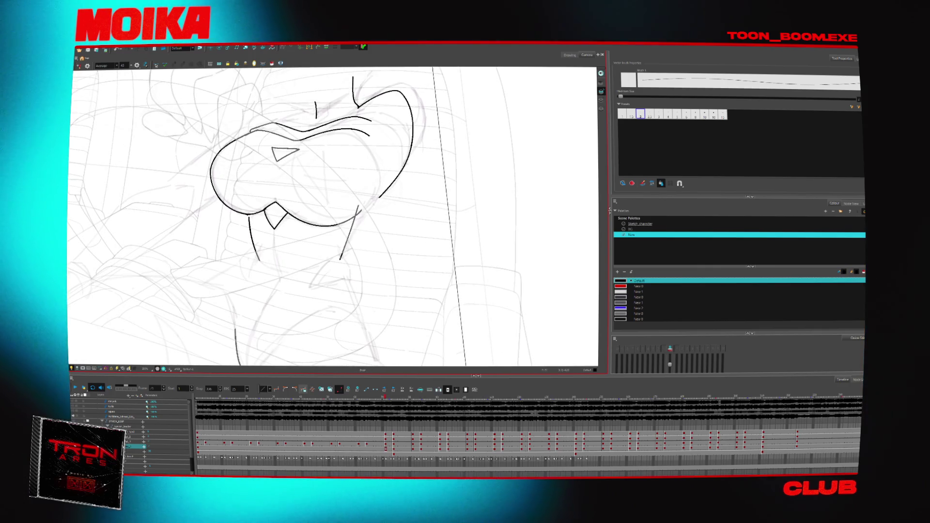
- Zoom in on the chin and ink the right collar point below the fang
{"action": "key", "text": "alt+z"}
{"action": "scroll", "coordinate": [302, 257], "scroll_direction": "down", "scroll_amount": 5}
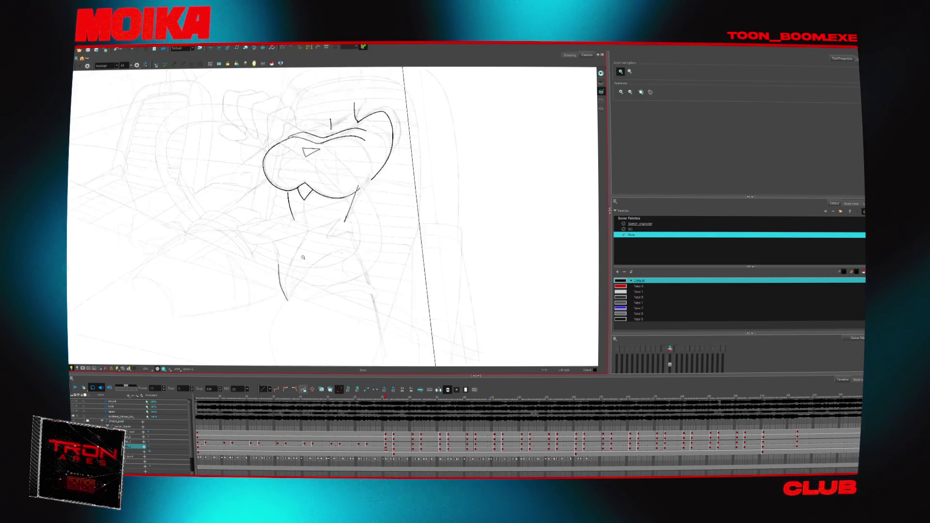
{"action": "left_click", "coordinate": [303, 258]}
{"action": "key", "text": "alt+b"}
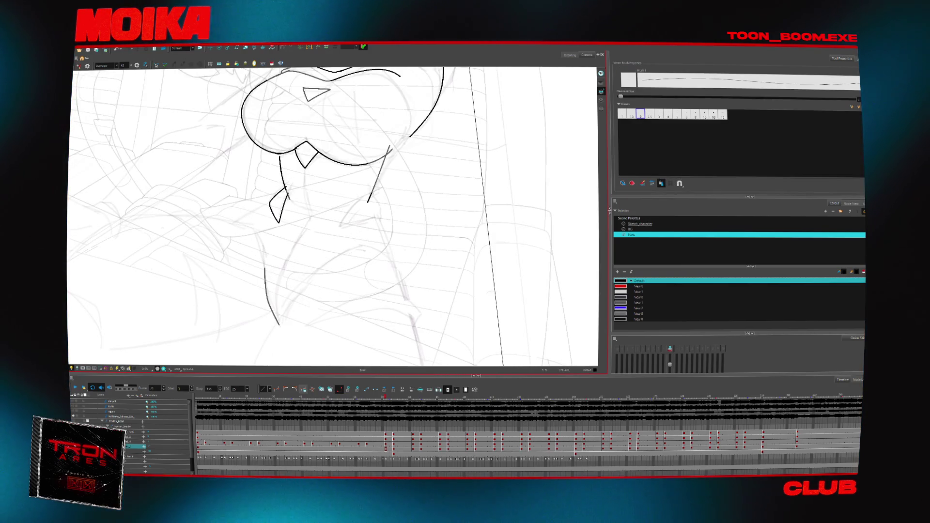
{"action": "left_click_drag", "start_coordinate": [367, 201], "coordinate": [372, 202]}
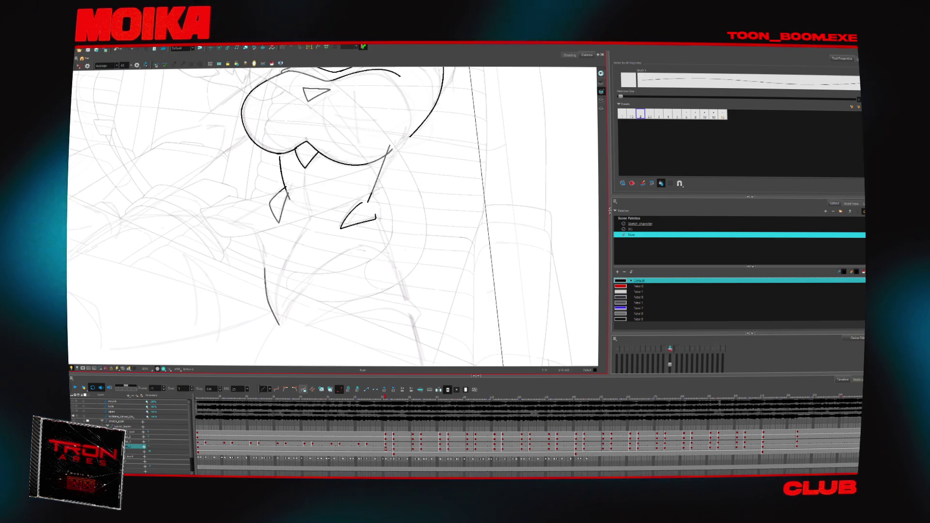
{"action": "mouse_move", "coordinate": [367, 202]}
{"action": "left_mouse_down"}
{"action": "mouse_move", "coordinate": [377, 221]}
{"action": "mouse_move", "coordinate": [371, 199]}
{"action": "left_mouse_up"}
{"action": "key", "text": "alt+t"}
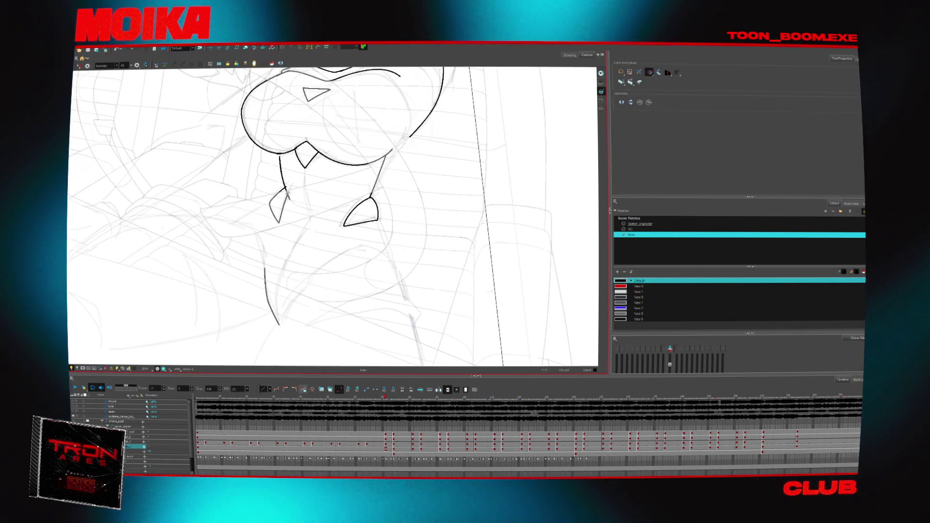
{"action": "mouse_move", "coordinate": [292, 193]}
{"action": "left_mouse_down"}
{"action": "mouse_move", "coordinate": [291, 234]}
{"action": "mouse_move", "coordinate": [323, 234]}
{"action": "left_mouse_up"}
{"action": "key", "text": "alt+b"}
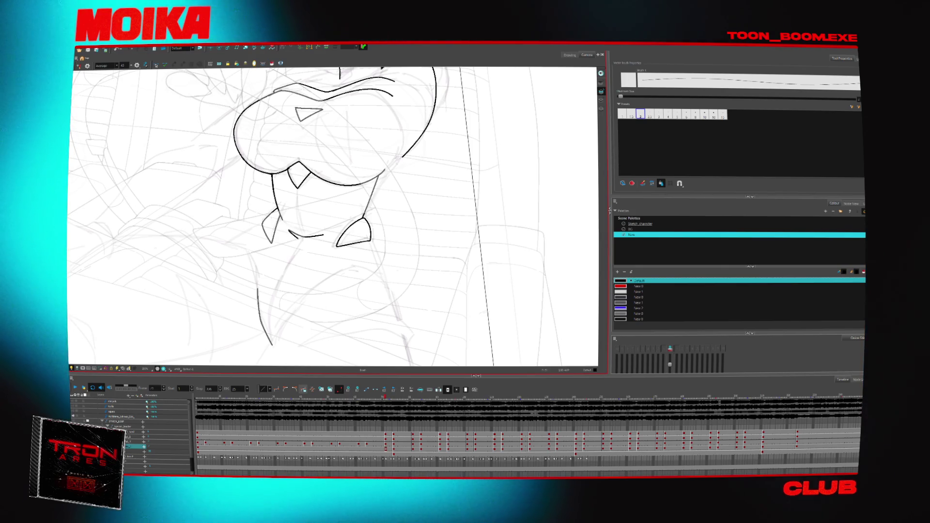
- Draw the curved neckline stroke under the chin, checking it mirrored
{"action": "scroll", "coordinate": [334, 218], "scroll_direction": "down", "scroll_amount": 3}
{"action": "left_click_drag", "start_coordinate": [280, 303], "coordinate": [318, 263]}
{"action": "key", "text": "4"}
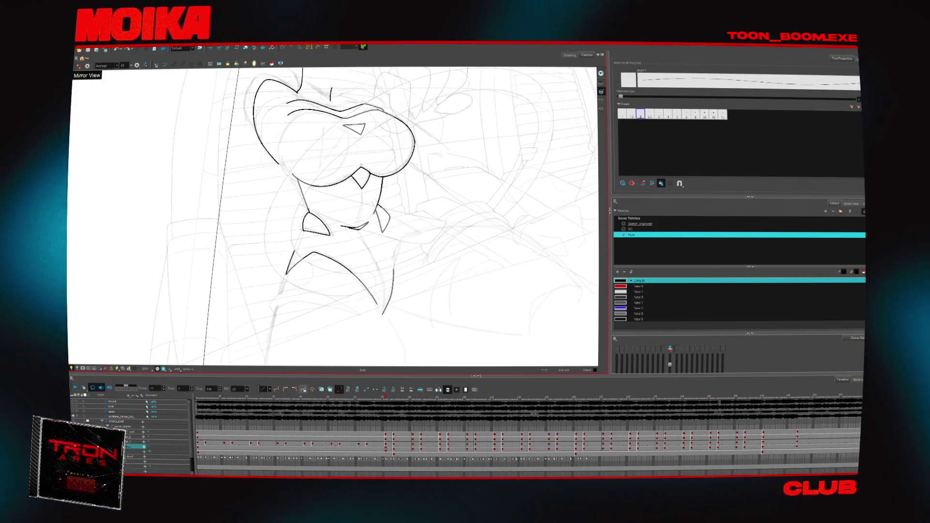
{"action": "key", "text": "alt+t"}
{"action": "key", "text": "4"}
{"action": "key", "text": "alt+b"}
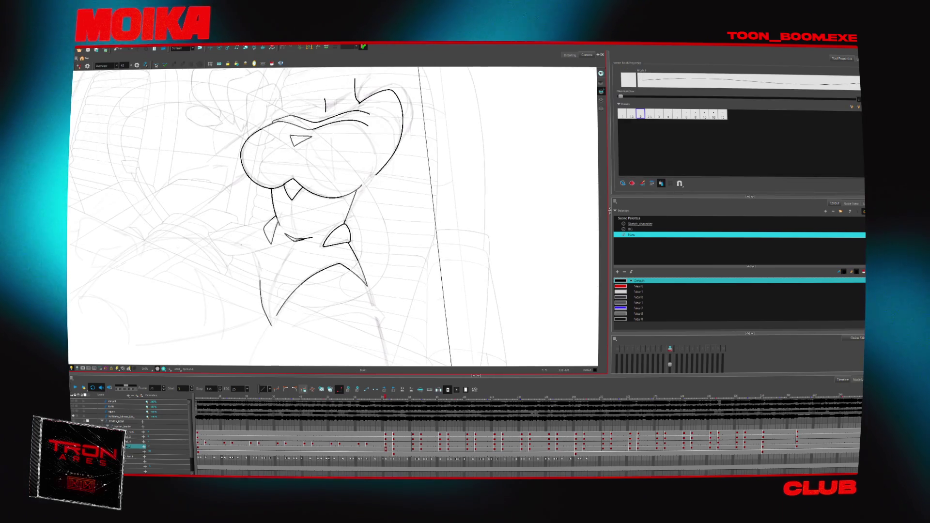
- Extend the collar line down-left and sweep the shoulder line curving right
{"action": "left_click_drag", "start_coordinate": [264, 229], "coordinate": [237, 246]}
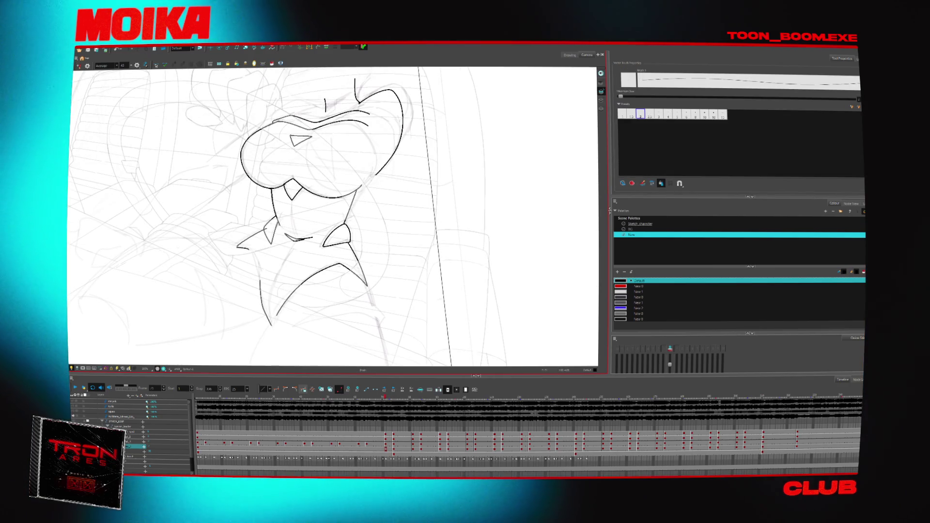
{"action": "key", "text": "4"}
{"action": "key", "text": "ctrl+z"}
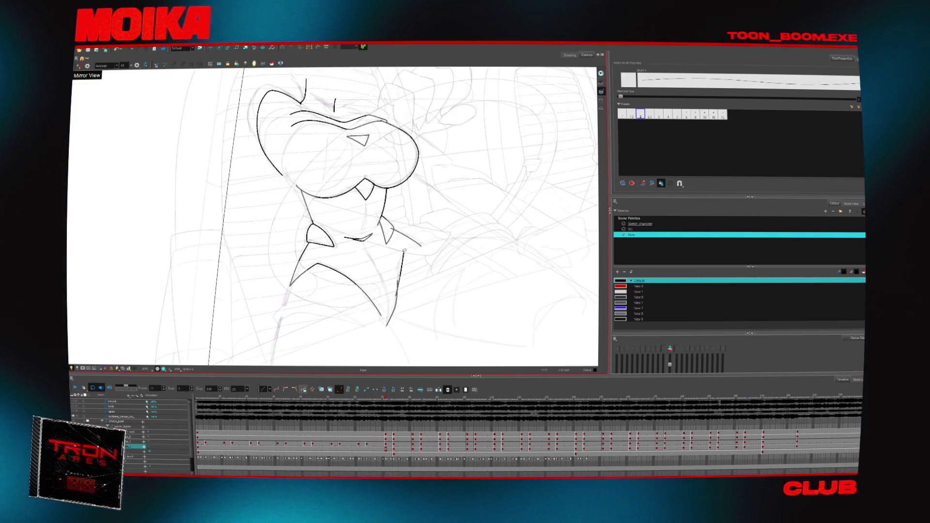
{"action": "left_click_drag", "start_coordinate": [339, 218], "coordinate": [262, 245]}
{"action": "left_click_drag", "start_coordinate": [349, 212], "coordinate": [453, 205]}
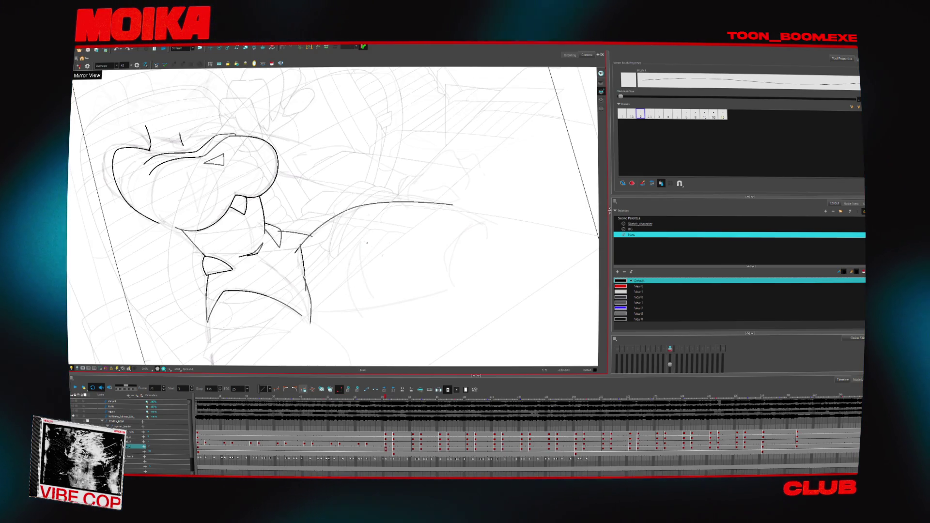
- Draw two long arm curves down from the shoulder, then zoom out to view the whole drawing
{"action": "key", "text": "alt+t"}
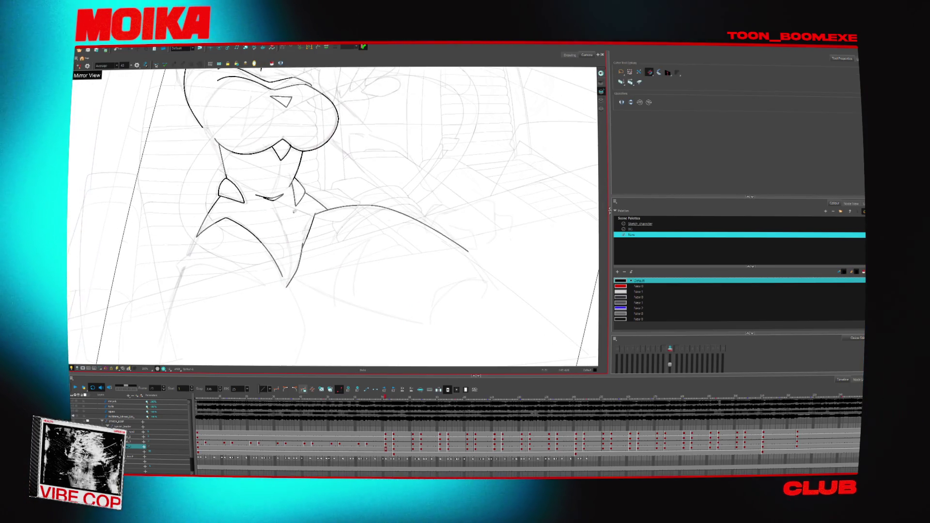
{"action": "key", "text": "alt+b"}
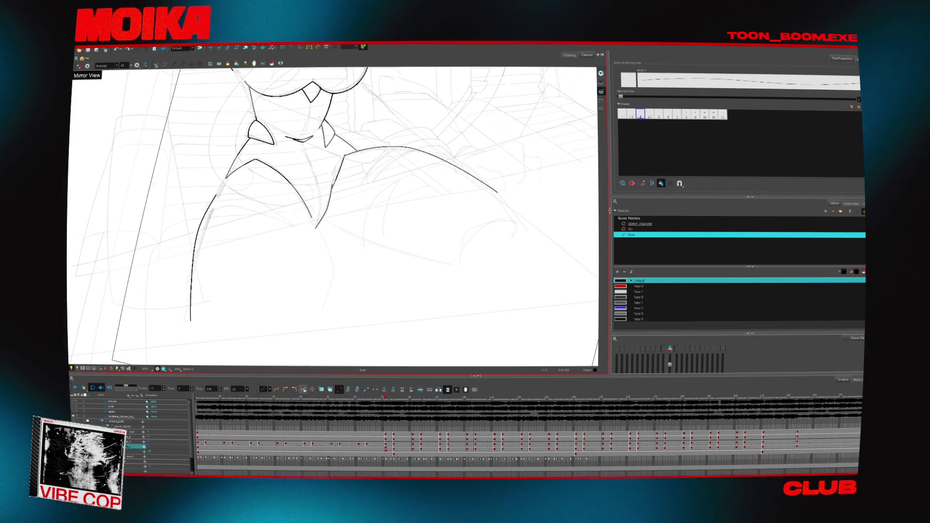
{"action": "left_click_drag", "start_coordinate": [226, 177], "coordinate": [188, 328]}
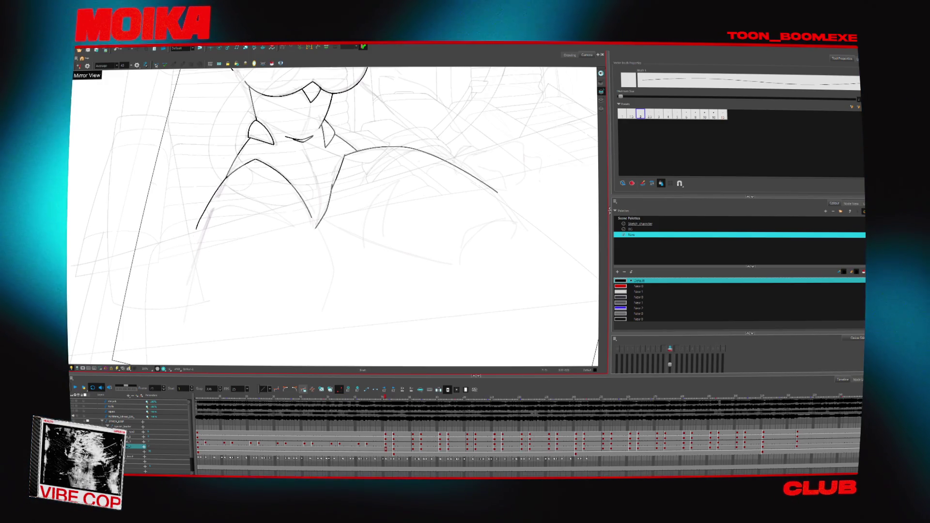
{"action": "key", "text": "4"}
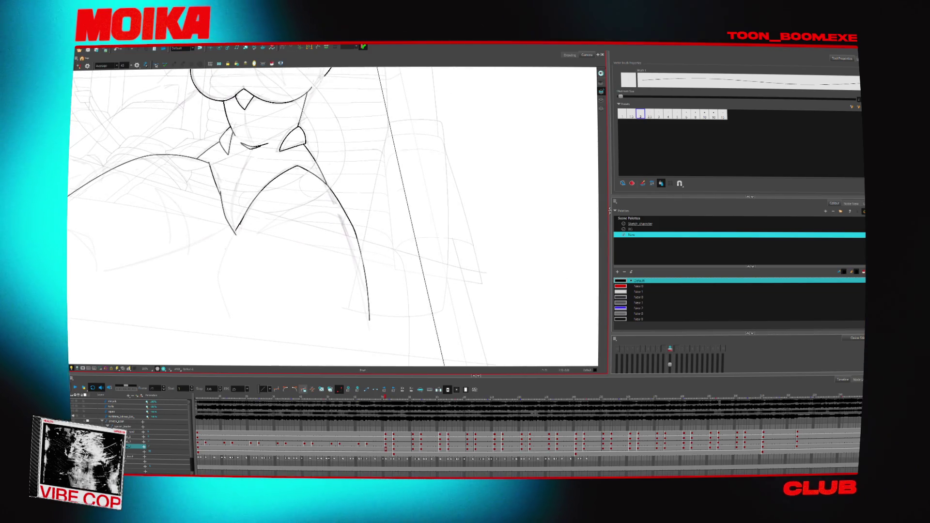
{"action": "left_click_drag", "start_coordinate": [236, 228], "coordinate": [229, 335]}
{"action": "key", "text": "alt+t"}
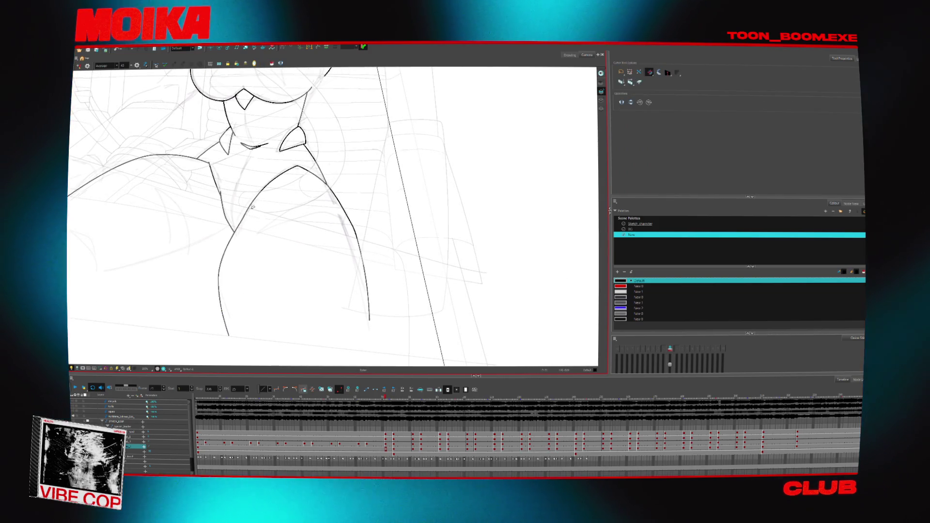
{"action": "key", "text": "4"}
{"action": "key", "text": "alt+b"}
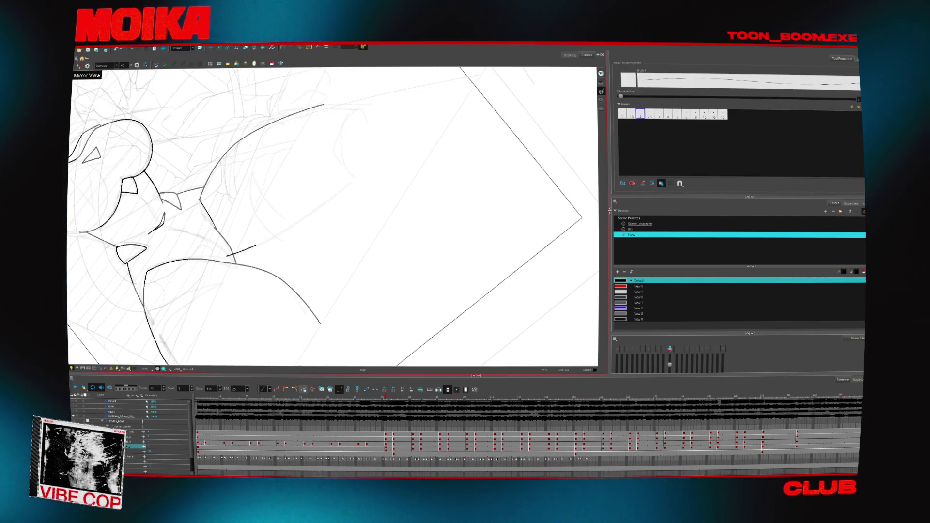
{"action": "key", "text": "alt+z"}
{"action": "scroll", "coordinate": [306, 236], "scroll_direction": "down", "scroll_amount": 3}
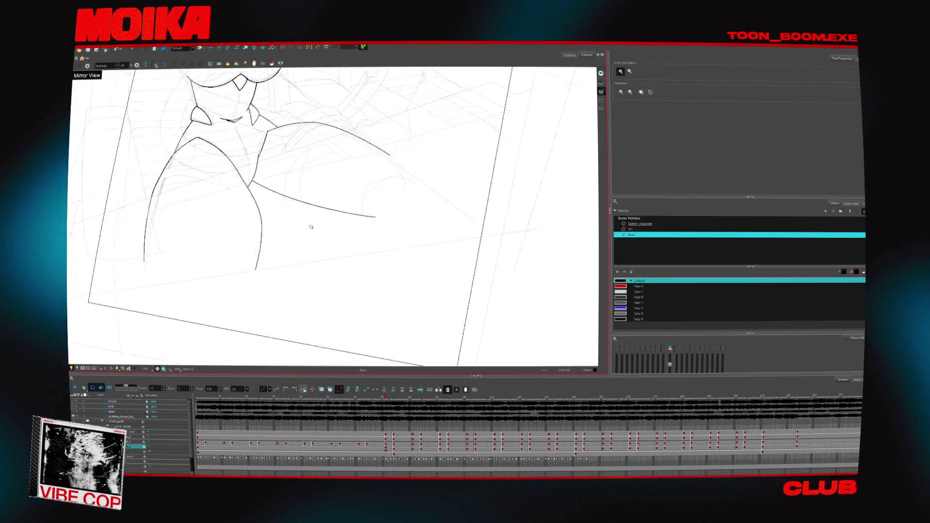
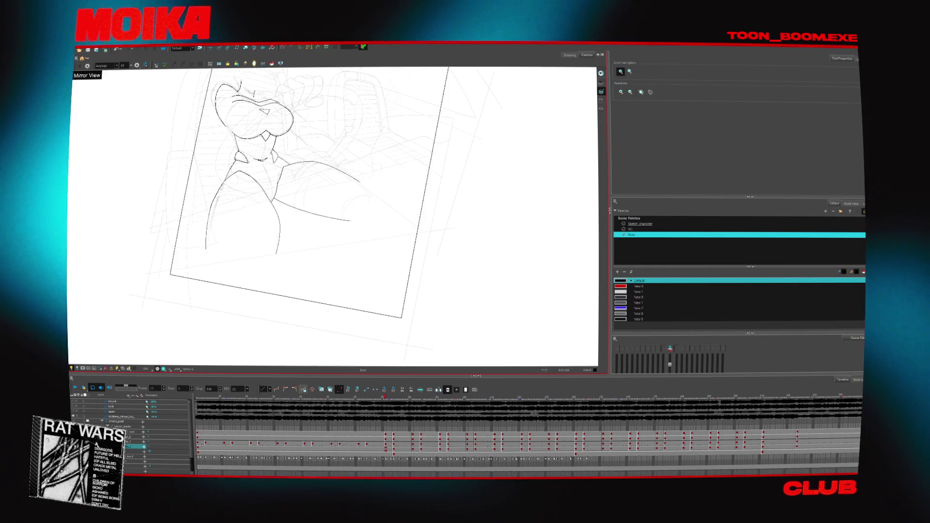
- Zoom in on the rat's goggled face and check the drawing in mirrored view
{"action": "left_click", "coordinate": [332, 242]}
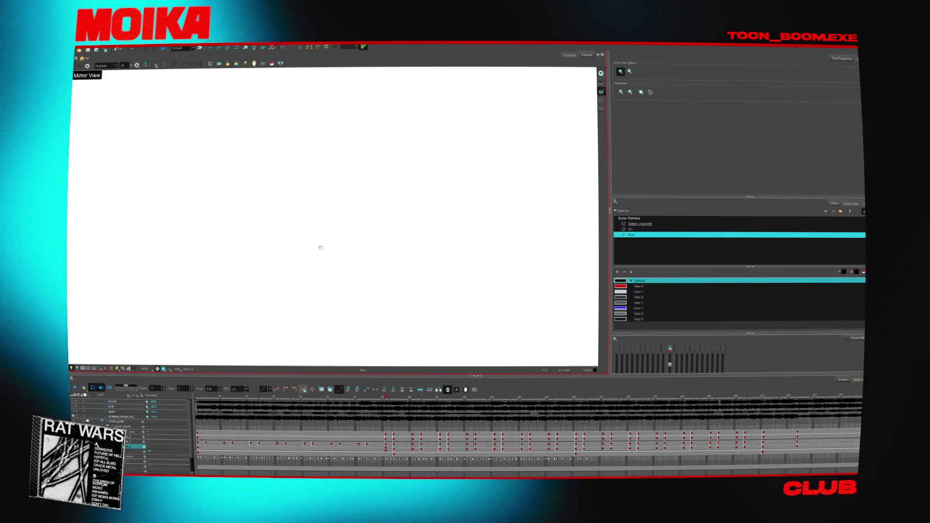
{"action": "scroll", "coordinate": [361, 284], "scroll_direction": "down", "scroll_amount": 5}
{"action": "scroll", "coordinate": [358, 239], "scroll_direction": "up", "scroll_amount": 5}
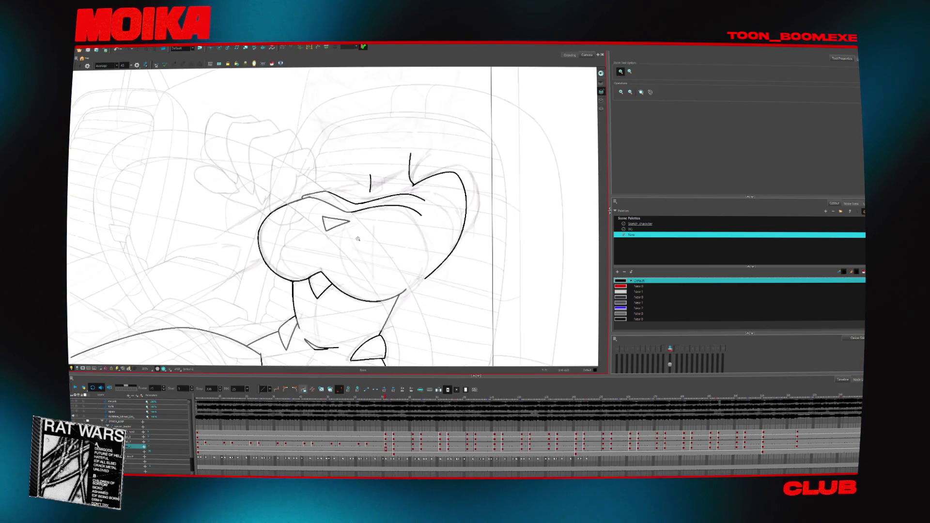
{"action": "key", "text": "alt+b"}
{"action": "key", "text": "4"}
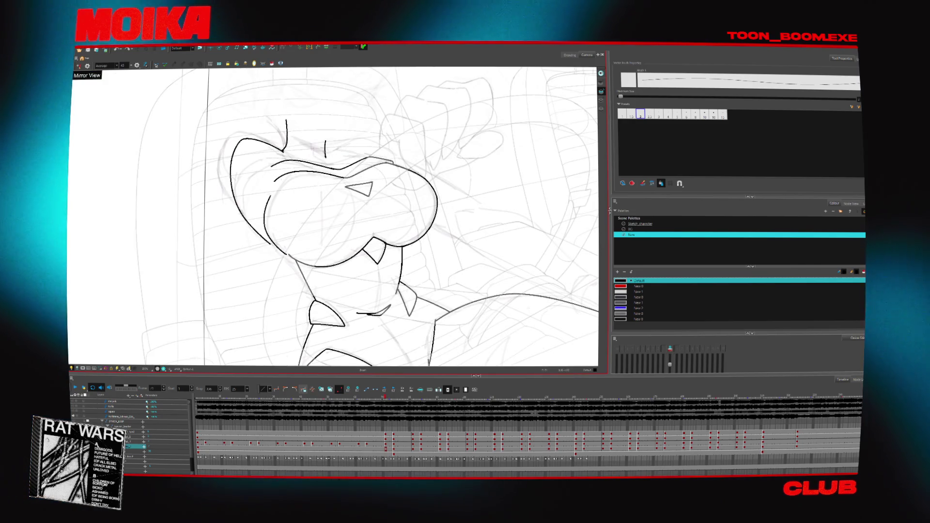
{"action": "key", "text": "4"}
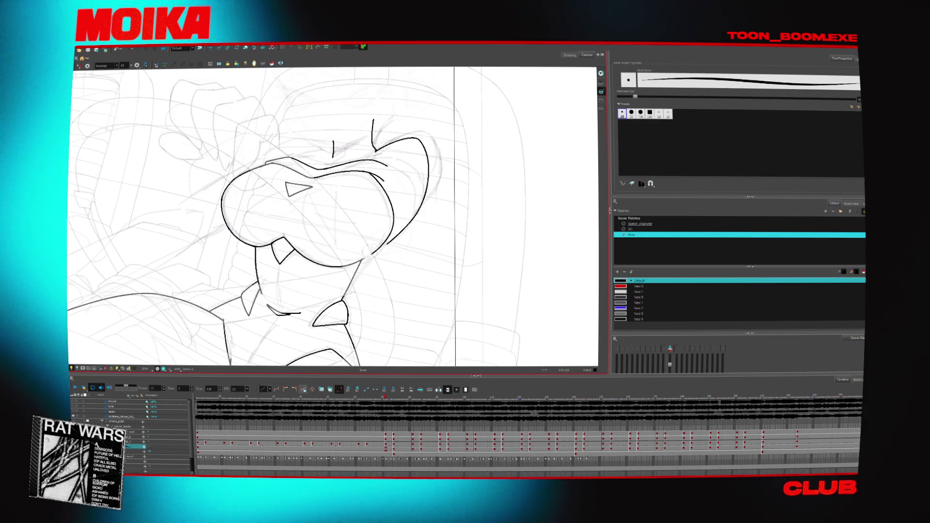
{"action": "key", "text": "4"}
{"action": "key", "text": "alt+t"}
{"action": "key", "text": "alt+b"}
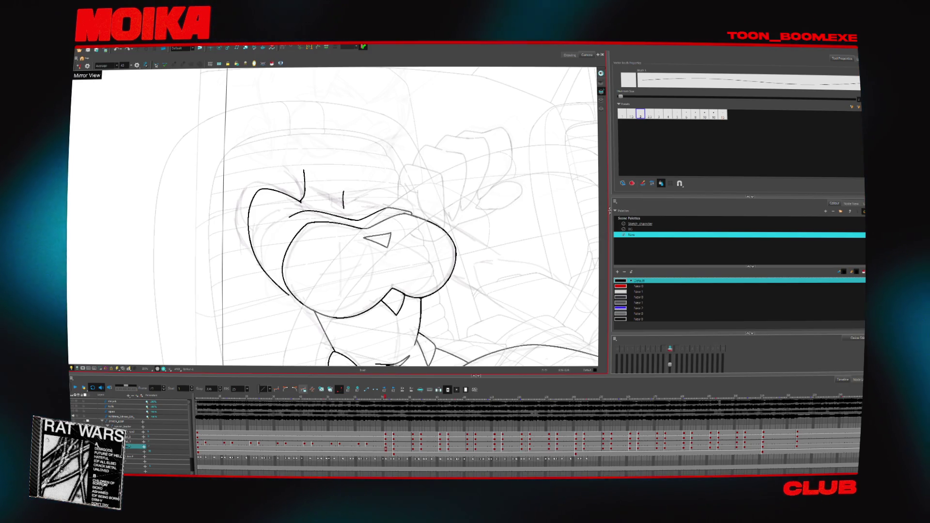
{"action": "key", "text": "4"}
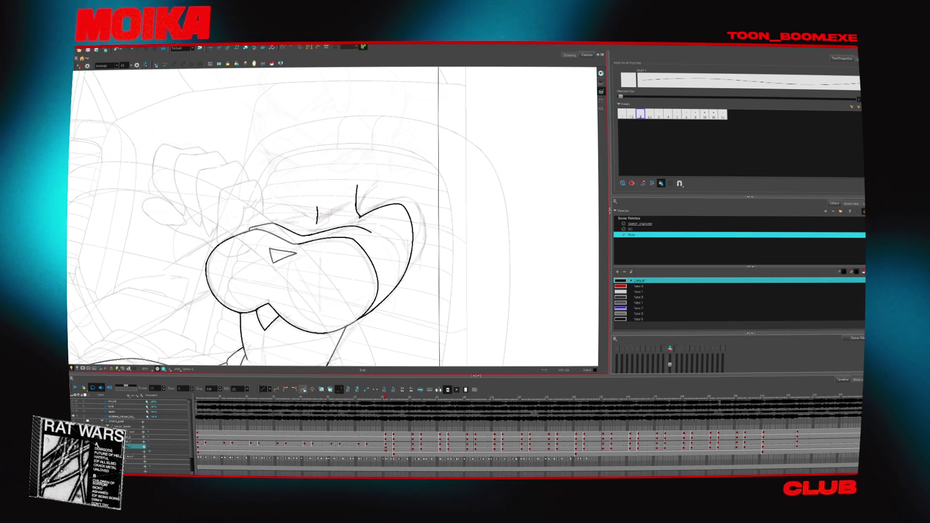
- Ink a short brush stroke near the rat's brow
{"action": "scroll", "coordinate": [333, 216], "scroll_direction": "left", "scroll_amount": 2}
{"action": "left_click_drag", "start_coordinate": [412, 213], "coordinate": [392, 207]}
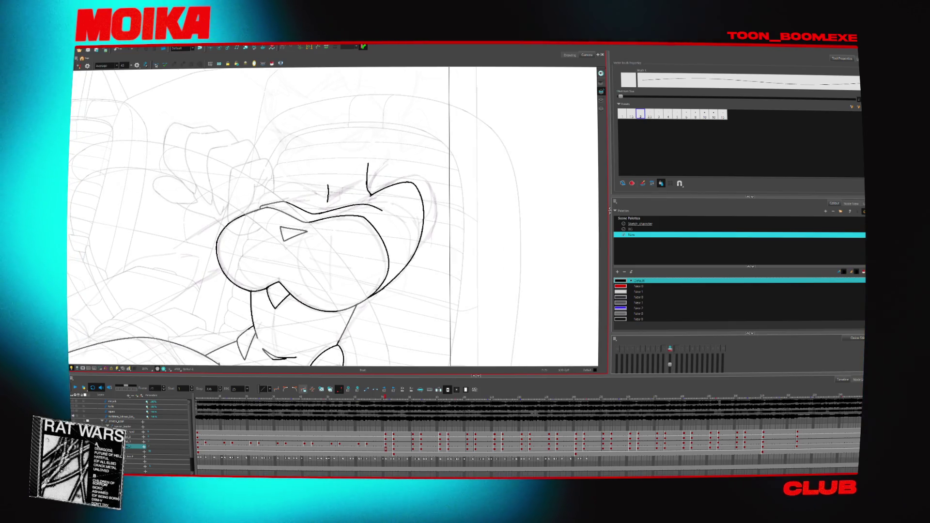
{"action": "left_click_drag", "start_coordinate": [370, 195], "coordinate": [361, 206]}
{"action": "key", "text": "alt+t"}
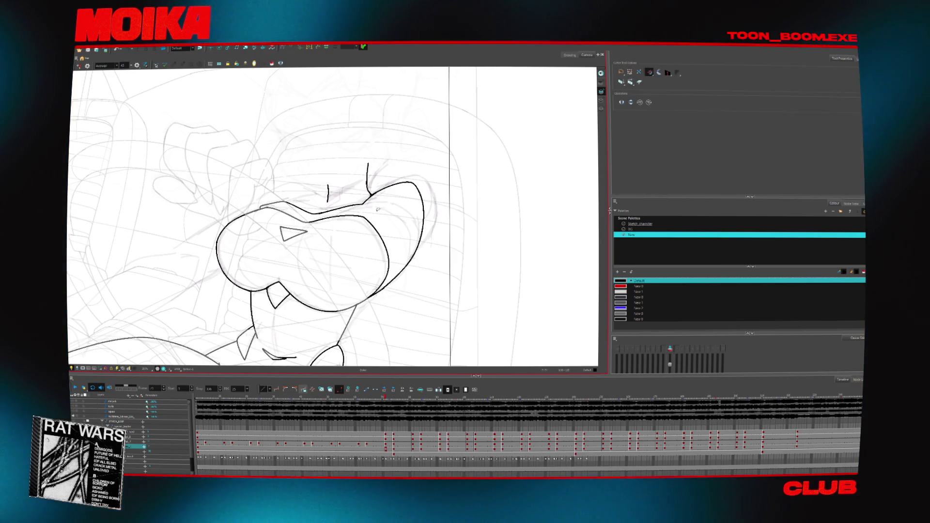
- Ink a short vertical line above the rat's mouth
{"action": "key", "text": "alt+b"}
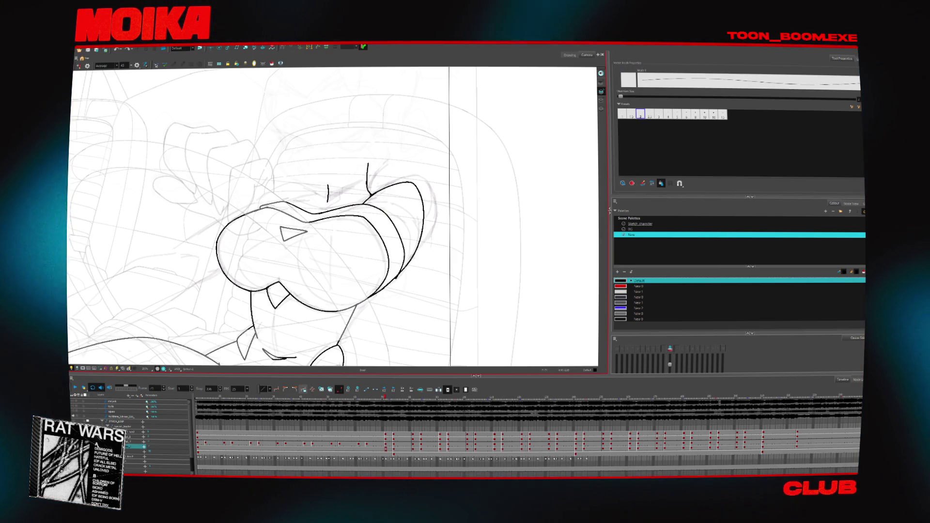
{"action": "key", "text": "alt+t"}
{"action": "left_click_drag", "start_coordinate": [396, 260], "coordinate": [429, 167]}
{"action": "key", "text": "alt+b"}
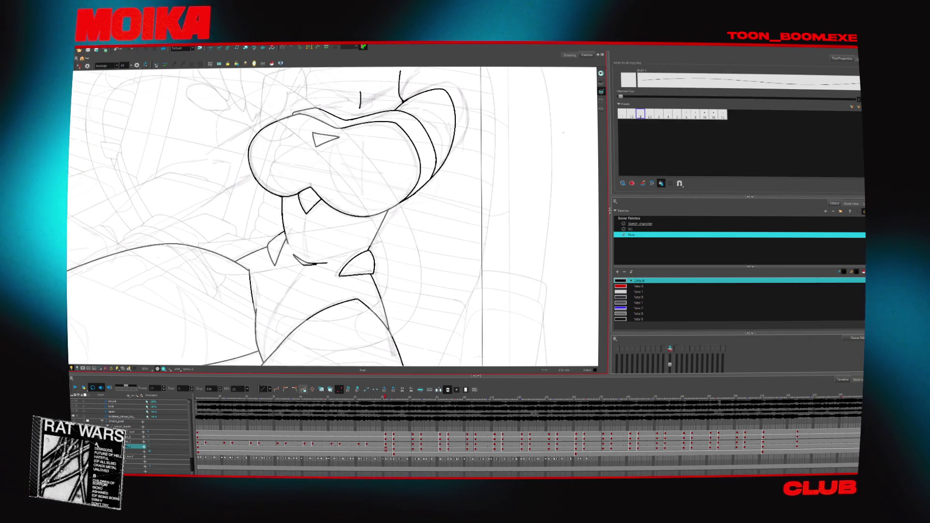
{"action": "left_click_drag", "start_coordinate": [302, 239], "coordinate": [304, 262]}
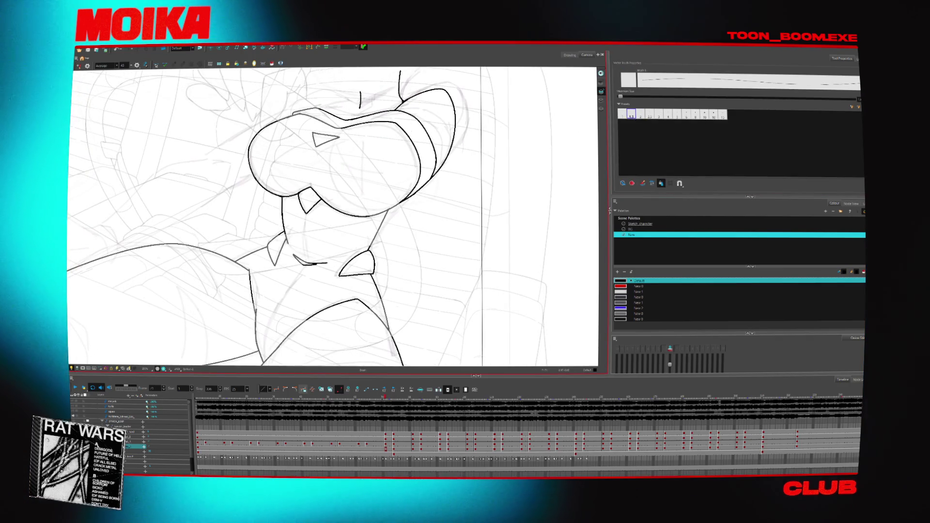
- Ink a short vertical line on the neck, then zoom out to the upper body
{"action": "left_click_drag", "start_coordinate": [429, 167], "coordinate": [432, 117]}
{"action": "left_click_drag", "start_coordinate": [266, 284], "coordinate": [268, 318]}
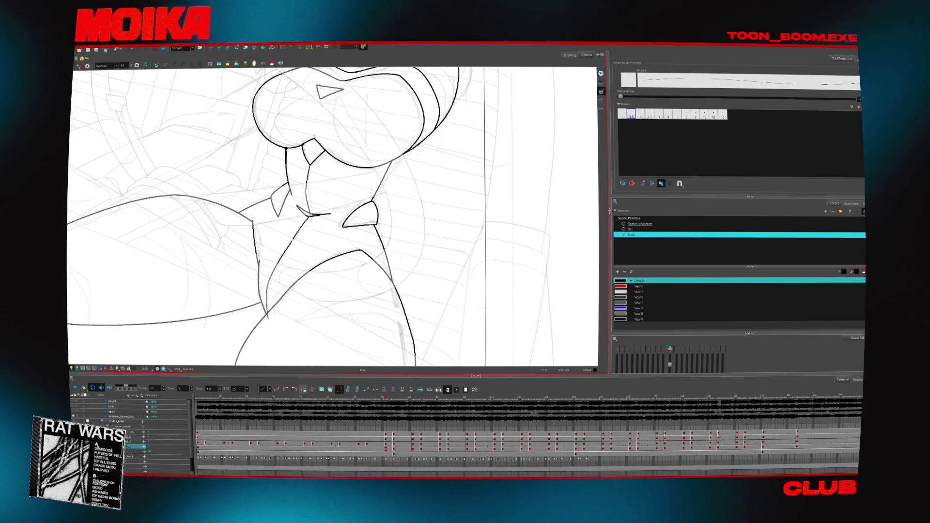
{"action": "key", "text": "alt+t"}
{"action": "scroll", "coordinate": [448, 184], "scroll_direction": "up", "scroll_amount": 2}
{"action": "key", "text": "alt+z"}
{"action": "scroll", "coordinate": [449, 185], "scroll_direction": "down", "scroll_amount": 2}
{"action": "scroll", "coordinate": [448, 185], "scroll_direction": "down", "scroll_amount": 2}
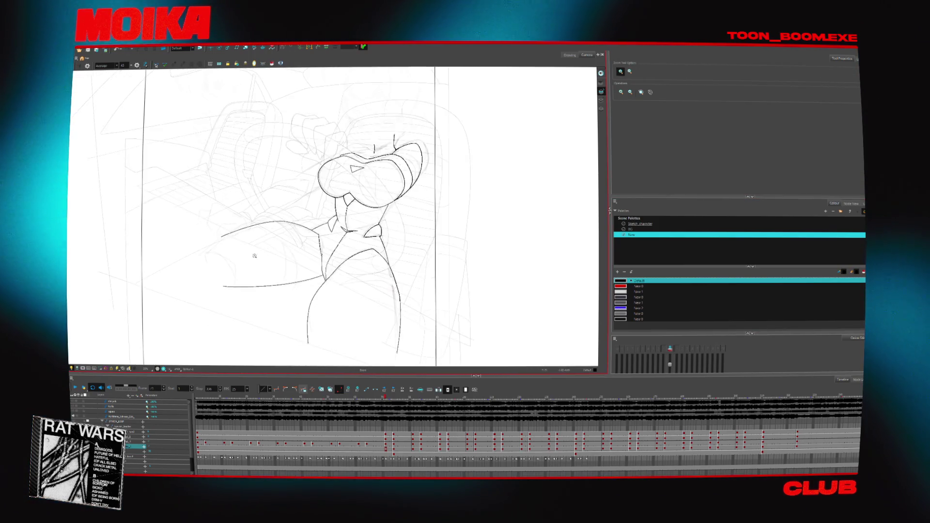
- Draw a long straight diagonal line across the rat's body
{"action": "key", "text": "alt+b"}
{"action": "mouse_move", "coordinate": [223, 218]}
{"action": "left_mouse_down"}
{"action": "mouse_move", "coordinate": [381, 334]}
{"action": "mouse_move", "coordinate": [464, 366]}
{"action": "left_mouse_up"}
{"action": "scroll", "coordinate": [334, 218], "scroll_direction": "right", "scroll_amount": 2}
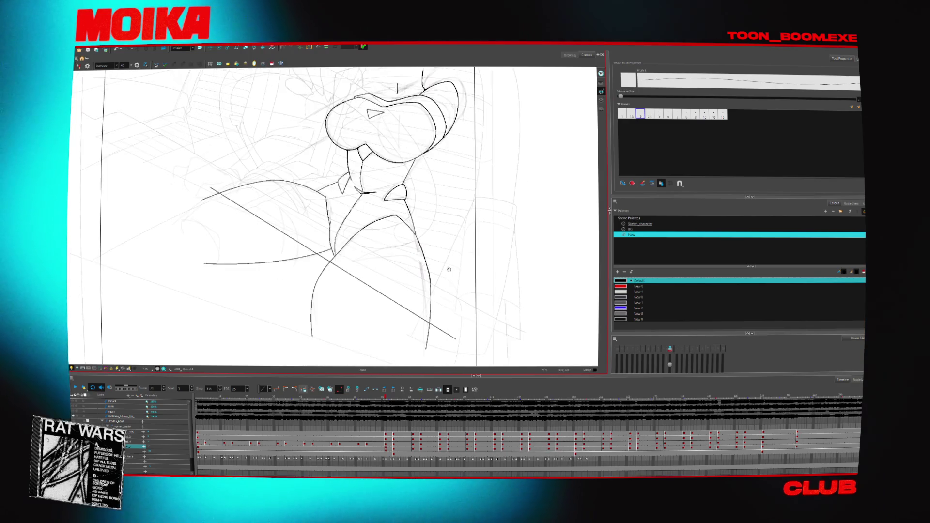
{"action": "key", "text": "c"}
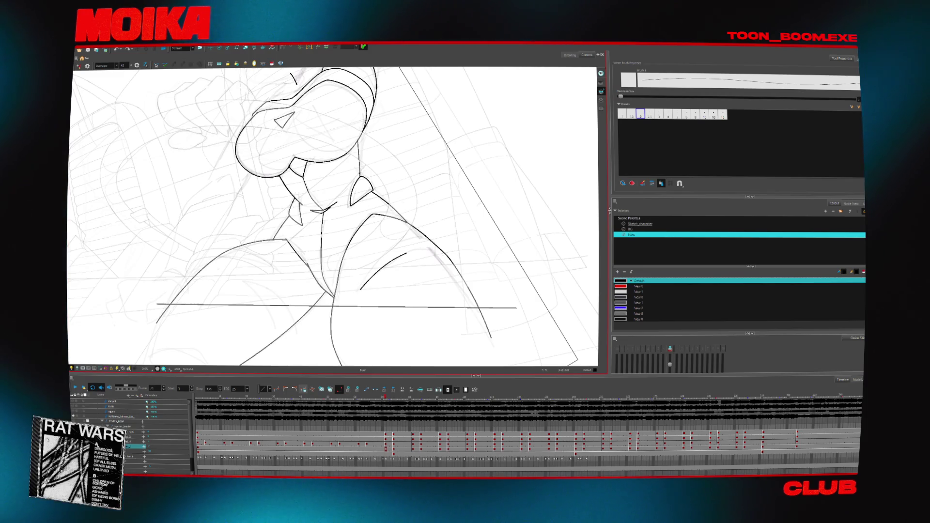
- Ink two curved strokes along the rat's shoulder, checking them in mirrored view
{"action": "left_click_drag", "start_coordinate": [361, 289], "coordinate": [447, 255]}
{"action": "key", "text": "m"}
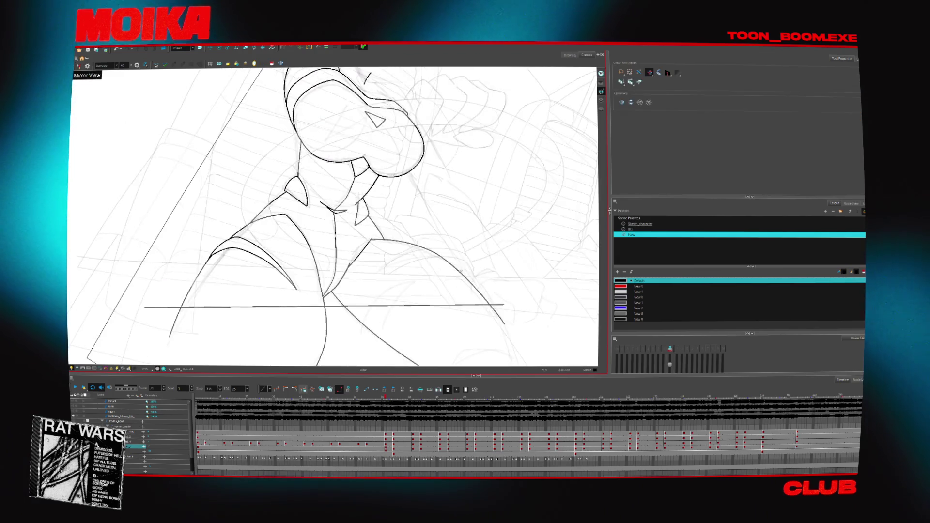
{"action": "left_click", "coordinate": [429, 248]}
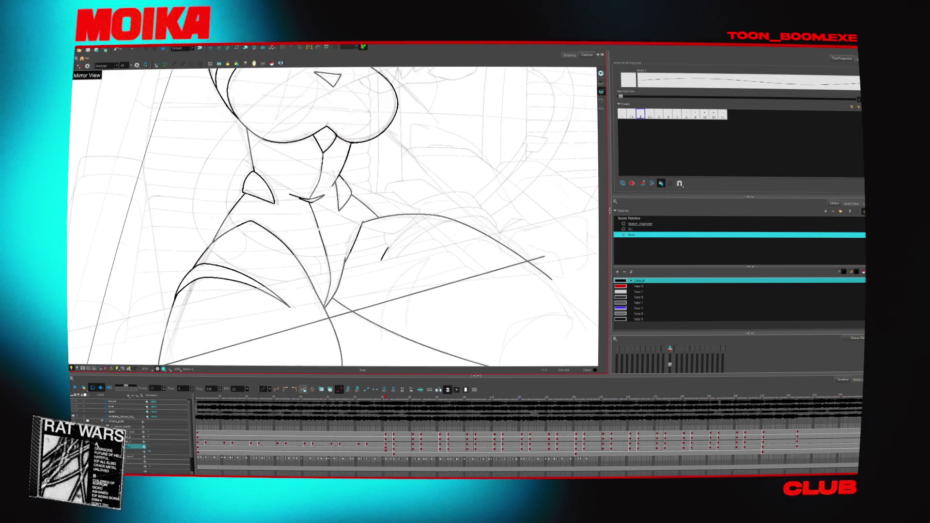
{"action": "left_click_drag", "start_coordinate": [386, 252], "coordinate": [439, 225]}
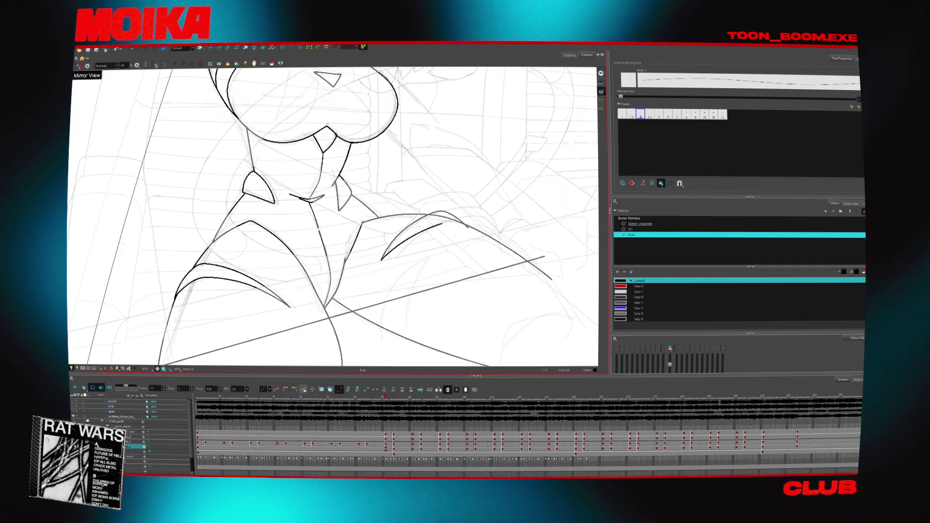
{"action": "key", "text": "alt+t"}
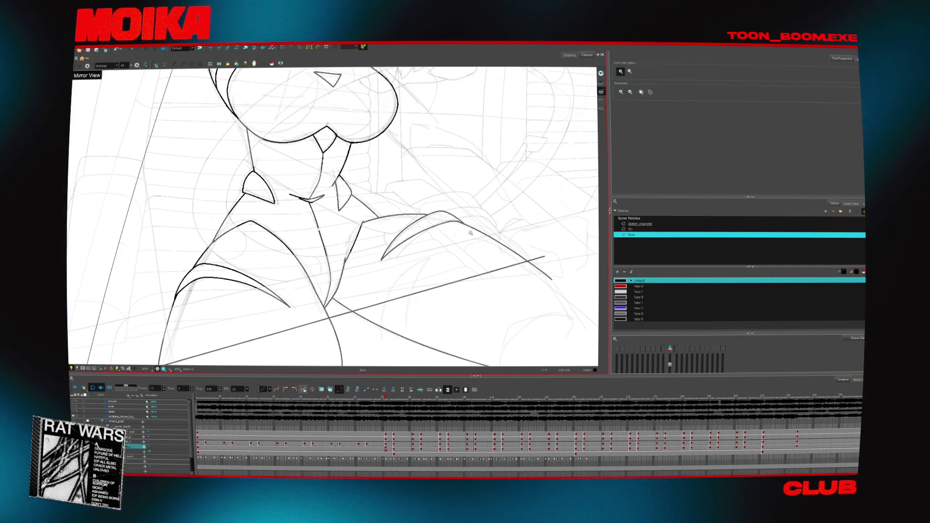
{"action": "left_click", "coordinate": [470, 232], "text": "alt"}
{"action": "key", "text": "v"}
{"action": "left_click", "coordinate": [360, 207]}
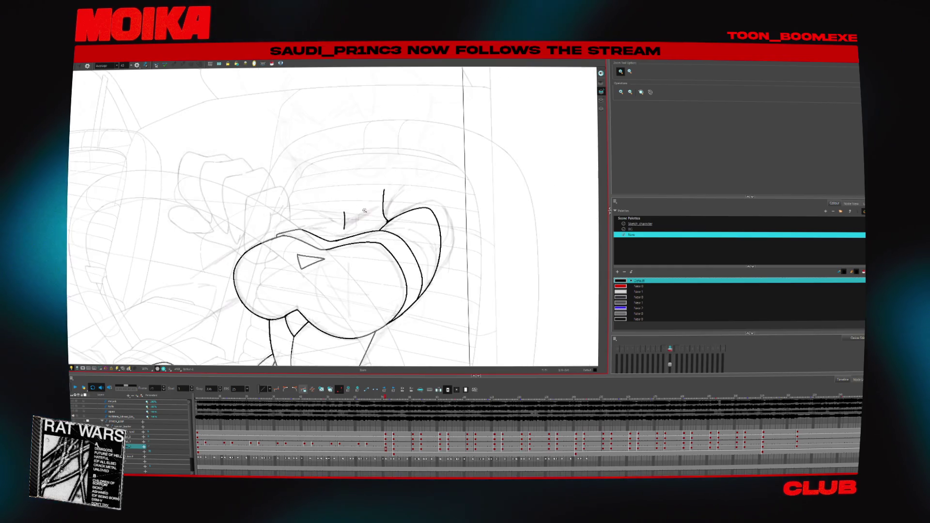
- Ink a stroke across the top of the head, then undo it
{"action": "key", "text": "alt+b"}
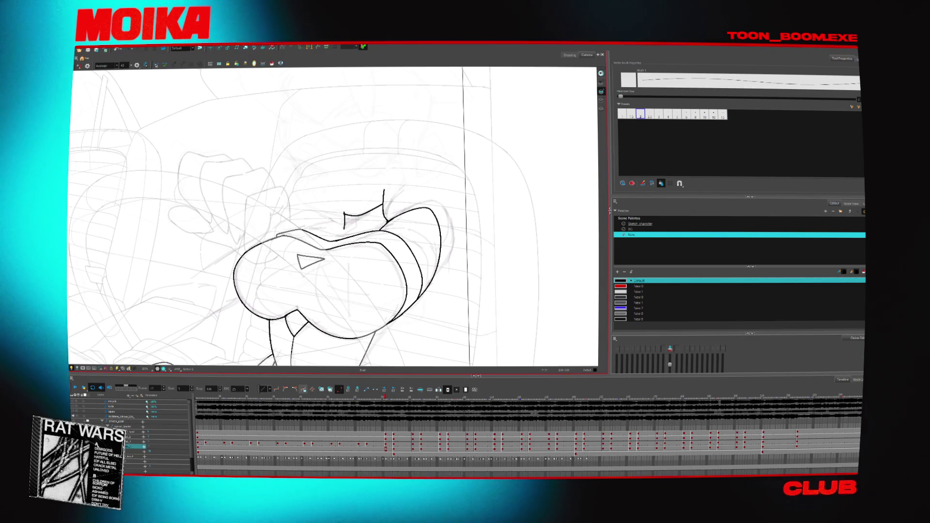
{"action": "left_click_drag", "start_coordinate": [307, 226], "coordinate": [344, 217]}
{"action": "key", "text": "ctrl+z"}
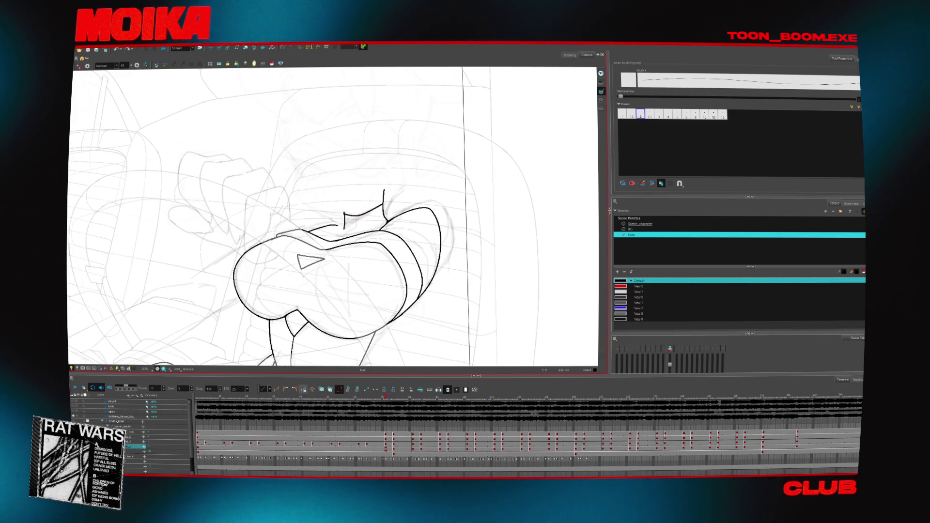
{"action": "key", "text": "alt+t"}
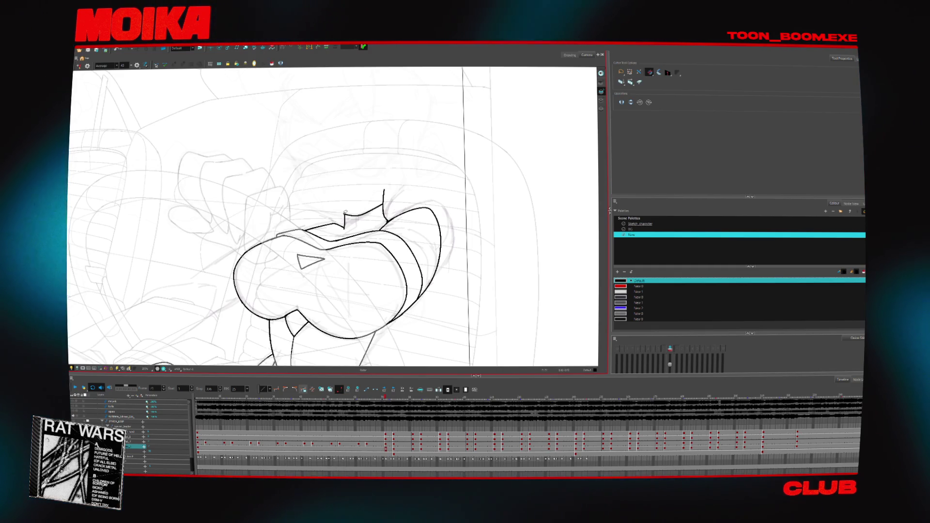
- Restore the short vertical stroke on top of the rat's head
{"action": "key", "text": "alt+e"}
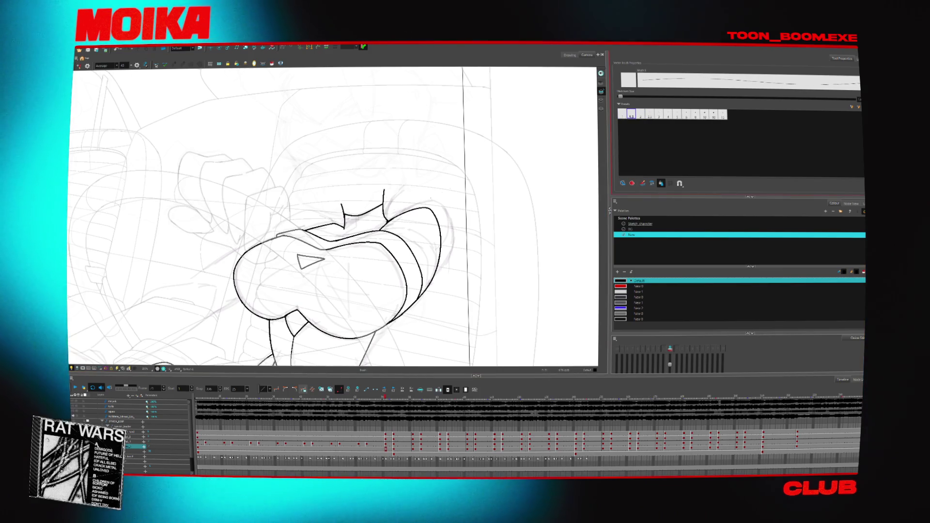
{"action": "key", "text": "ctrl+z"}
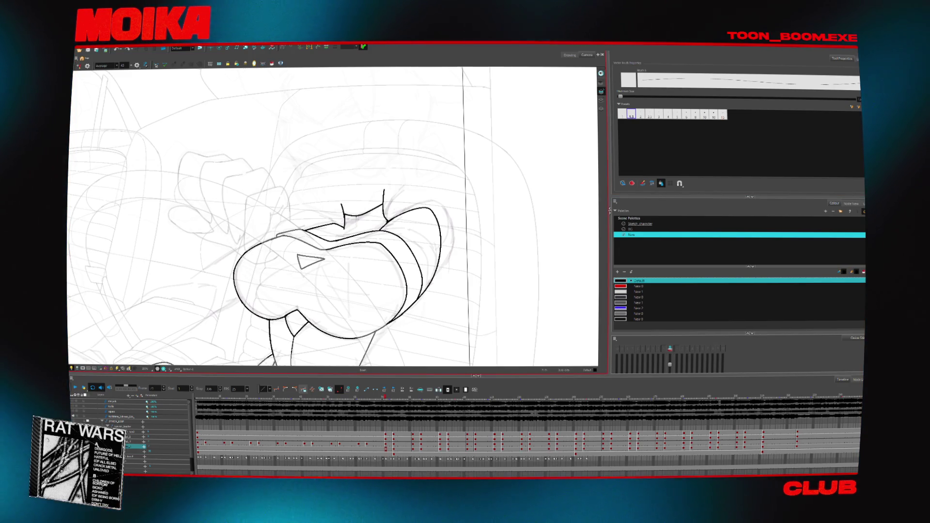
{"action": "key", "text": "alt+t"}
{"action": "key", "text": "alt+b"}
{"action": "key", "text": "alt+t"}
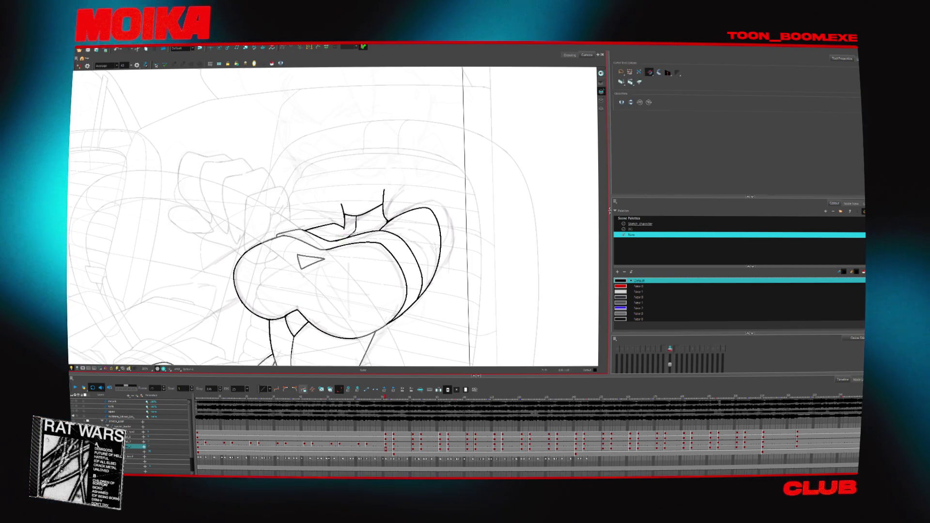
{"action": "key", "text": "alt+b"}
- Ink curved lines along the top of the rat's head
{"action": "left_click_drag", "start_coordinate": [417, 195], "coordinate": [443, 214]}
{"action": "left_click_drag", "start_coordinate": [298, 233], "coordinate": [329, 213]}
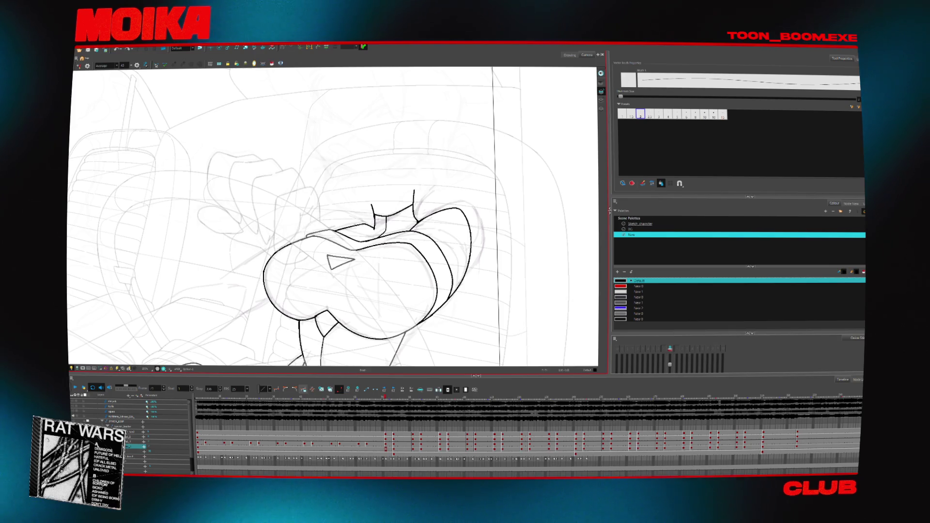
{"action": "left_click_drag", "start_coordinate": [339, 256], "coordinate": [375, 226]}
{"action": "left_click_drag", "start_coordinate": [282, 229], "coordinate": [338, 205]}
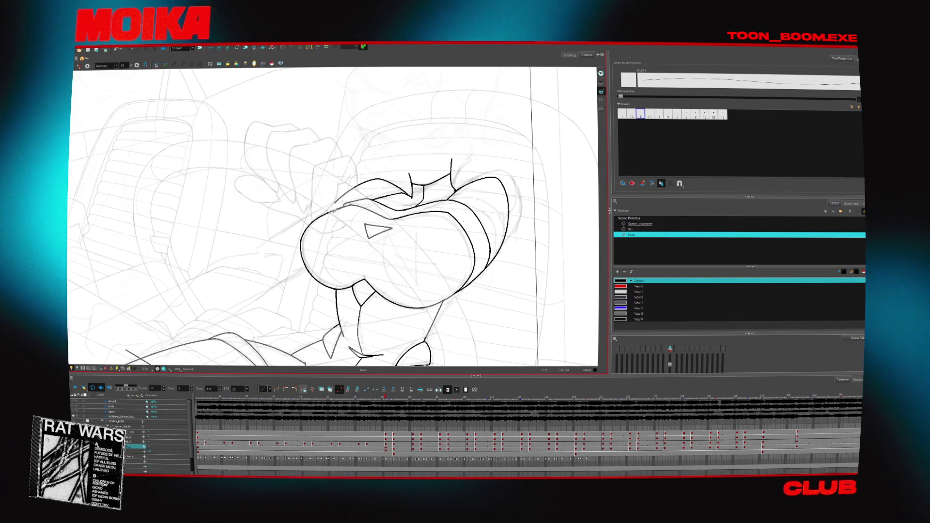
{"action": "left_click_drag", "start_coordinate": [254, 249], "coordinate": [299, 210]}
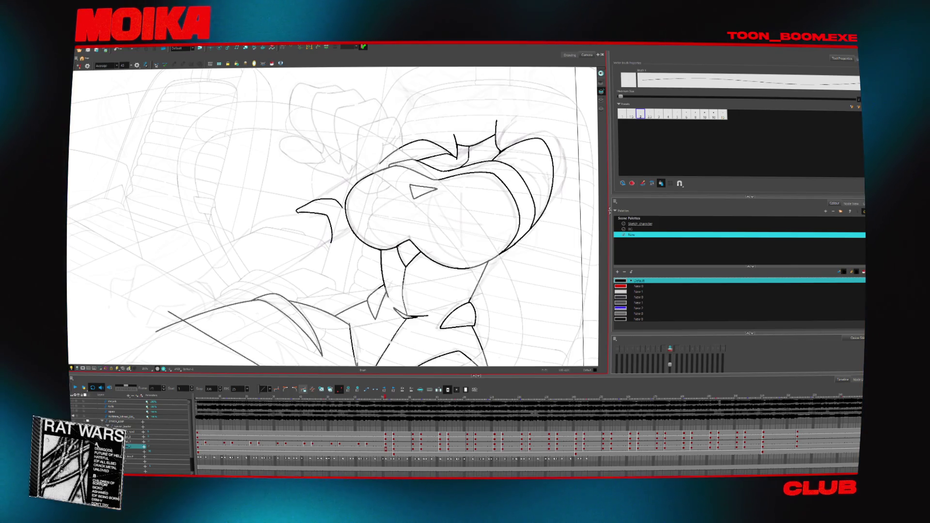
- Add a hook and a stroke along the ear, then undo the last two strokes
{"action": "left_click_drag", "start_coordinate": [332, 242], "coordinate": [325, 245]}
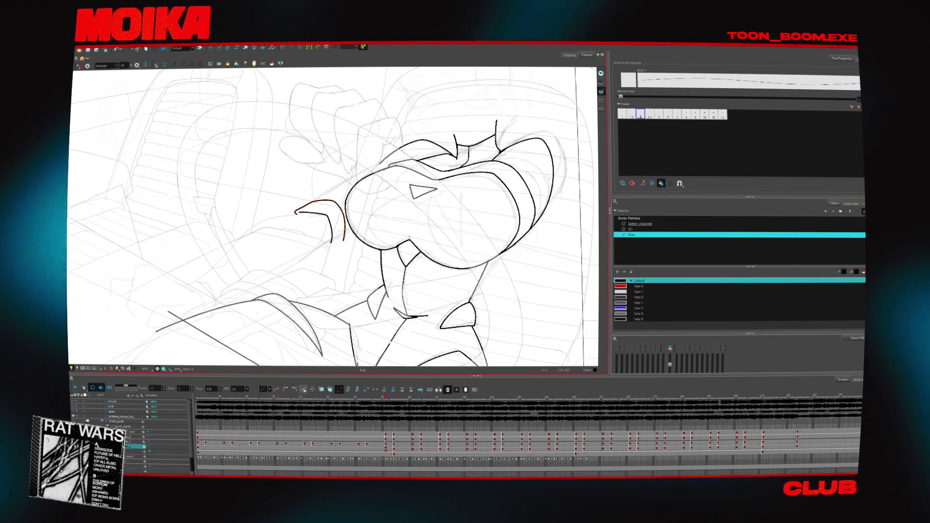
{"action": "mouse_move", "coordinate": [313, 201]}
{"action": "left_mouse_down"}
{"action": "mouse_move", "coordinate": [339, 183]}
{"action": "mouse_move", "coordinate": [339, 209]}
{"action": "mouse_move", "coordinate": [375, 177]}
{"action": "left_mouse_up"}
{"action": "key", "text": "ctrl+z"}
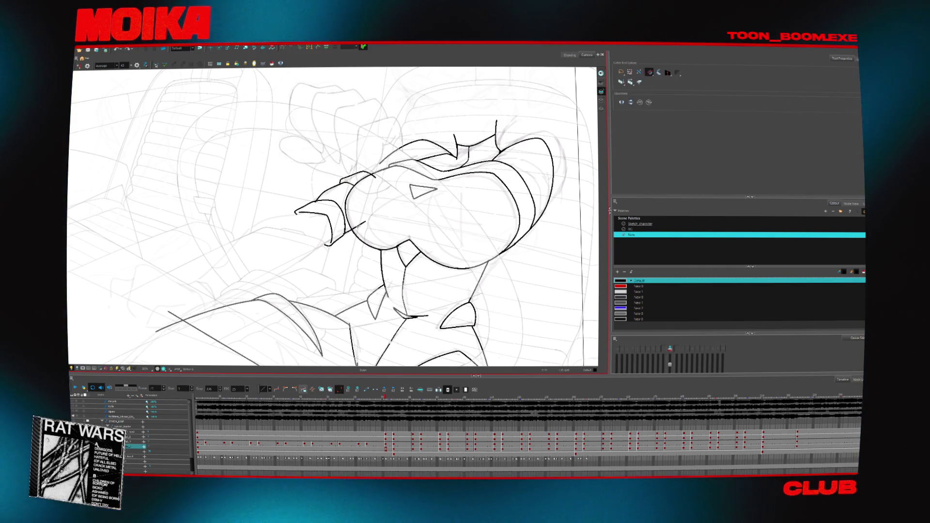
{"action": "key", "text": "ctrl+z"}
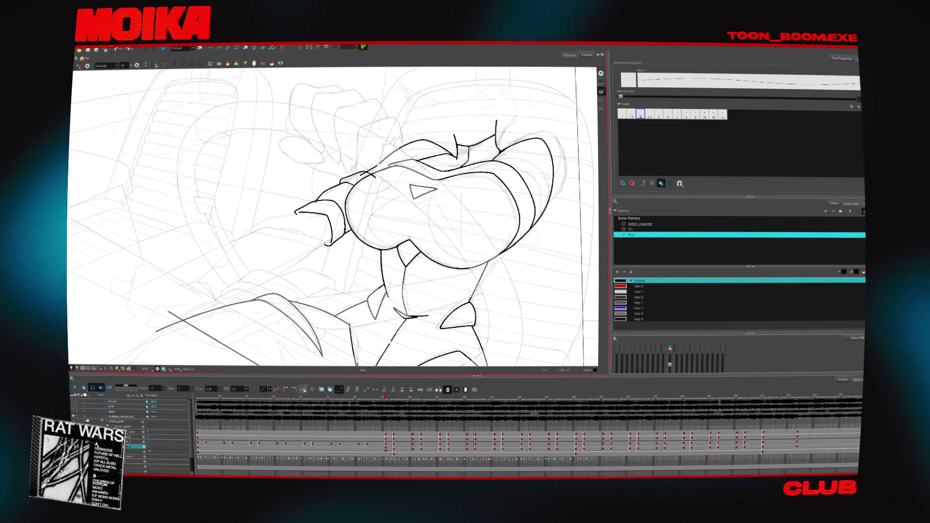
{"action": "key", "text": "alt+t"}
{"action": "scroll", "coordinate": [428, 191], "scroll_direction": "down", "scroll_amount": 3}
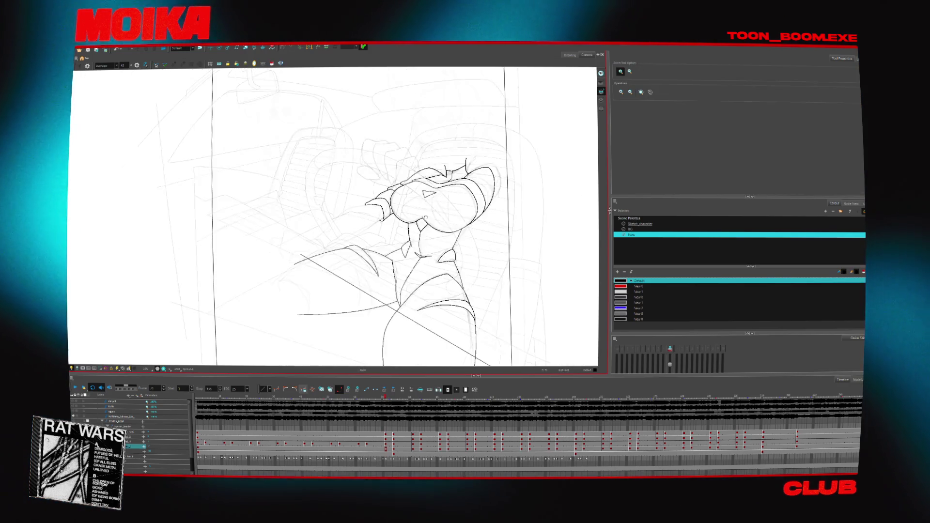
- Ink the arm's outline up toward the wrist and select the new stroke
{"action": "scroll", "coordinate": [316, 233], "scroll_direction": "up", "scroll_amount": 3}
{"action": "scroll", "coordinate": [316, 233], "scroll_direction": "up", "scroll_amount": 2}
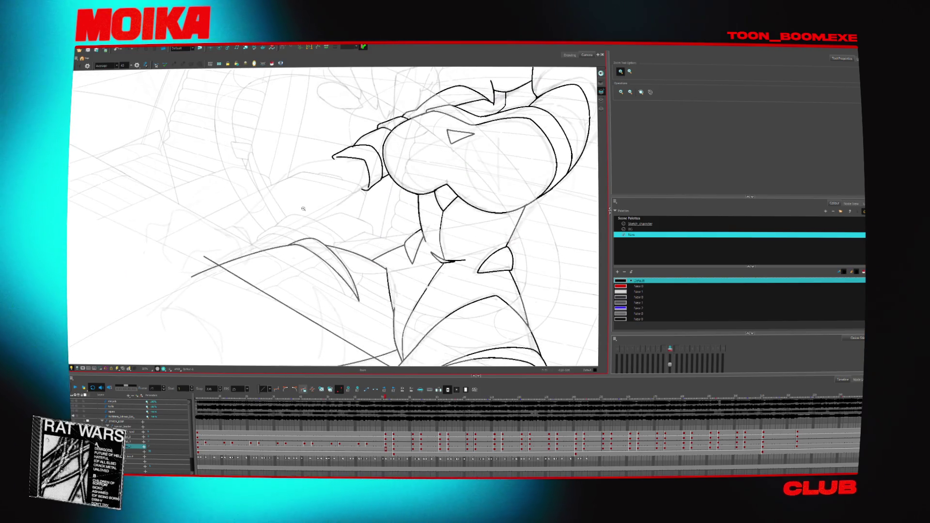
{"action": "scroll", "coordinate": [310, 218], "scroll_direction": "down", "scroll_amount": 2}
{"action": "key", "text": "alt+b"}
{"action": "left_click_drag", "start_coordinate": [239, 241], "coordinate": [256, 231]}
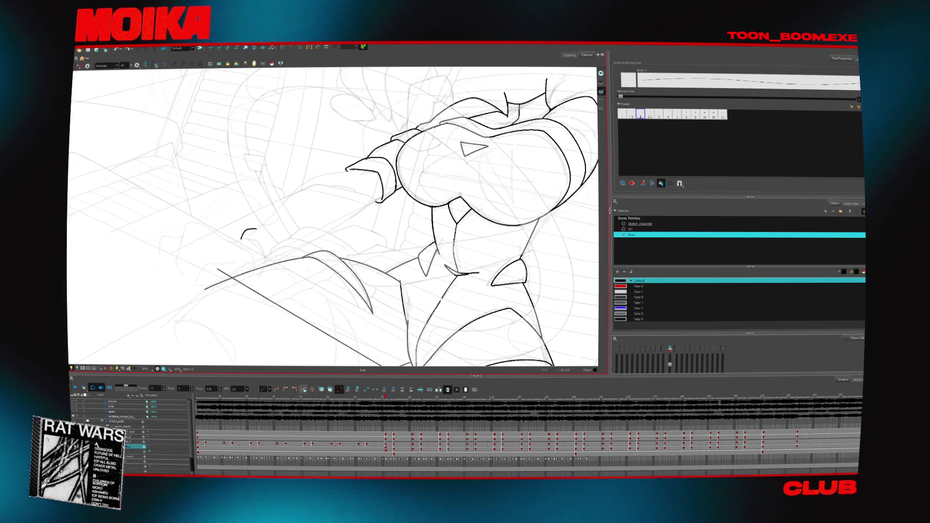
{"action": "left_click_drag", "start_coordinate": [334, 173], "coordinate": [353, 171]}
{"action": "key", "text": "alt+s"}
{"action": "left_click", "coordinate": [353, 172]}
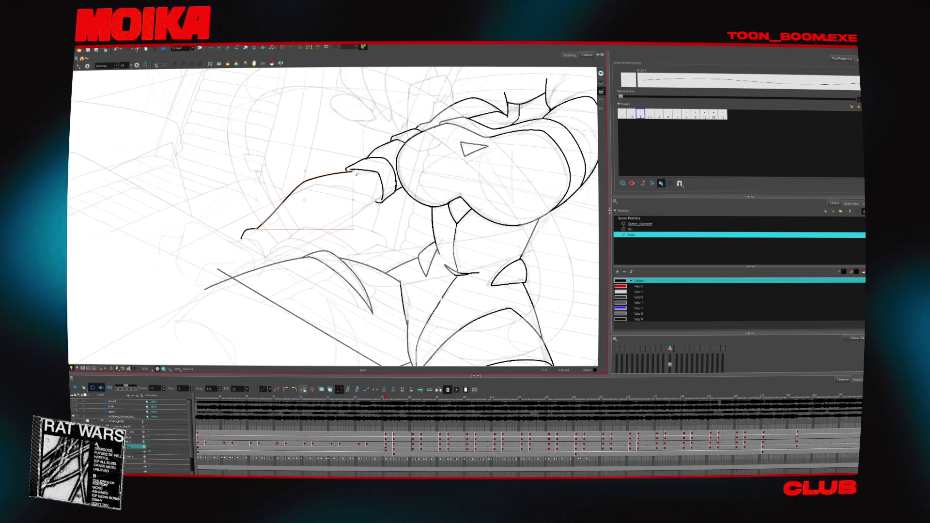
- Draw a long diagonal line along the arm extending to the wrist
{"action": "left_click_drag", "start_coordinate": [278, 256], "coordinate": [376, 200]}
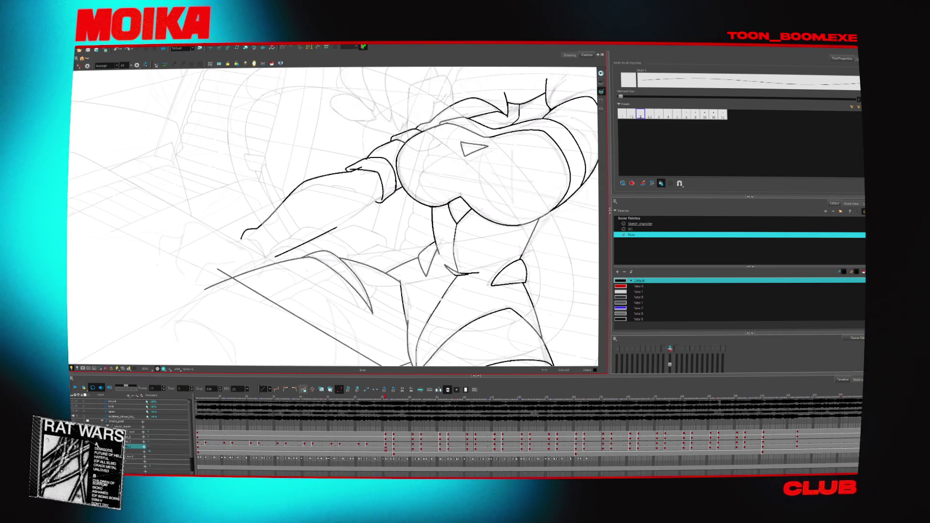
{"action": "left_click_drag", "start_coordinate": [334, 229], "coordinate": [372, 200]}
{"action": "key", "text": "ctrl+a"}
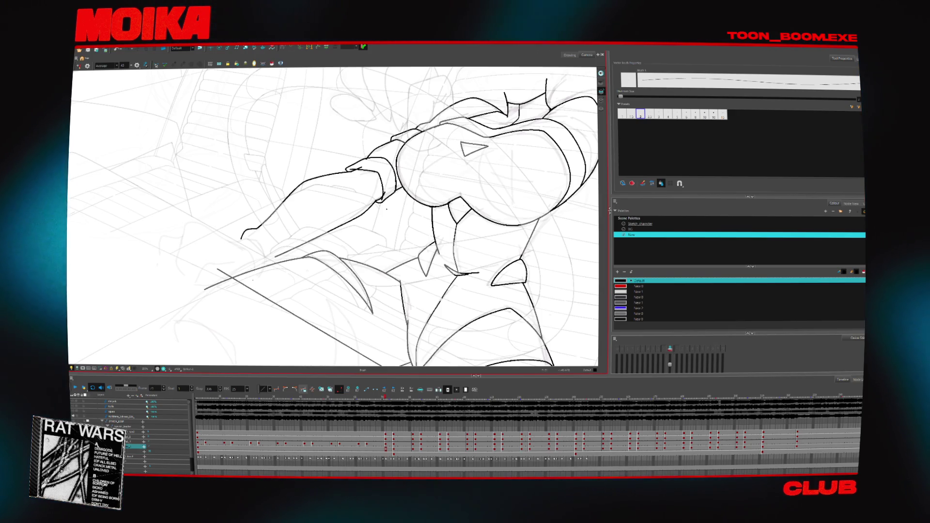
{"action": "key", "text": "alt+t"}
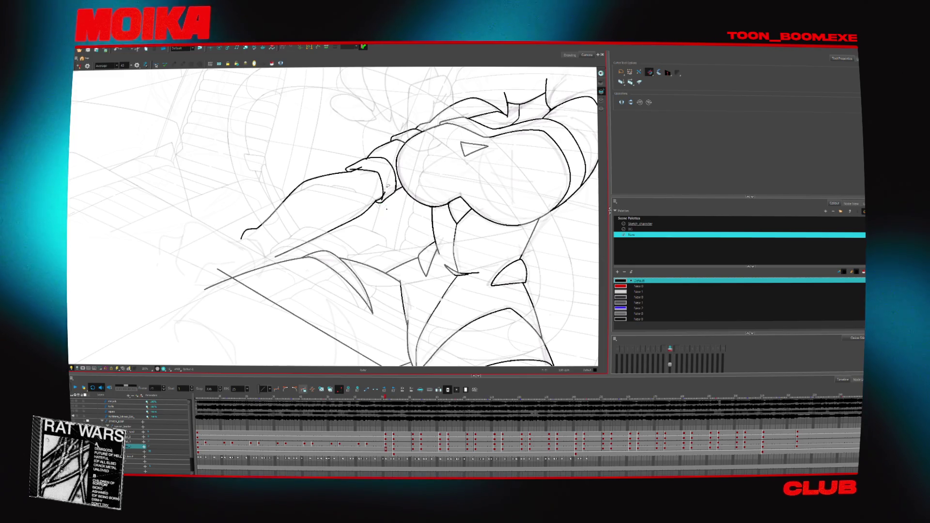
{"action": "left_click_drag", "start_coordinate": [384, 212], "coordinate": [324, 240]}
- Ink a second arm line and a short stroke near the shoulder, checking mirrored
{"action": "key", "text": "alt+b"}
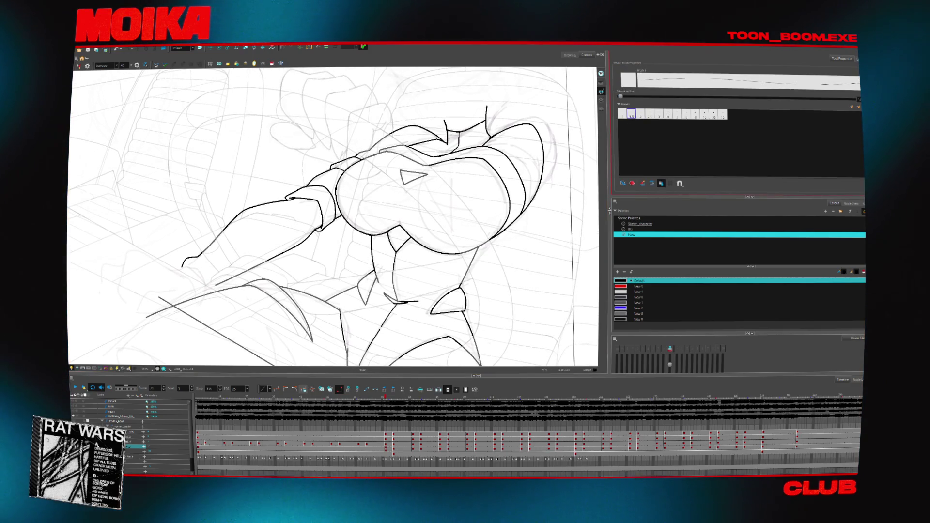
{"action": "left_click_drag", "start_coordinate": [209, 279], "coordinate": [321, 224]}
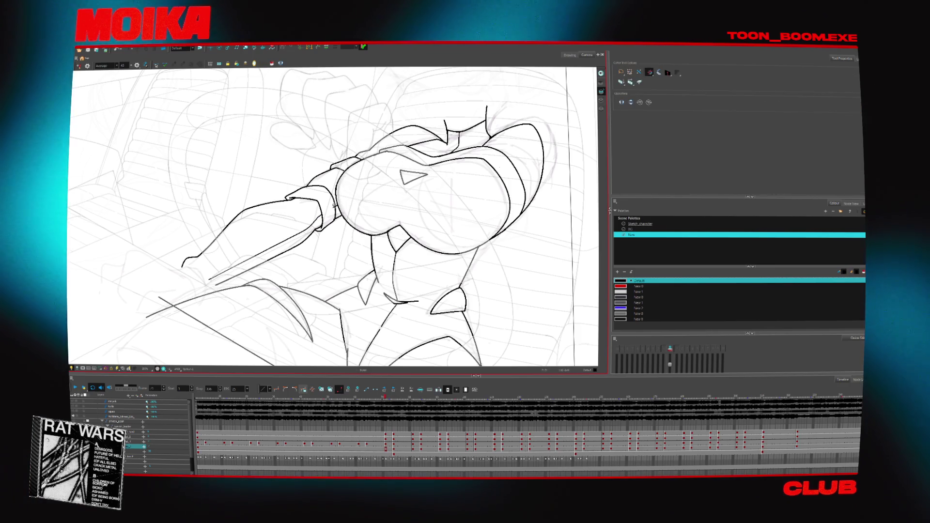
{"action": "left_click_drag", "start_coordinate": [355, 214], "coordinate": [359, 236]}
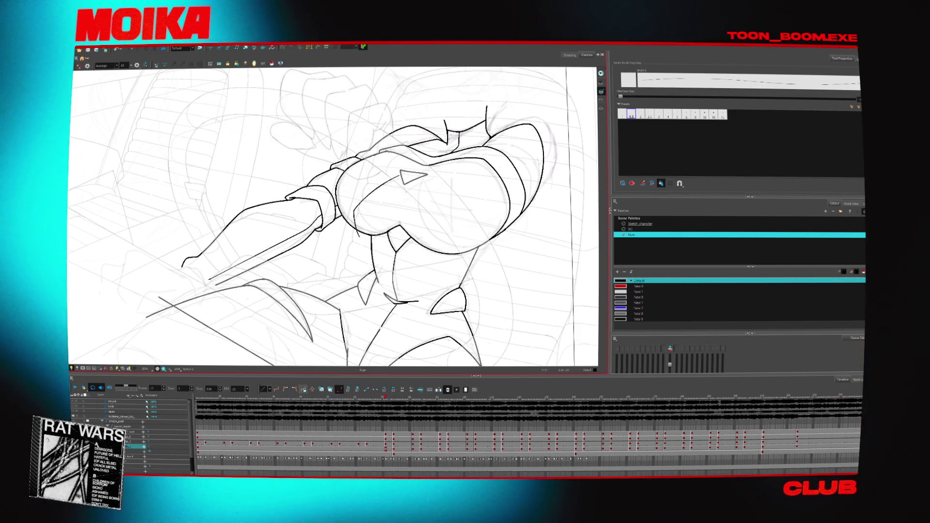
{"action": "key", "text": "4"}
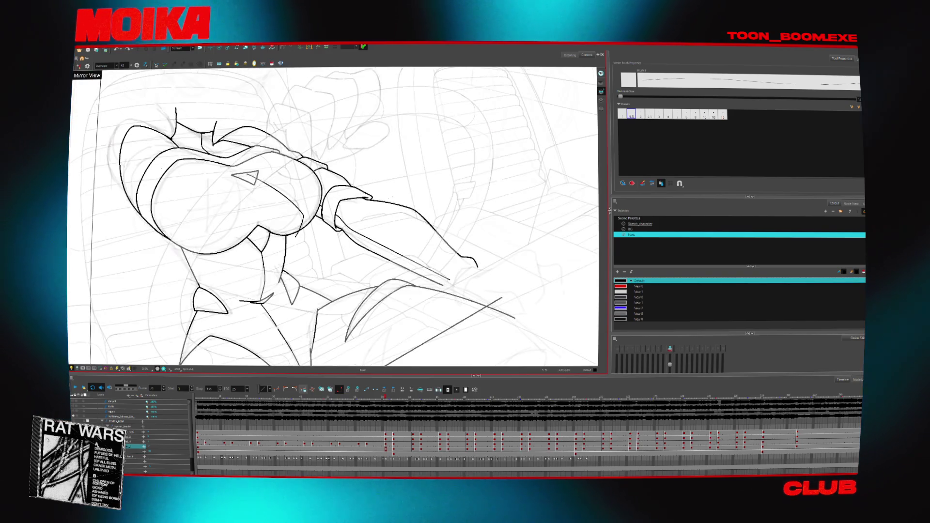
{"action": "key", "text": "4"}
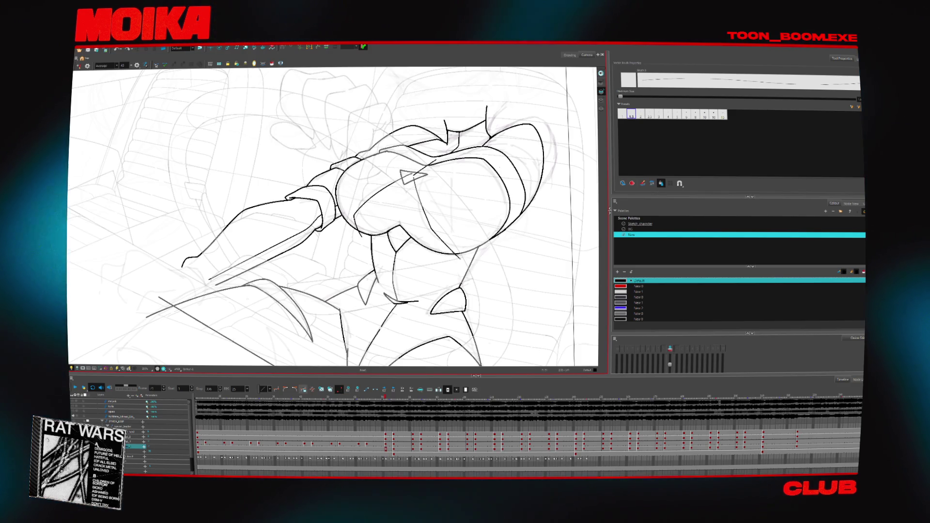
- Trim the stray line ends below the rat's legs with the Cutter
{"action": "key", "text": "alt+t"}
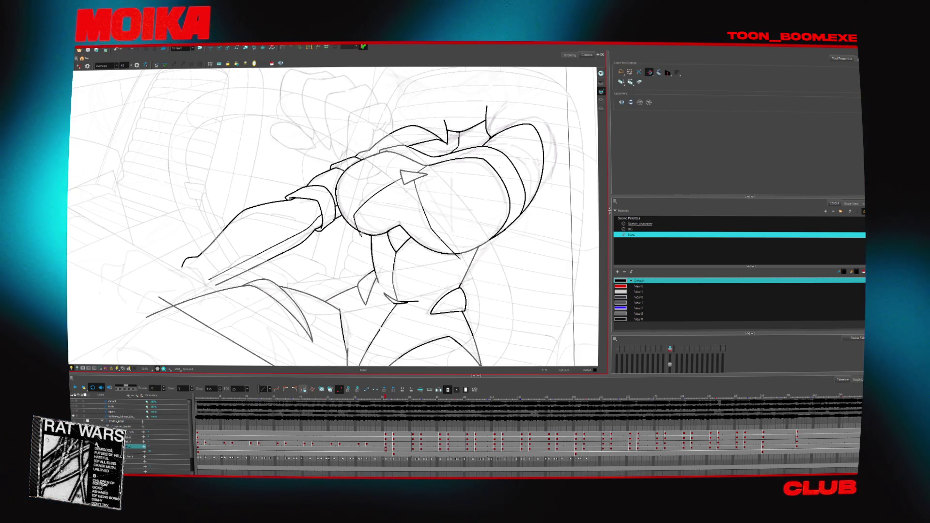
{"action": "mouse_move", "coordinate": [481, 251]}
{"action": "left_mouse_down"}
{"action": "mouse_move", "coordinate": [387, 310]}
{"action": "mouse_move", "coordinate": [401, 190]}
{"action": "left_mouse_up"}
{"action": "key", "text": "alt+b"}
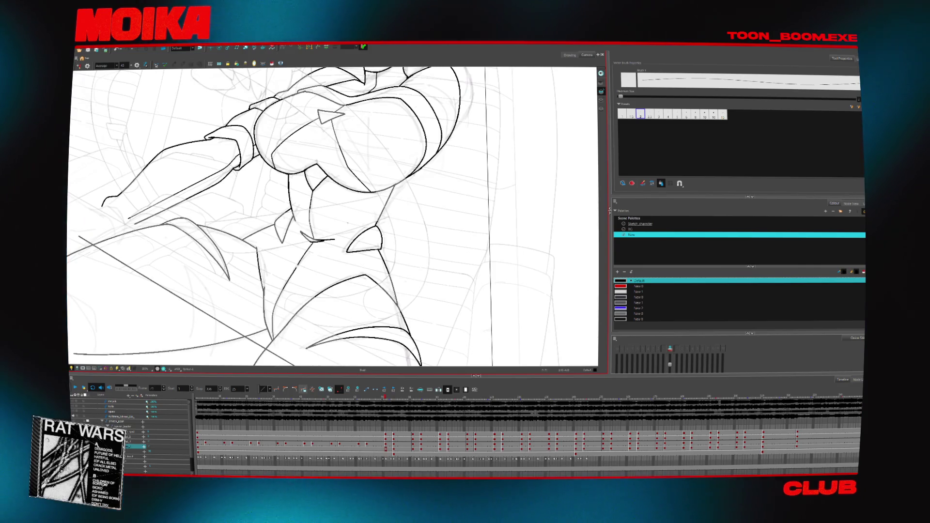
{"action": "scroll", "coordinate": [334, 216], "scroll_direction": "down", "scroll_amount": 3}
{"action": "key", "text": "alt+t"}
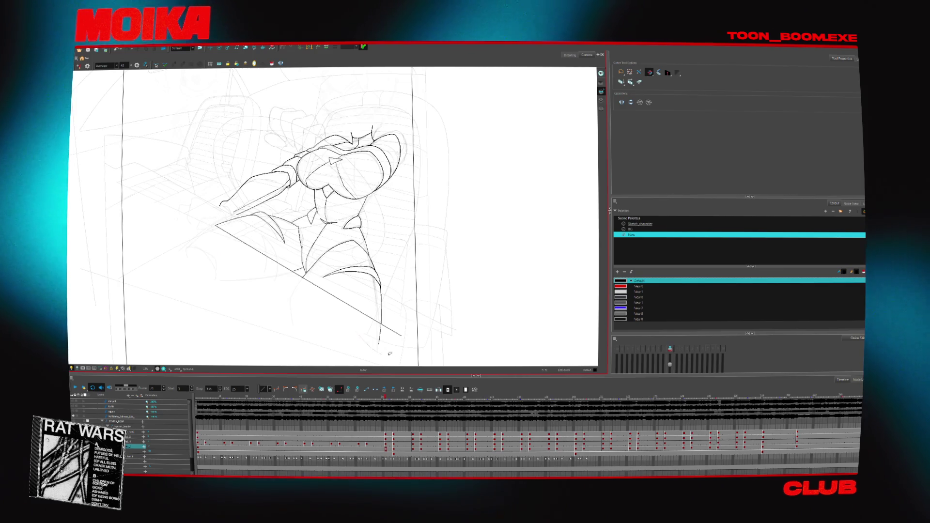
{"action": "left_click_drag", "start_coordinate": [289, 299], "coordinate": [400, 340]}
- Zoom in and ink the curved lower edge of the hand
{"action": "key", "text": "alt+z"}
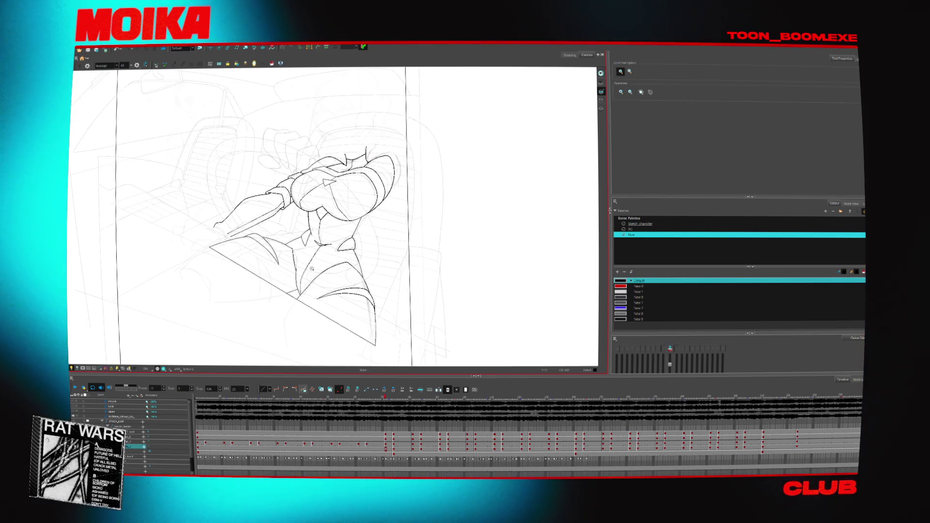
{"action": "scroll", "coordinate": [209, 270], "scroll_direction": "up", "scroll_amount": 3}
{"action": "left_click", "coordinate": [208, 270]}
{"action": "key", "text": "alt+b"}
{"action": "key", "text": "alt+z"}
{"action": "left_click", "coordinate": [209, 271]}
{"action": "key", "text": "alt+b"}
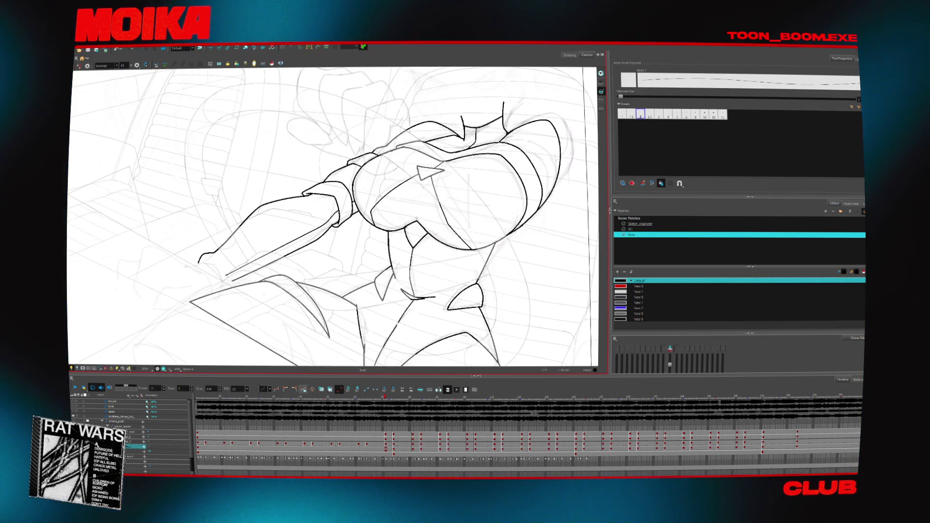
{"action": "left_click_drag", "start_coordinate": [199, 263], "coordinate": [219, 293]}
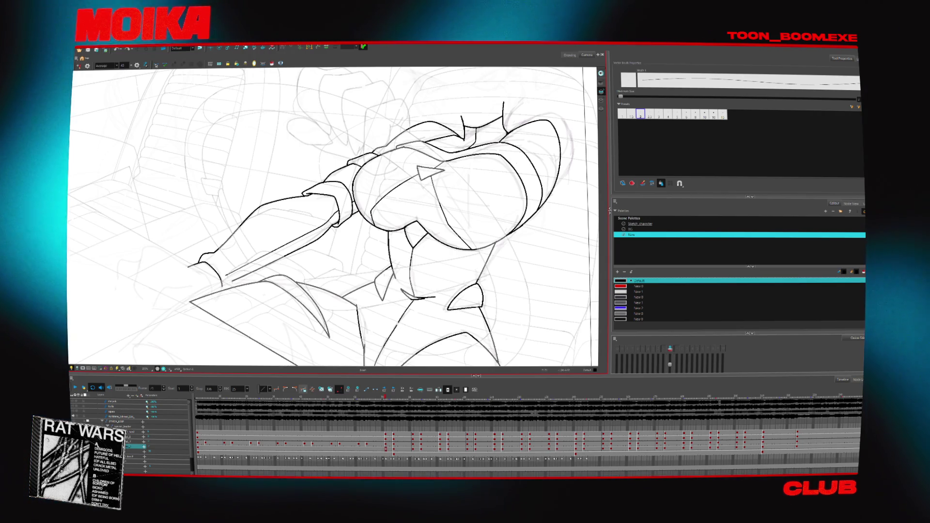
- Select the rough pencil sketch layer in the timeline to view the sketch
{"action": "key", "text": "alt+t"}
{"action": "key", "text": "alt+e"}
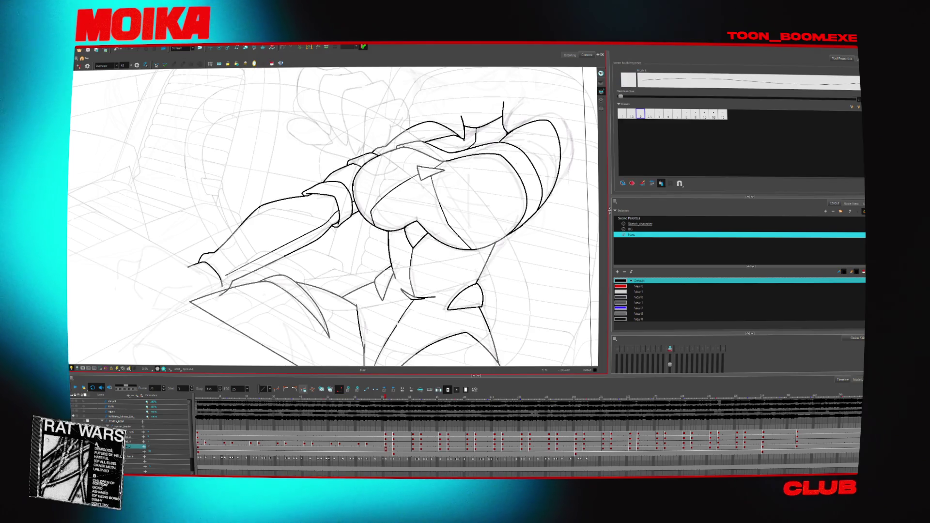
{"action": "key", "text": "alt+t"}
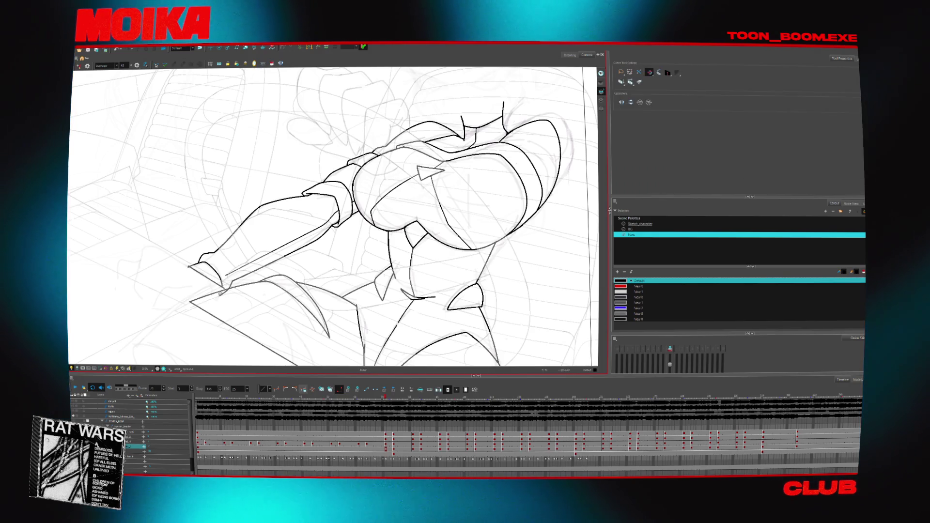
{"action": "key", "text": "alt+e"}
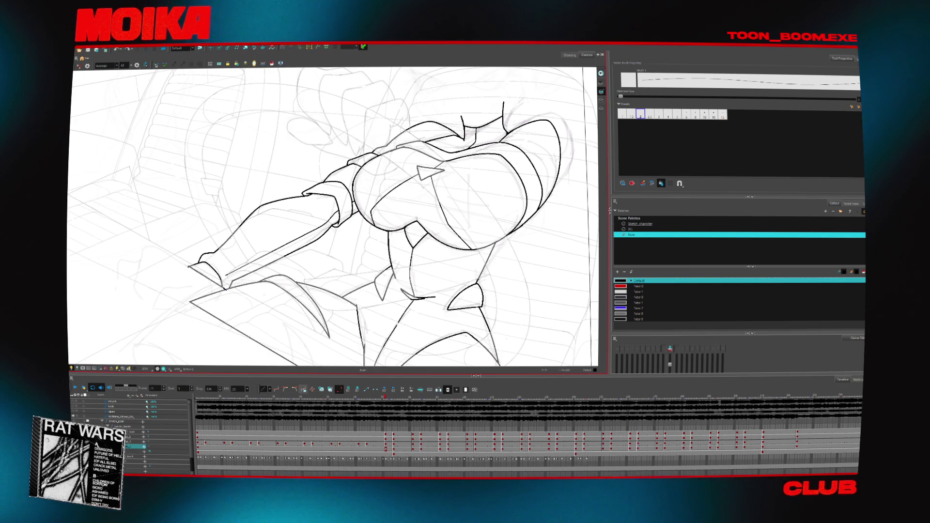
{"action": "key", "text": "alt+t"}
{"action": "scroll", "coordinate": [333, 217], "scroll_direction": "down", "scroll_amount": 5}
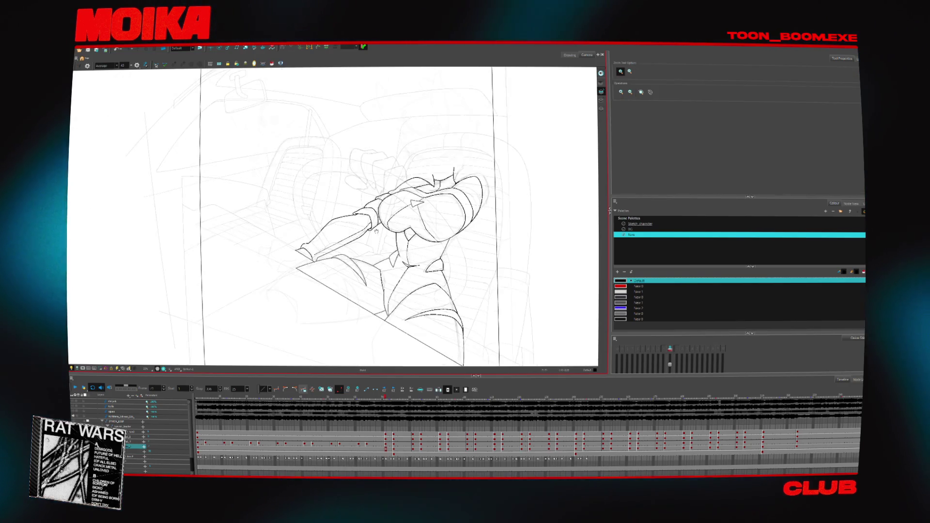
{"action": "scroll", "coordinate": [333, 217], "scroll_direction": "up", "scroll_amount": 6}
{"action": "key", "text": "alt+z"}
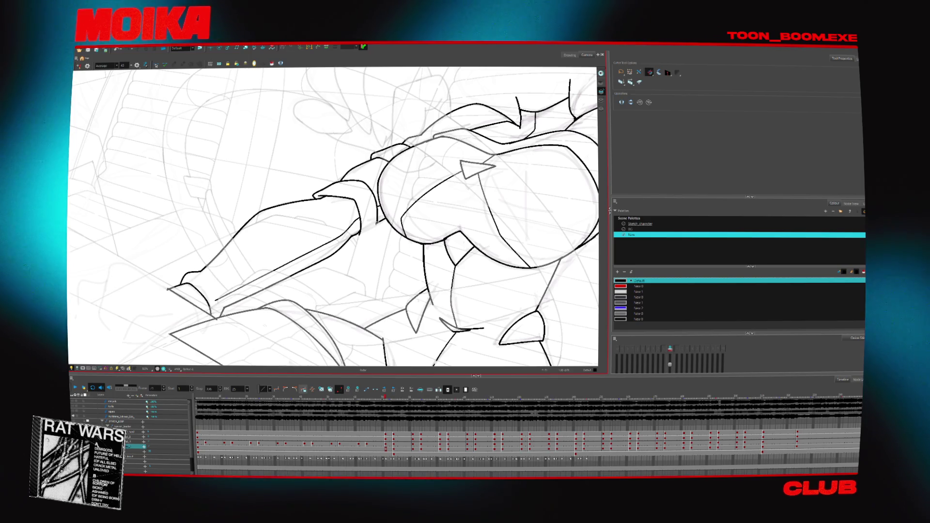
{"action": "scroll", "coordinate": [392, 218], "scroll_direction": "down", "scroll_amount": 5}
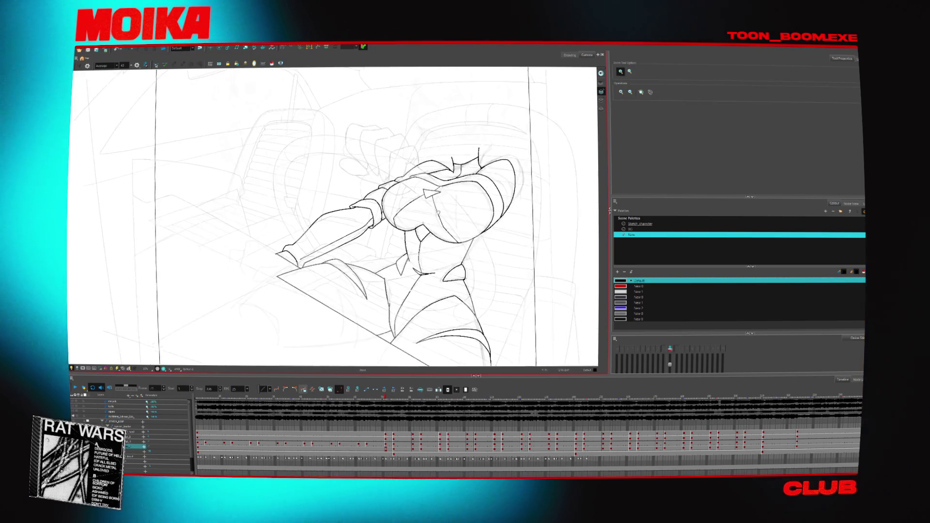
{"action": "scroll", "coordinate": [392, 218], "scroll_direction": "up", "scroll_amount": 3}
{"action": "key", "text": "alt+b"}
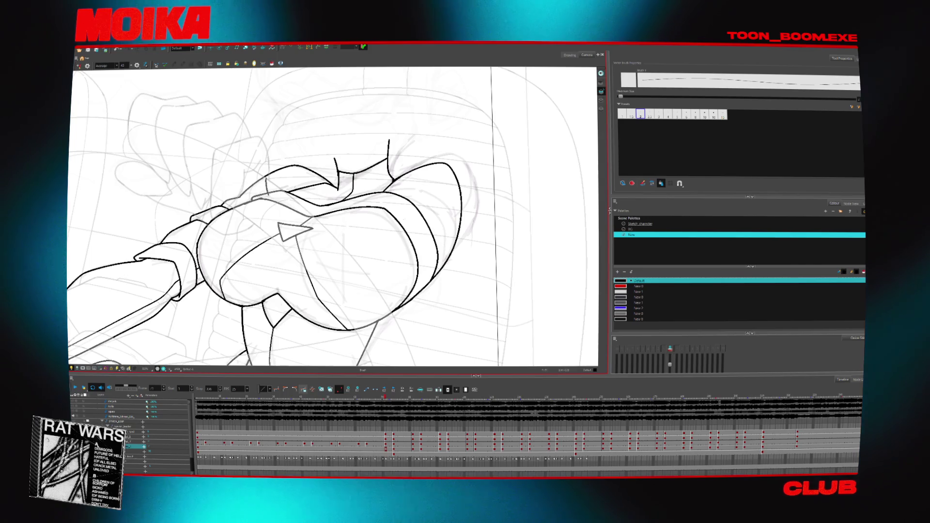
{"action": "key", "text": "alt+z"}
{"action": "scroll", "coordinate": [333, 216], "scroll_direction": "down", "scroll_amount": 5}
{"action": "scroll", "coordinate": [333, 216], "scroll_direction": "up", "scroll_amount": 2}
{"action": "left_click", "coordinate": [129, 442]}
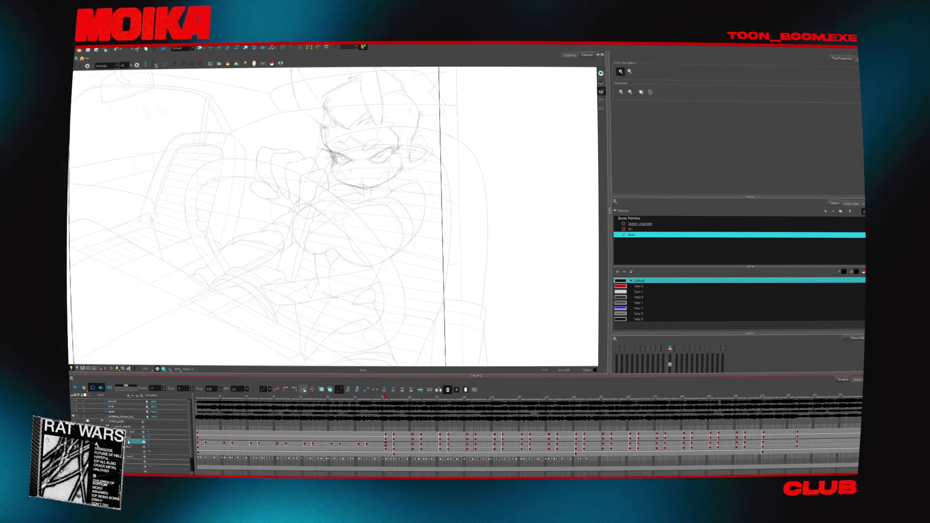
- Return to frame 1's face drawing and undo the old black mouth stroke
{"action": "scroll", "coordinate": [379, 156], "scroll_direction": "up", "scroll_amount": 8}
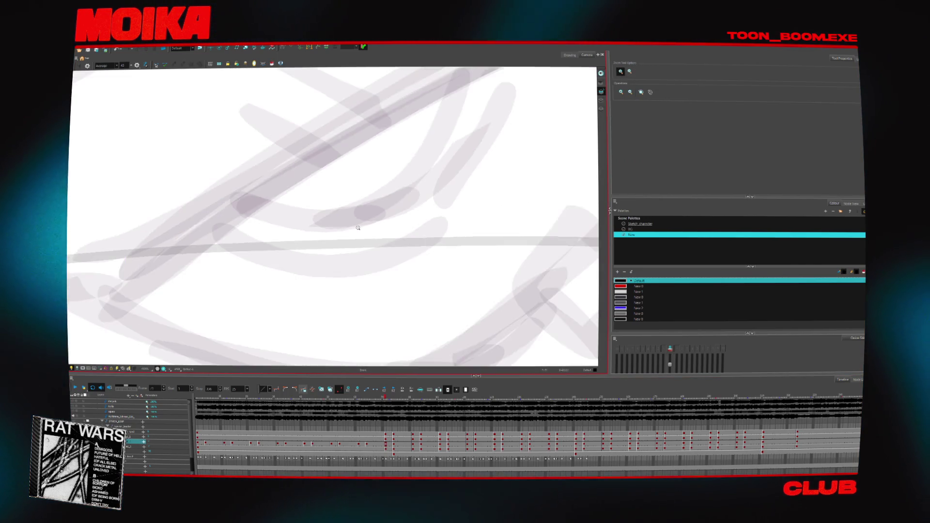
{"action": "scroll", "coordinate": [358, 229], "scroll_direction": "down", "scroll_amount": 5}
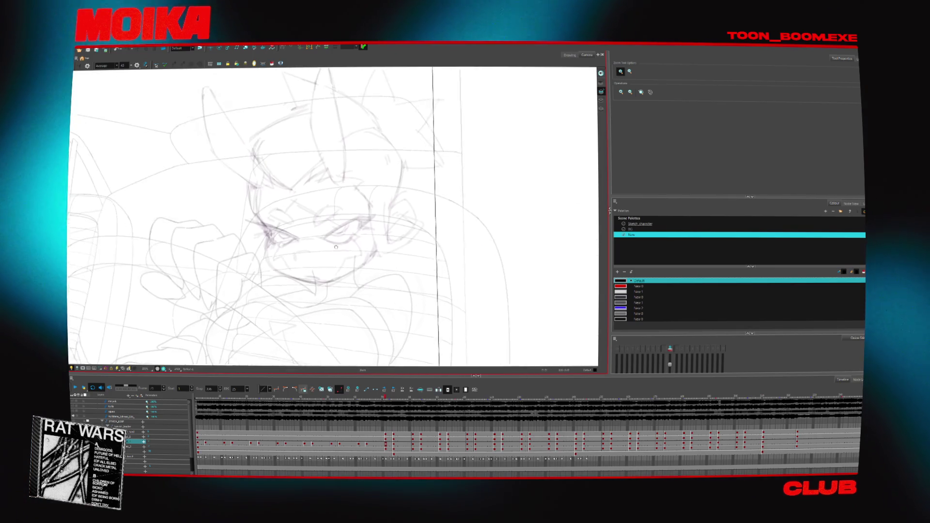
{"action": "left_click", "coordinate": [339, 444]}
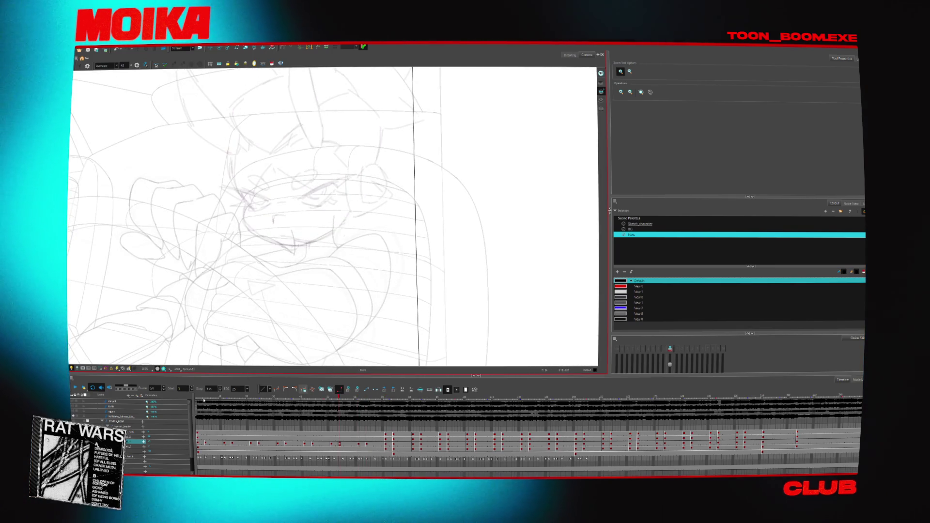
{"action": "left_click", "coordinate": [199, 402]}
{"action": "left_click", "coordinate": [199, 411]}
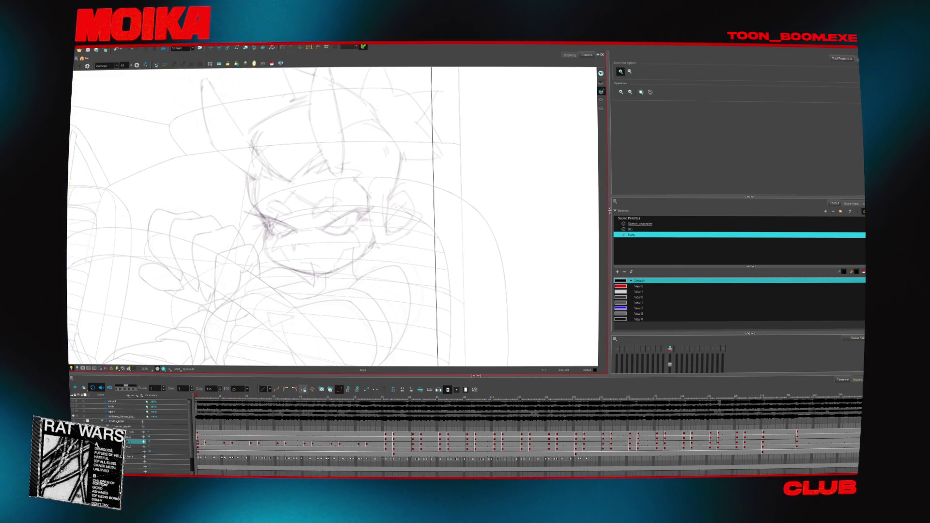
{"action": "key", "text": "alt+b"}
{"action": "key", "text": "ctrl+z"}
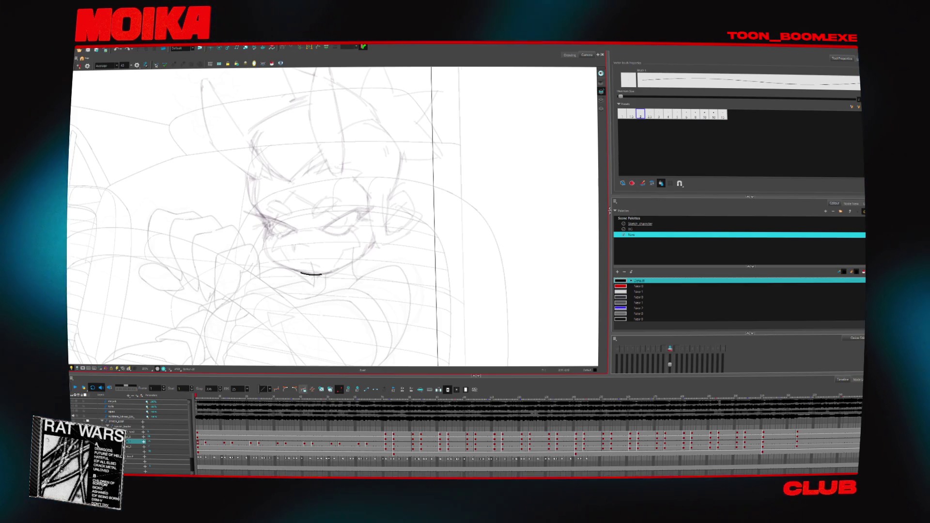
{"action": "key", "text": "ctrl+z"}
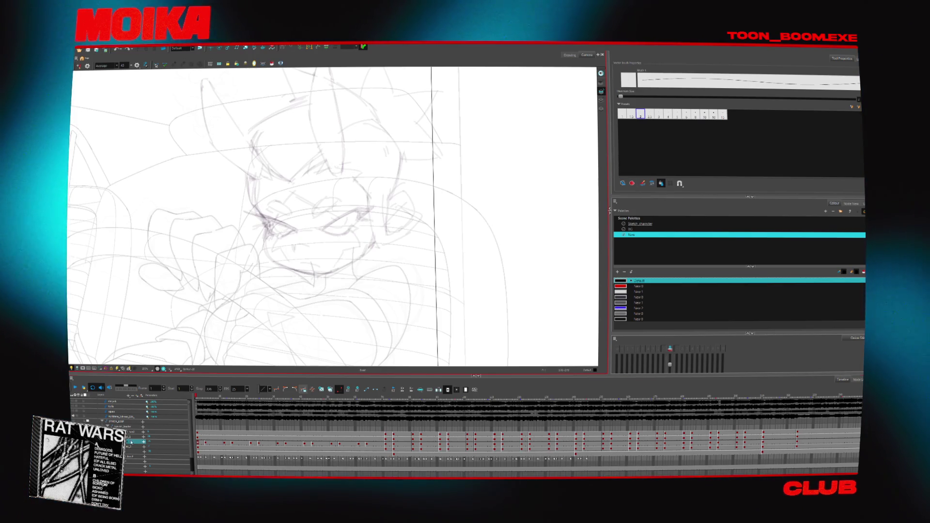
- Select and delete all character sketch strokes on the layer below
{"action": "left_click", "coordinate": [128, 445]}
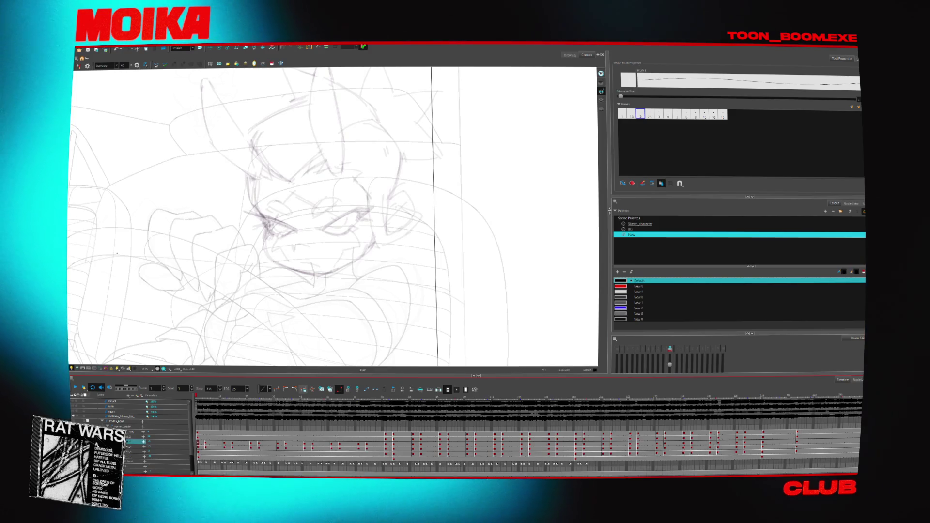
{"action": "key", "text": "alt+s"}
{"action": "key", "text": "ctrl+a"}
{"action": "key", "text": "Delete"}
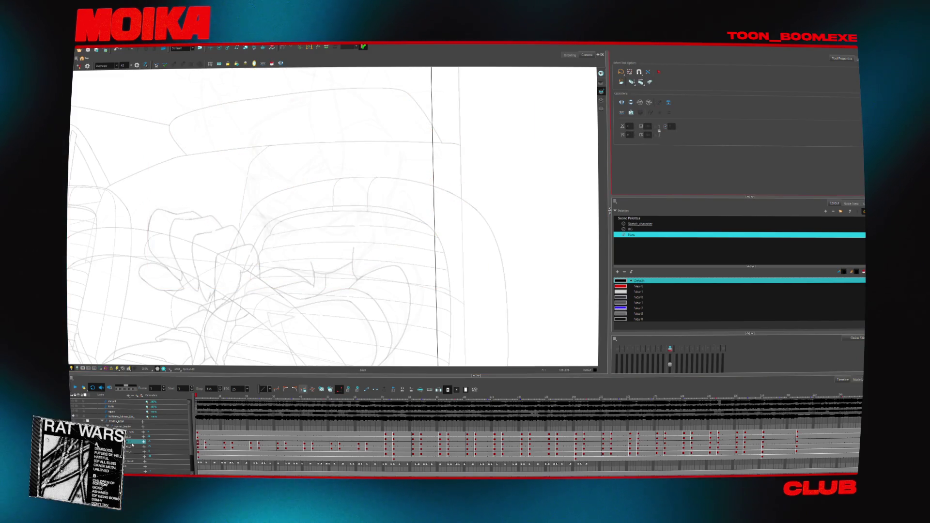
{"action": "key", "text": "alt+e"}
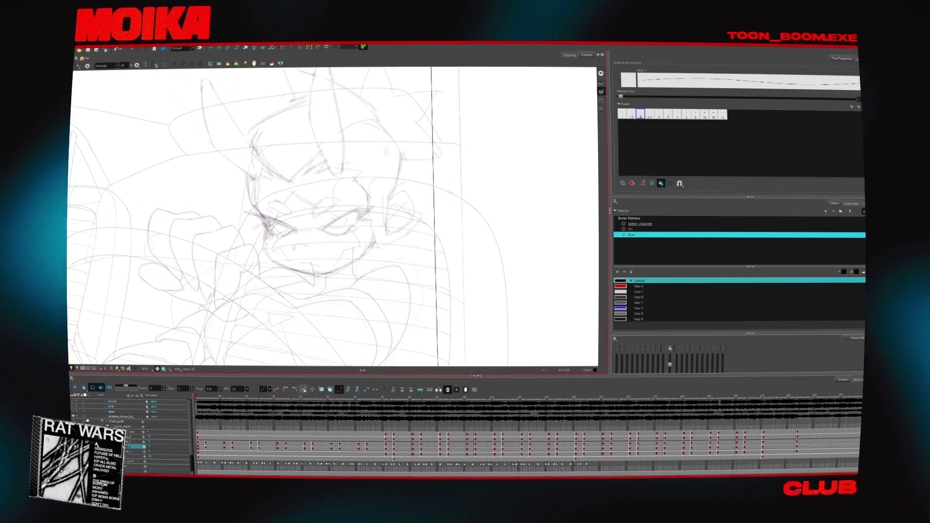
- Ink the black mouth curve on the first drawing and the next one
{"action": "mouse_move", "coordinate": [266, 231]}
{"action": "left_mouse_down"}
{"action": "mouse_move", "coordinate": [297, 267]}
{"action": "mouse_move", "coordinate": [333, 273]}
{"action": "left_mouse_up"}
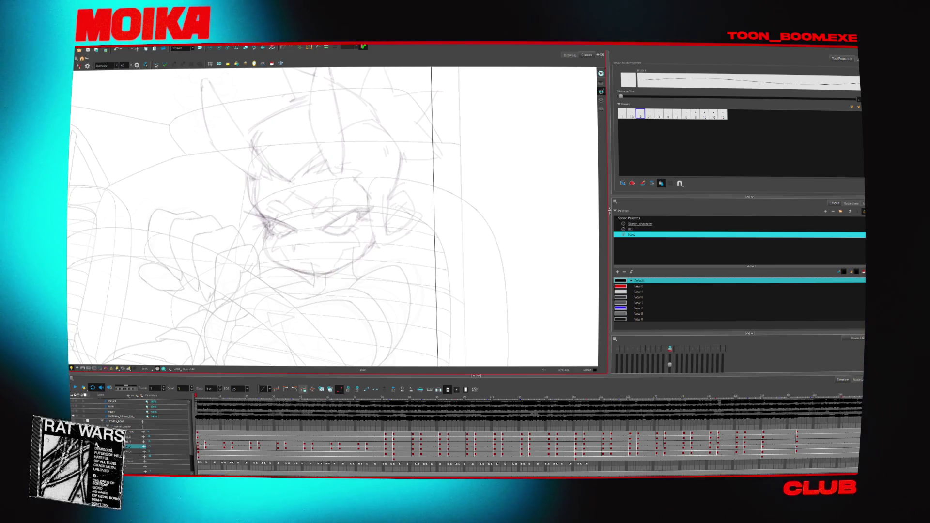
{"action": "left_click_drag", "start_coordinate": [298, 272], "coordinate": [317, 275]}
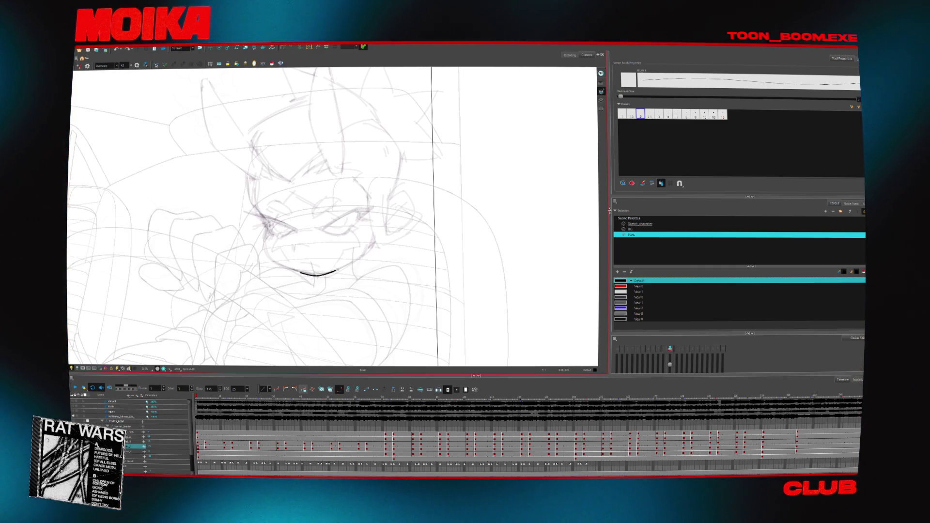
{"action": "key", "text": "period"}
{"action": "left_click_drag", "start_coordinate": [300, 276], "coordinate": [333, 276]}
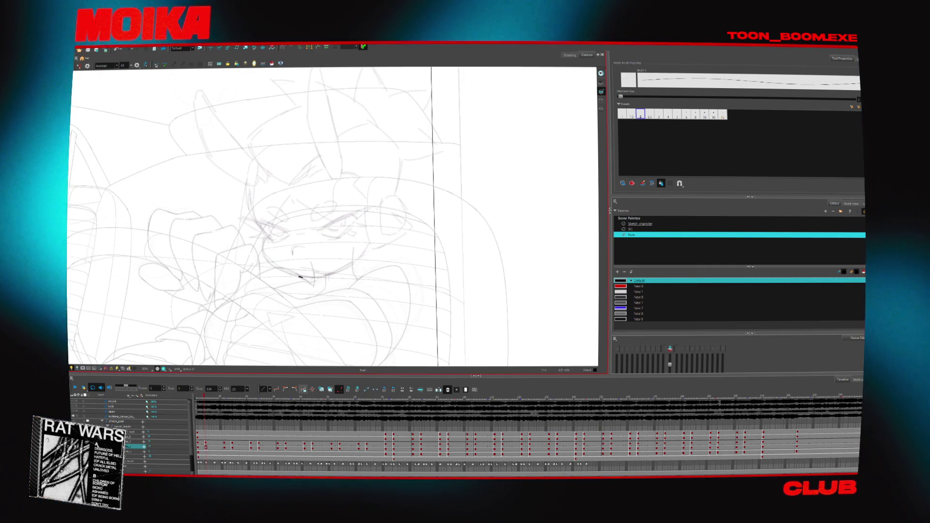
{"action": "left_click", "coordinate": [313, 277]}
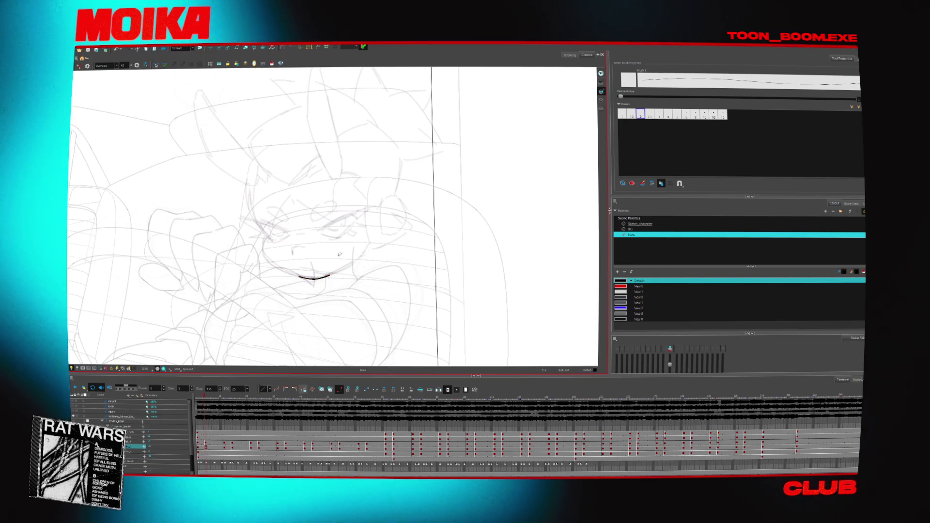
- Delete then restore the face sketch strokes, and jump ahead to frame 11
{"action": "key", "text": "alt+s"}
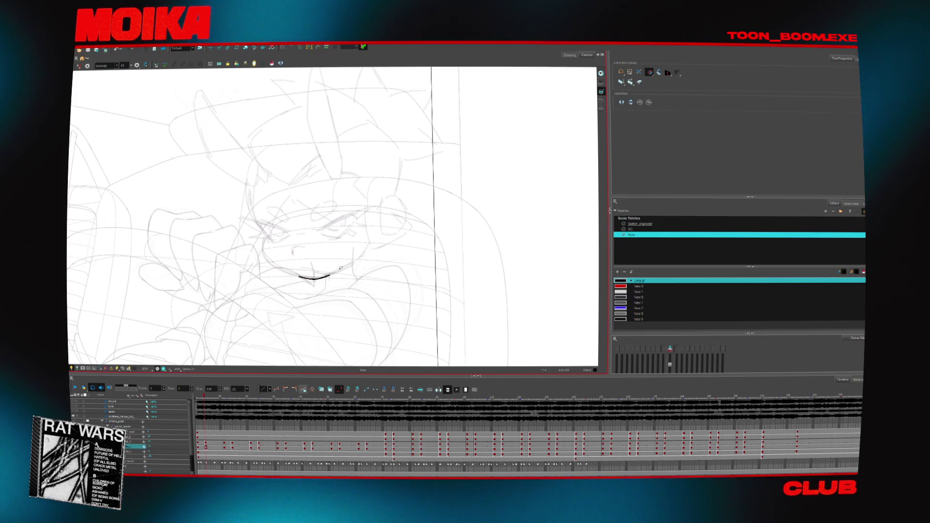
{"action": "left_click", "coordinate": [83, 60]}
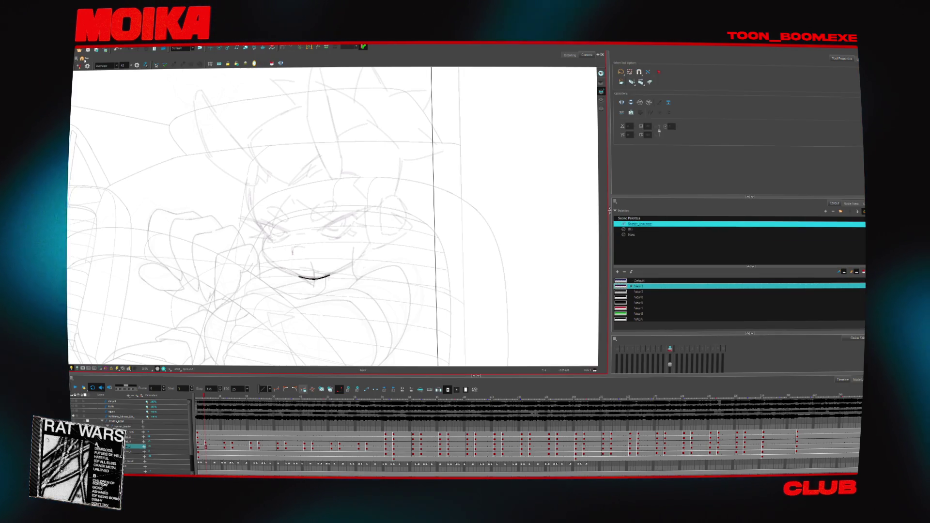
{"action": "key", "text": "Delete"}
{"action": "key", "text": "ctrl+z"}
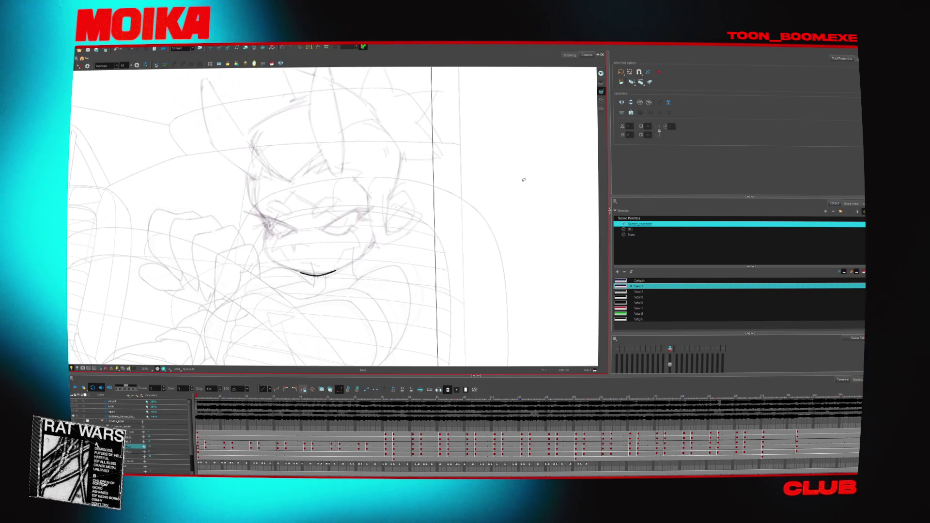
{"action": "key", "text": "Return"}
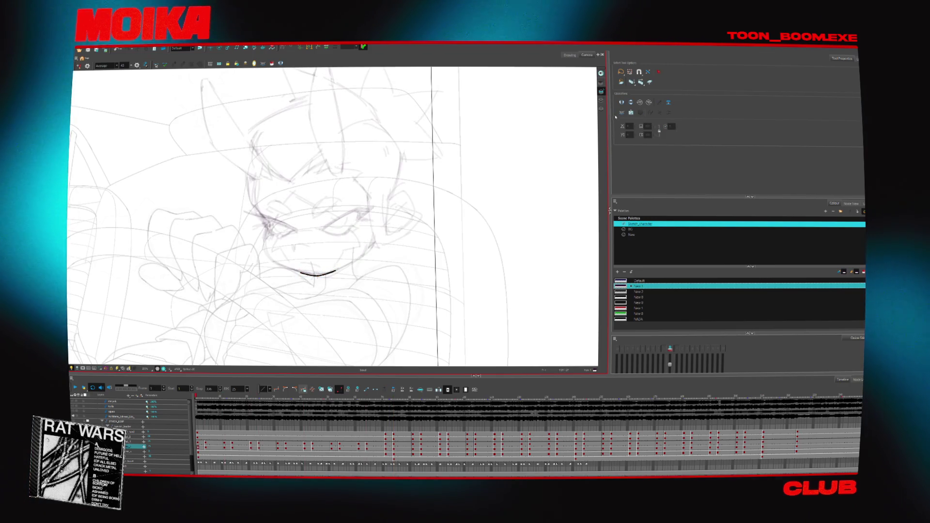
- Pick the New palette's Default colour and begin inking the jaw curve on the next drawing
{"action": "key", "text": "alt+b"}
{"action": "left_click", "coordinate": [631, 234]}
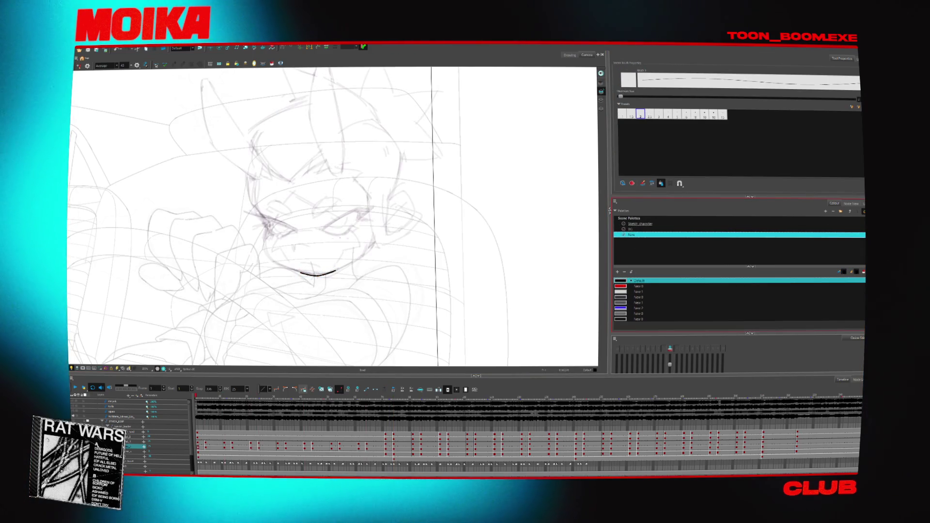
{"action": "key", "text": "4"}
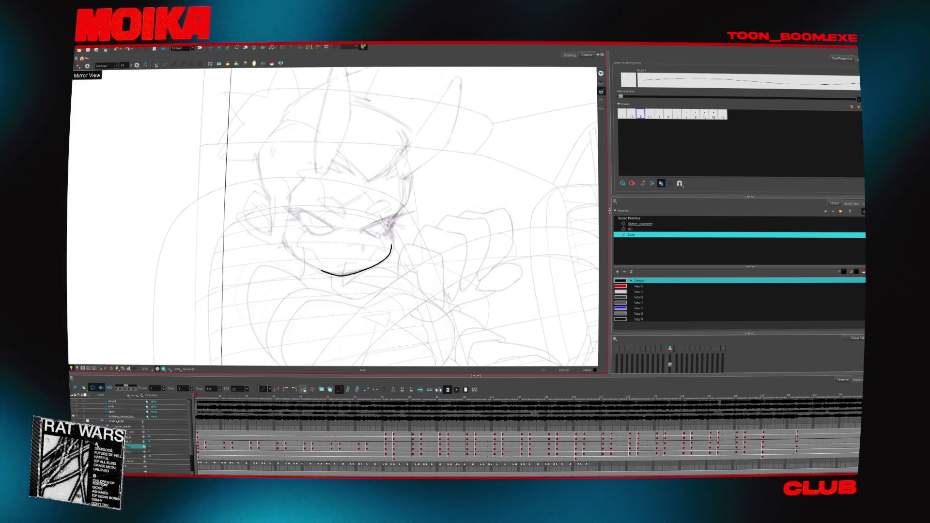
{"action": "key", "text": "period"}
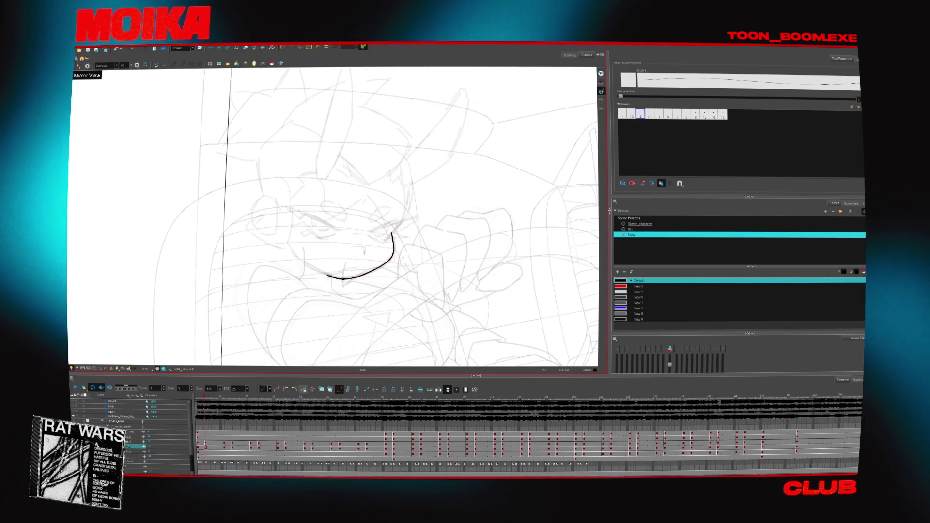
{"action": "key", "text": "4"}
{"action": "key", "text": "alt+z"}
{"action": "scroll", "coordinate": [376, 266], "scroll_direction": "down", "scroll_amount": 4}
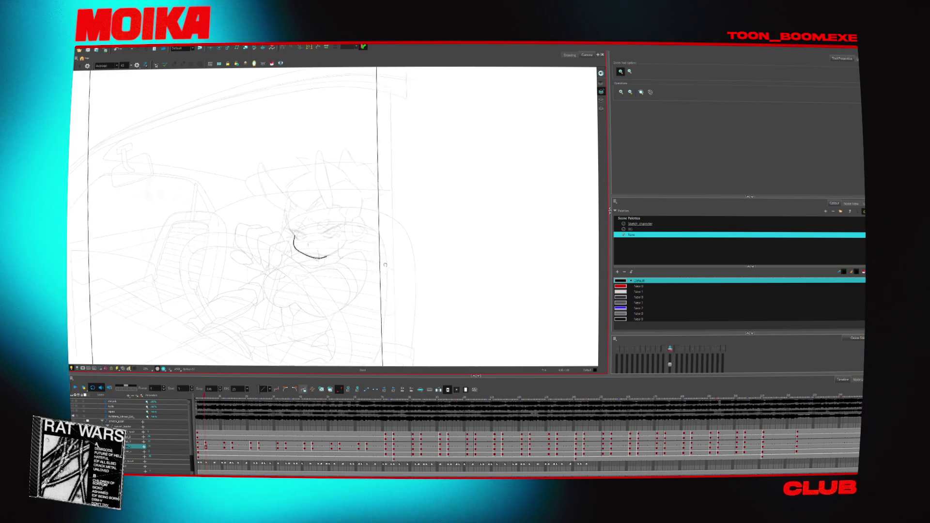
{"action": "scroll", "coordinate": [379, 267], "scroll_direction": "up", "scroll_amount": 3}
{"action": "left_click_drag", "start_coordinate": [378, 267], "coordinate": [339, 301]}
{"action": "key", "text": "alt+b"}
{"action": "left_click_drag", "start_coordinate": [294, 224], "coordinate": [303, 205]}
- Step ahead through the following drawings, then play back the animation beside the full inked car scene
{"action": "key", "text": "g"}
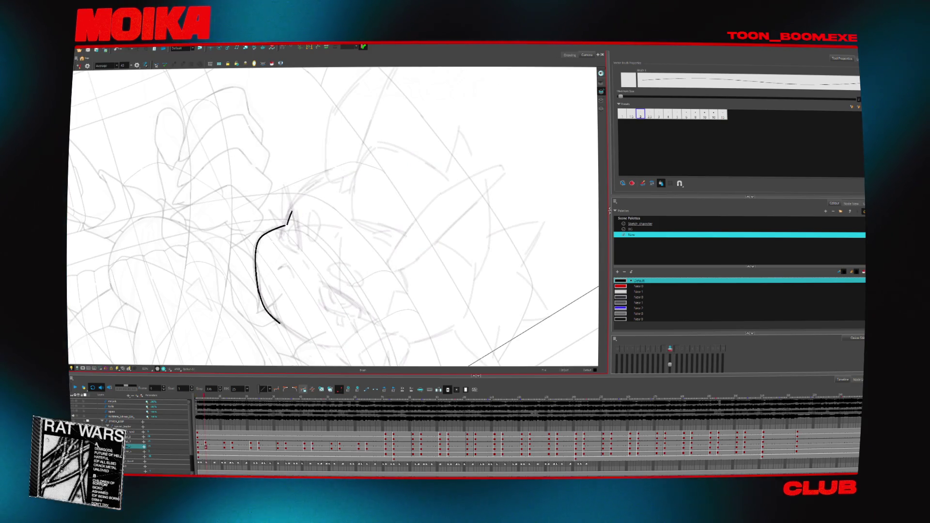
{"action": "key", "text": "g"}
{"action": "key", "text": "g"}
{"action": "key", "text": "g"}
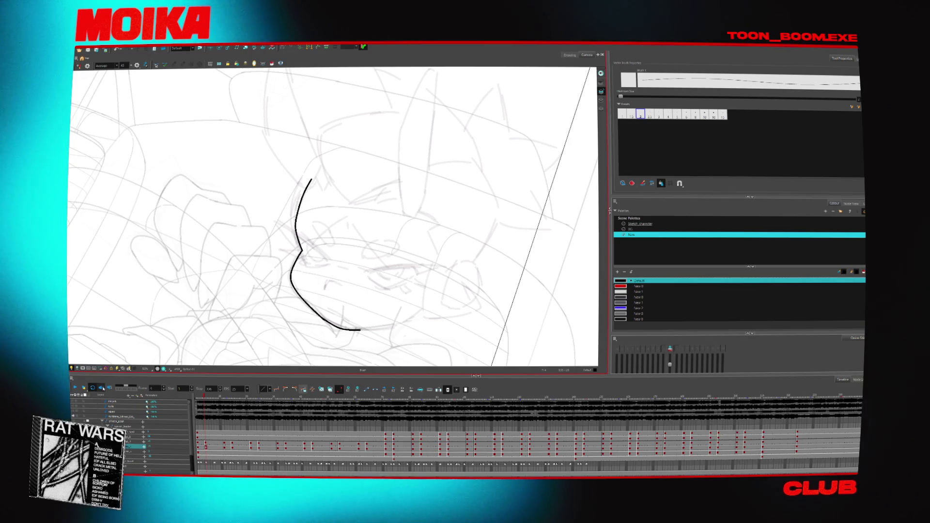
{"action": "key", "text": "Return"}
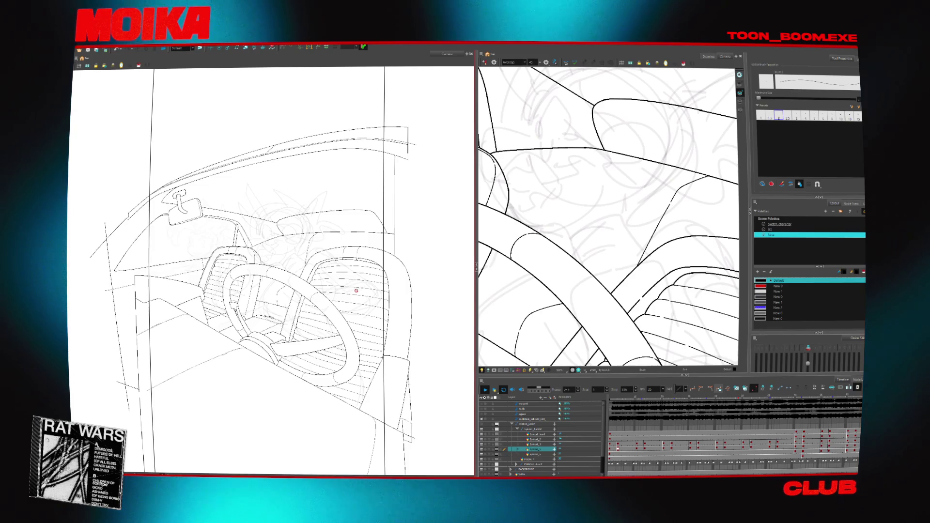
- Pick the New 1 colour from the sketch_character palette and widen the Drawing view beside the Camera view
{"action": "left_click", "coordinate": [775, 225]}
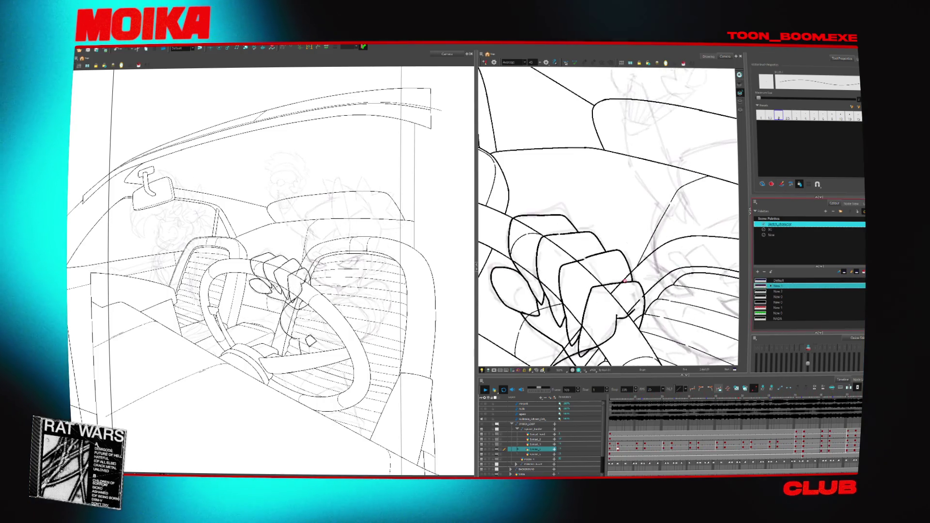
{"action": "left_click", "coordinate": [778, 286]}
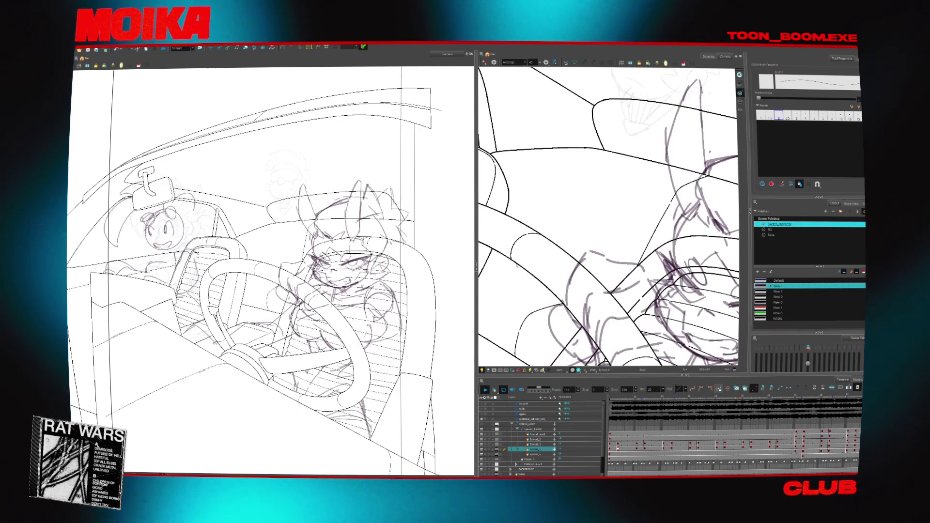
{"action": "scroll", "coordinate": [412, 274], "scroll_direction": "down", "scroll_amount": 3}
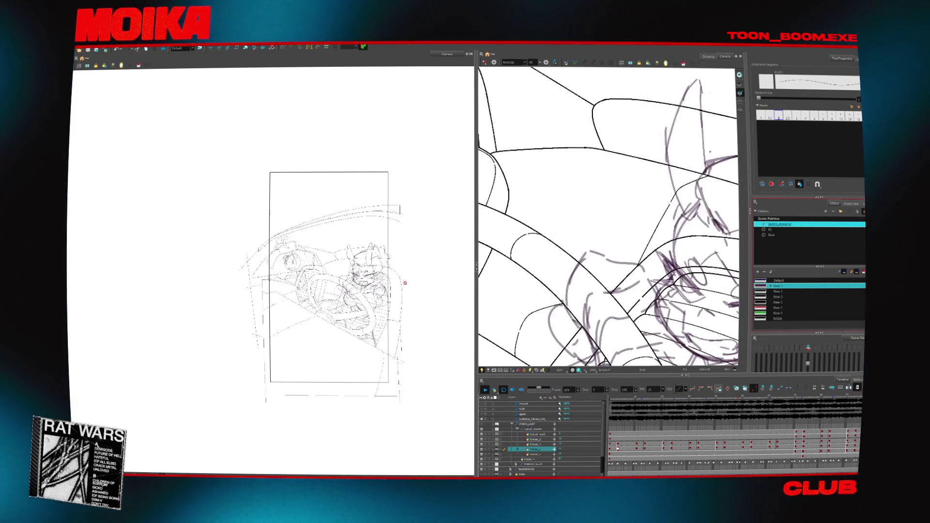
{"action": "scroll", "coordinate": [361, 273], "scroll_direction": "up", "scroll_amount": 2}
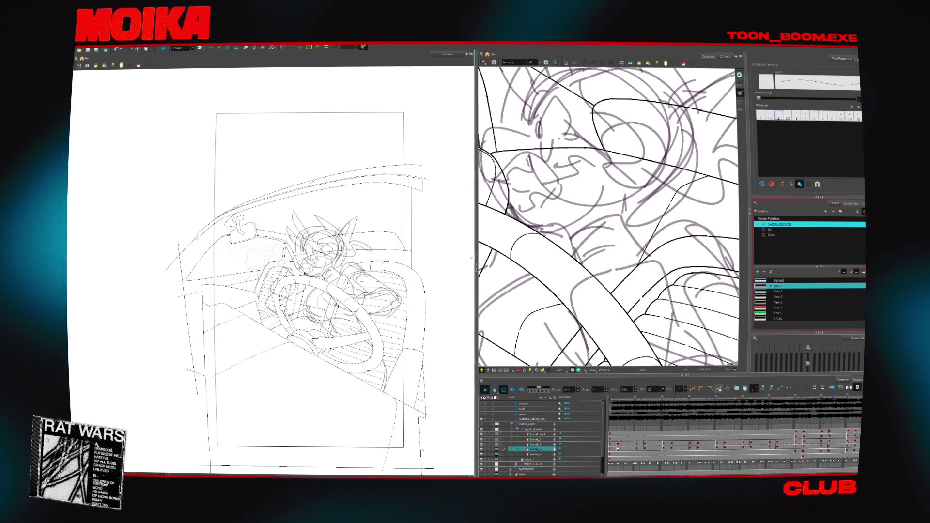
{"action": "left_click_drag", "start_coordinate": [476, 266], "coordinate": [275, 265]}
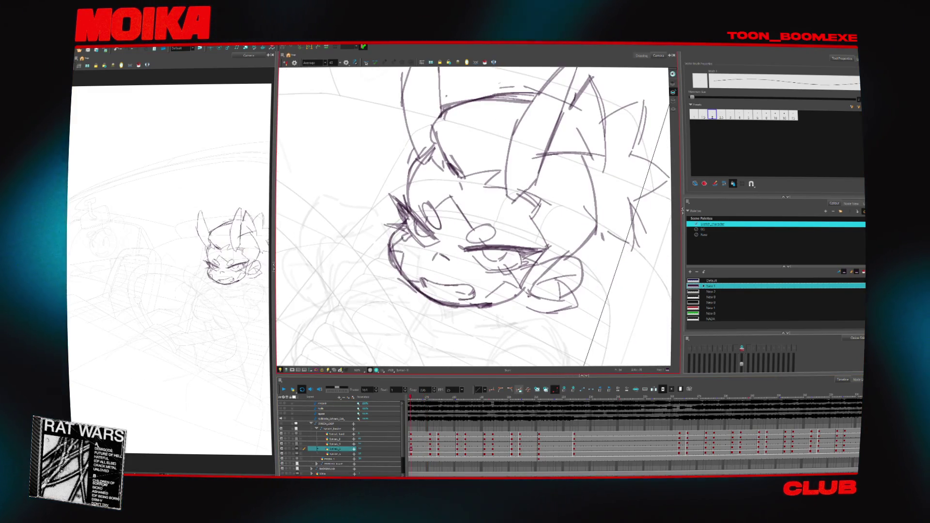
- Stop playback at frame 58, tilt the view and select the New palette for inking
{"action": "key", "text": "Return"}
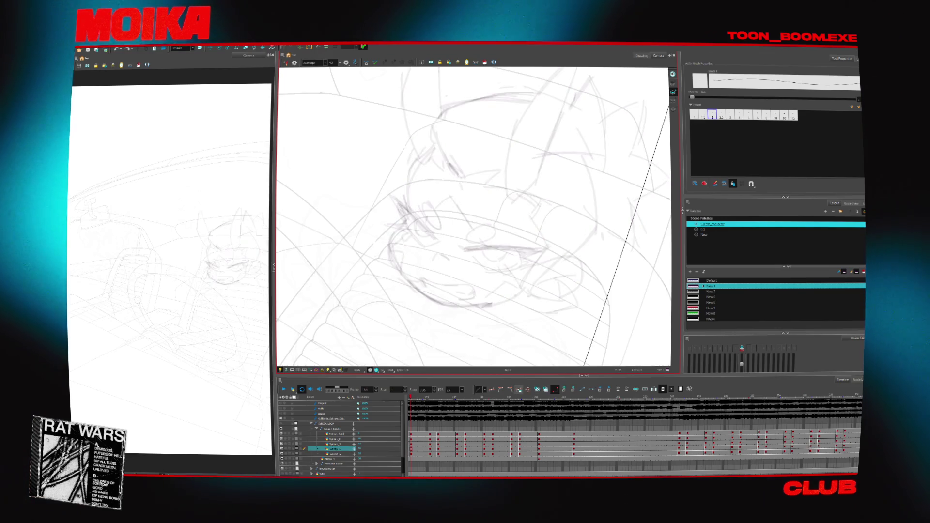
{"action": "left_click_drag", "start_coordinate": [701, 448], "coordinate": [564, 449]}
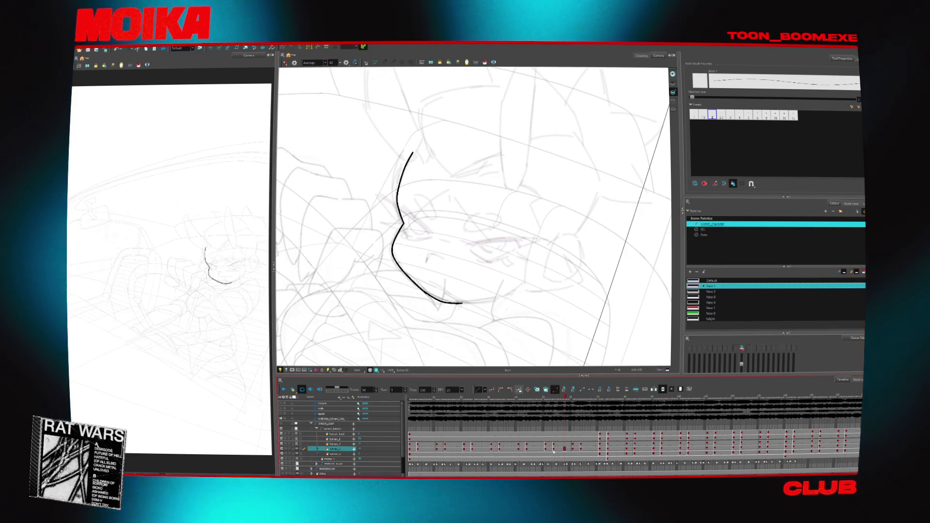
{"action": "left_click_drag", "start_coordinate": [451, 325], "coordinate": [481, 341]}
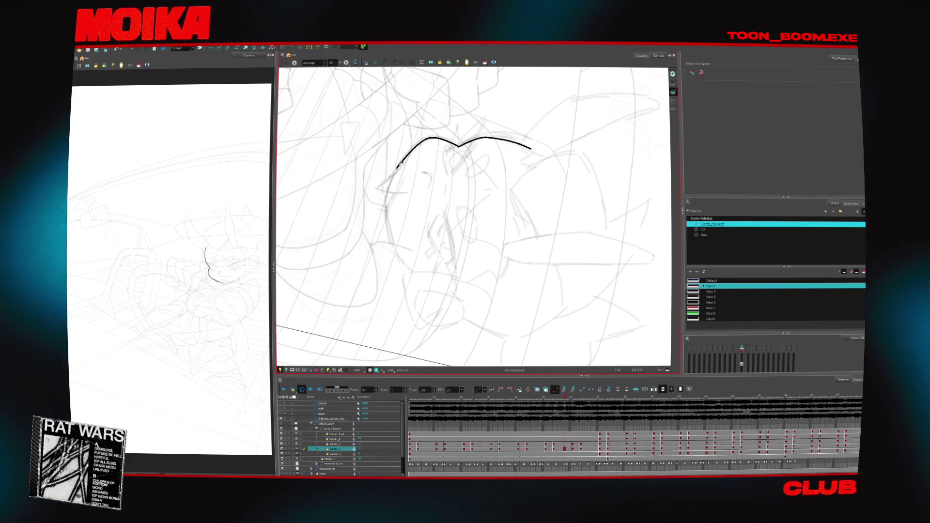
{"action": "left_click", "coordinate": [704, 235]}
- Undo the arch stroke's left end and redraw it, extending the black curve up and right
{"action": "key", "text": "comma"}
{"action": "key", "text": "comma"}
{"action": "key", "text": "comma"}
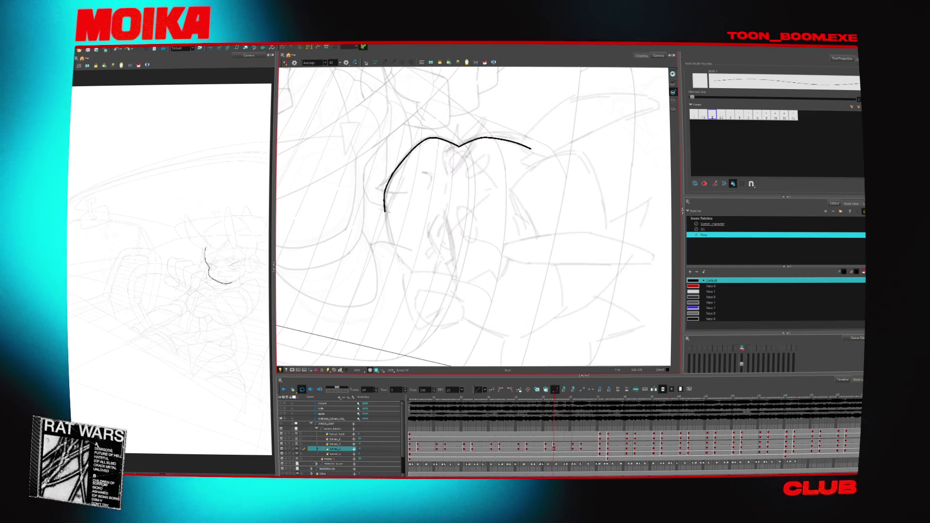
{"action": "key", "text": "ctrl+z"}
{"action": "left_click_drag", "start_coordinate": [389, 229], "coordinate": [393, 174]}
{"action": "key", "text": "v"}
{"action": "key", "text": "v"}
{"action": "key", "text": "v"}
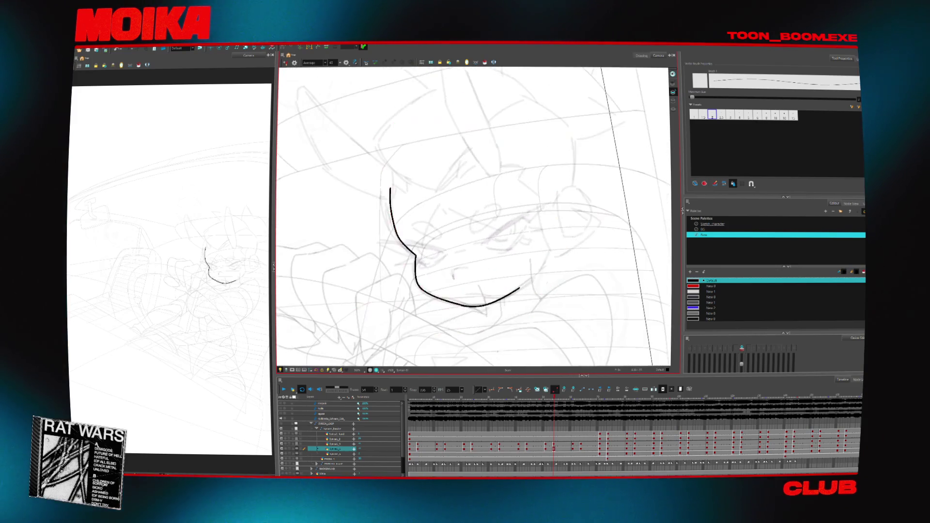
{"action": "left_click_drag", "start_coordinate": [481, 281], "coordinate": [512, 242]}
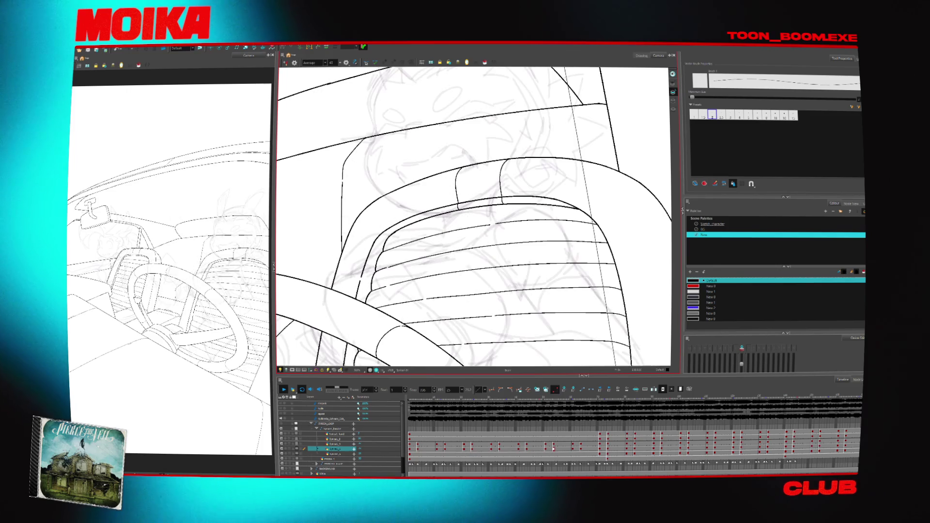
- Jump to a different drawing on the timeline
{"action": "left_click", "coordinate": [490, 449]}
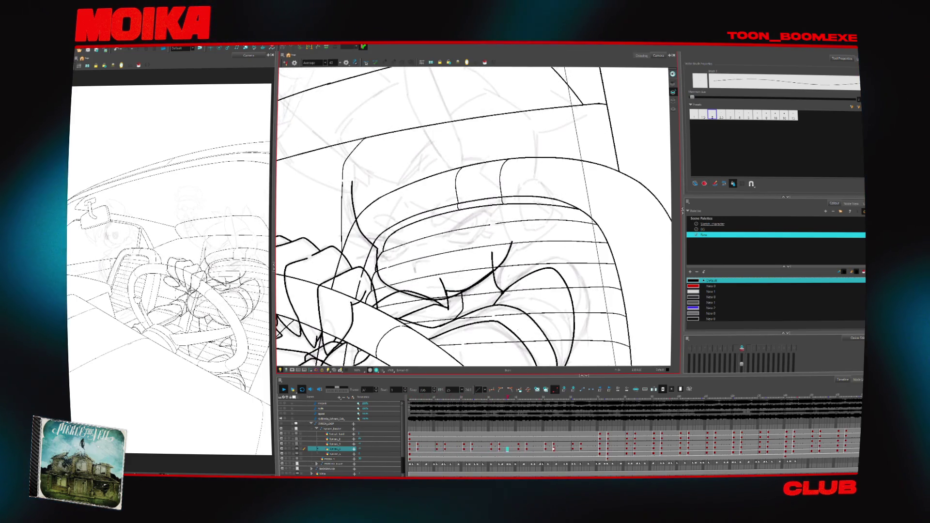
- Stop playback, check frame 17 on another layer, then return to frame 1
{"action": "key", "text": "space"}
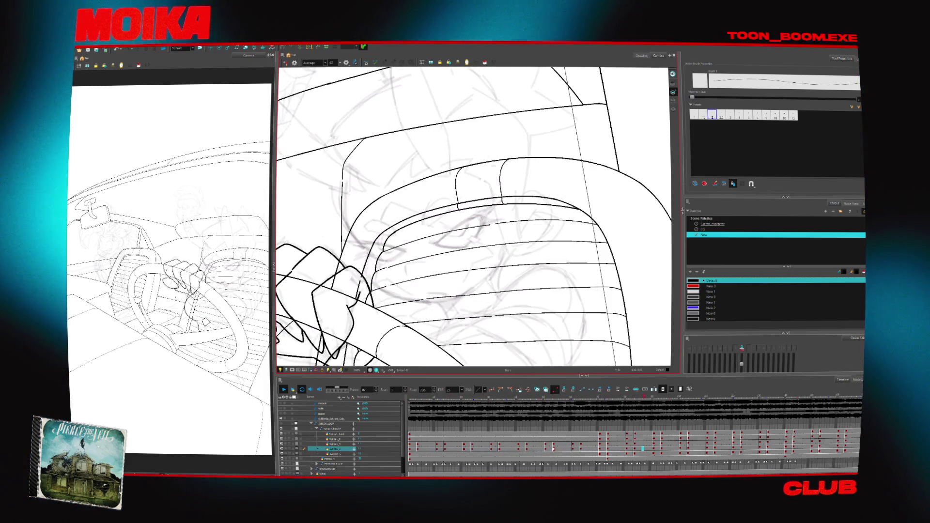
{"action": "left_click", "coordinate": [453, 443]}
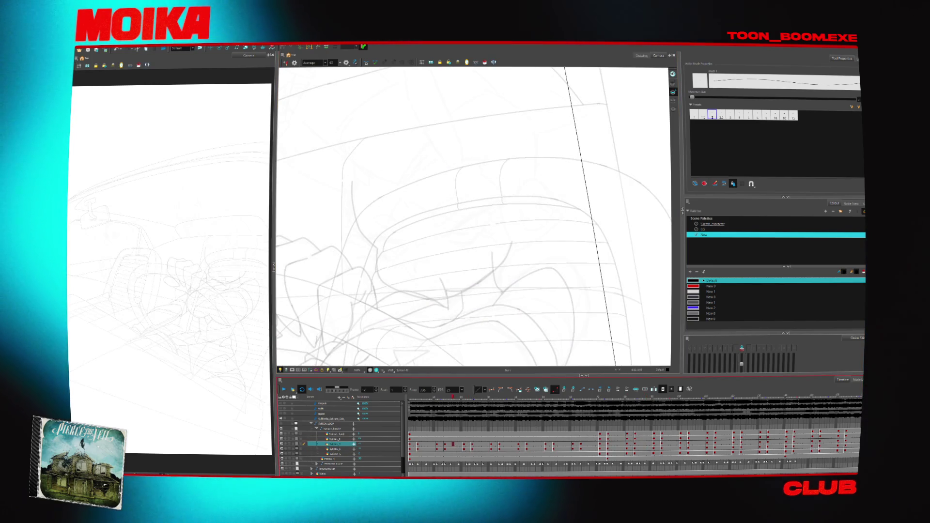
{"action": "left_click", "coordinate": [410, 454]}
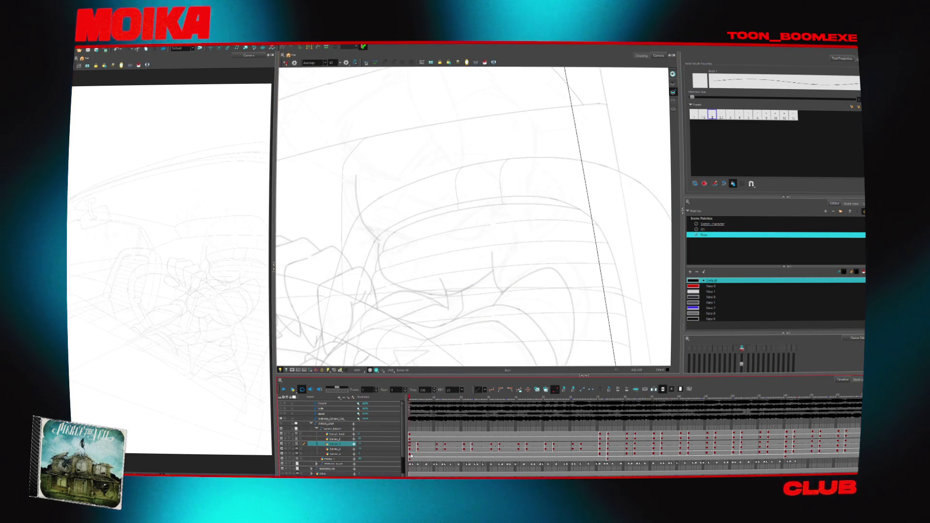
- On frame 1 of the head layer, ink the rat's left face contour, joining the upper and lower strokes
{"action": "left_click", "coordinate": [412, 449]}
{"action": "left_click_drag", "start_coordinate": [436, 354], "coordinate": [446, 323]}
{"action": "mouse_move", "coordinate": [394, 264]}
{"action": "left_mouse_down"}
{"action": "mouse_move", "coordinate": [384, 194]}
{"action": "mouse_move", "coordinate": [381, 206]}
{"action": "left_mouse_up"}
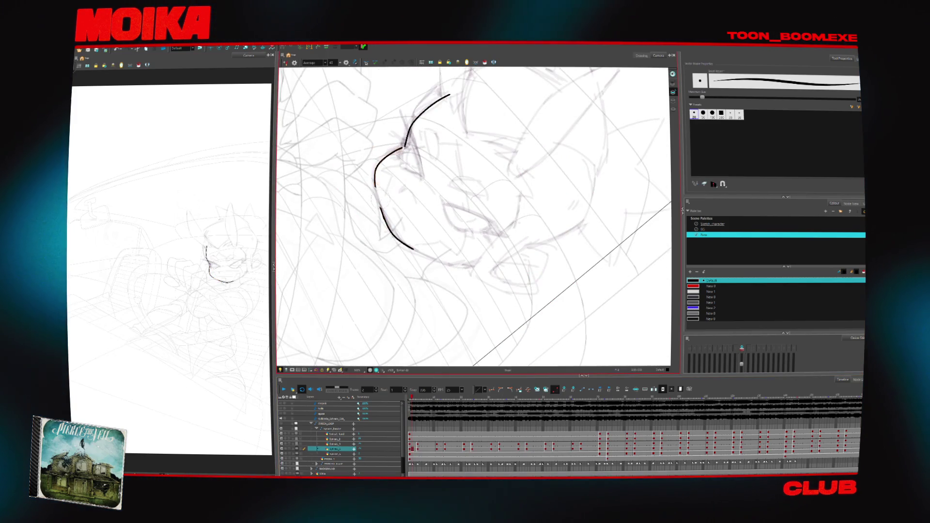
{"action": "left_click_drag", "start_coordinate": [382, 156], "coordinate": [381, 211]}
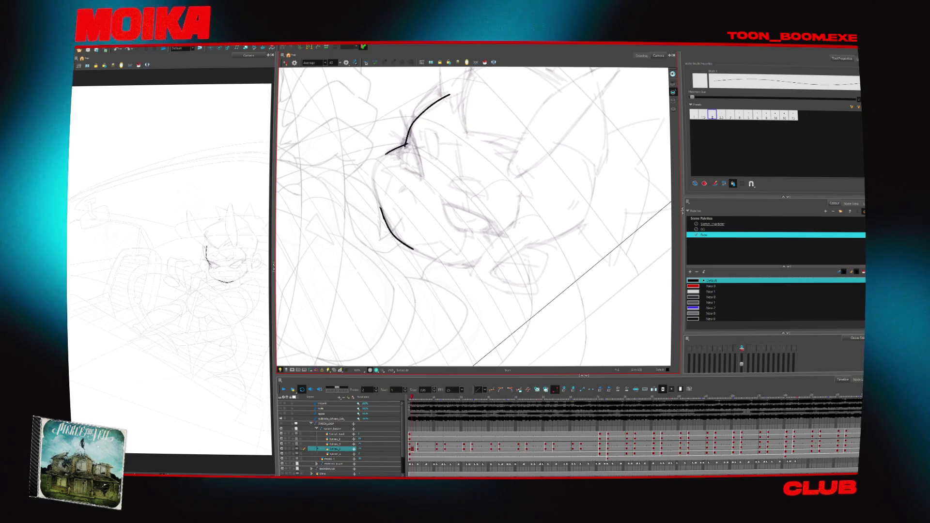
{"action": "left_click_drag", "start_coordinate": [406, 144], "coordinate": [380, 210]}
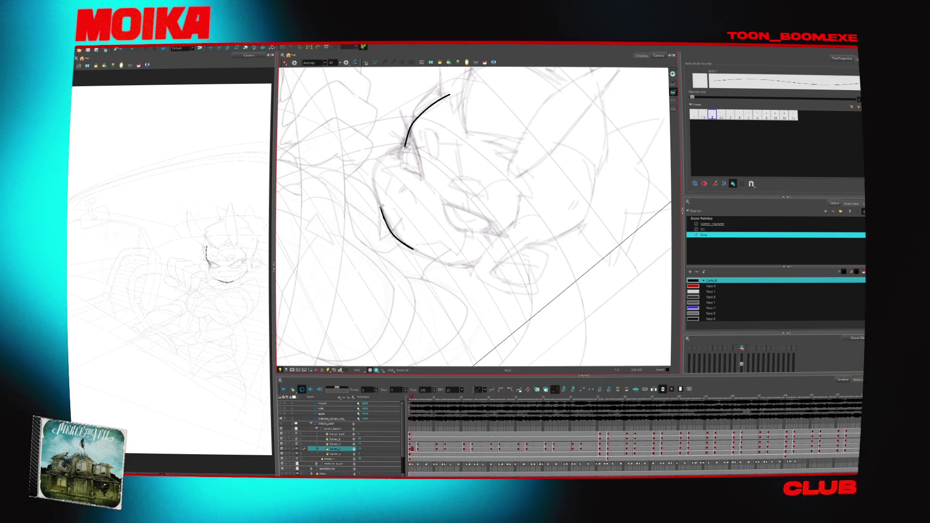
{"action": "left_click_drag", "start_coordinate": [381, 208], "coordinate": [406, 144]}
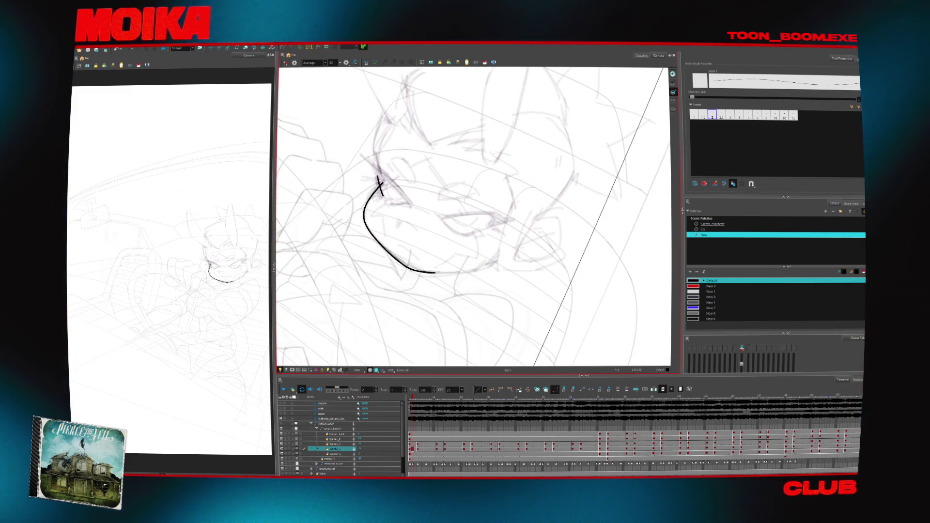
- Extend the jaw line up toward the right, then remove that extension
{"action": "left_click_drag", "start_coordinate": [436, 323], "coordinate": [506, 290]}
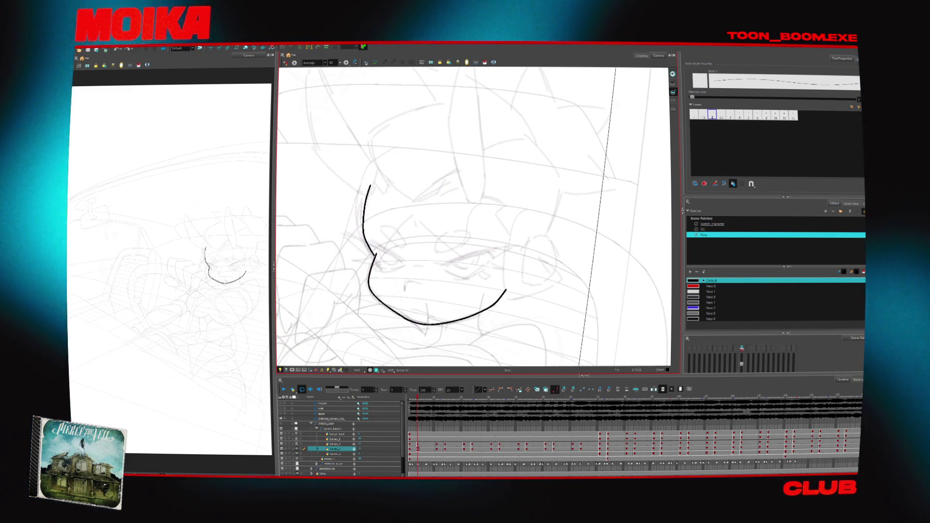
{"action": "key", "text": "alt+t"}
{"action": "key", "text": "ctrl+z"}
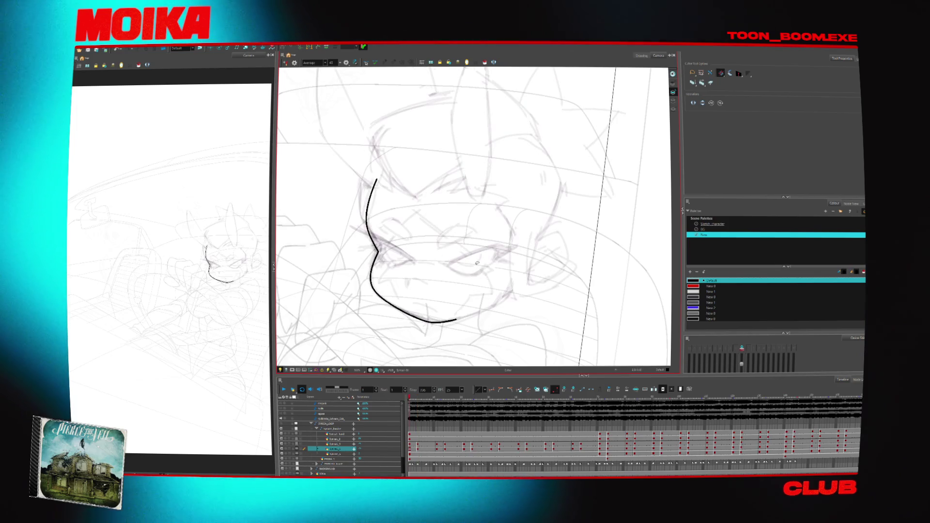
{"action": "left_click_drag", "start_coordinate": [477, 263], "coordinate": [449, 255]}
{"action": "key", "text": "alt+b"}
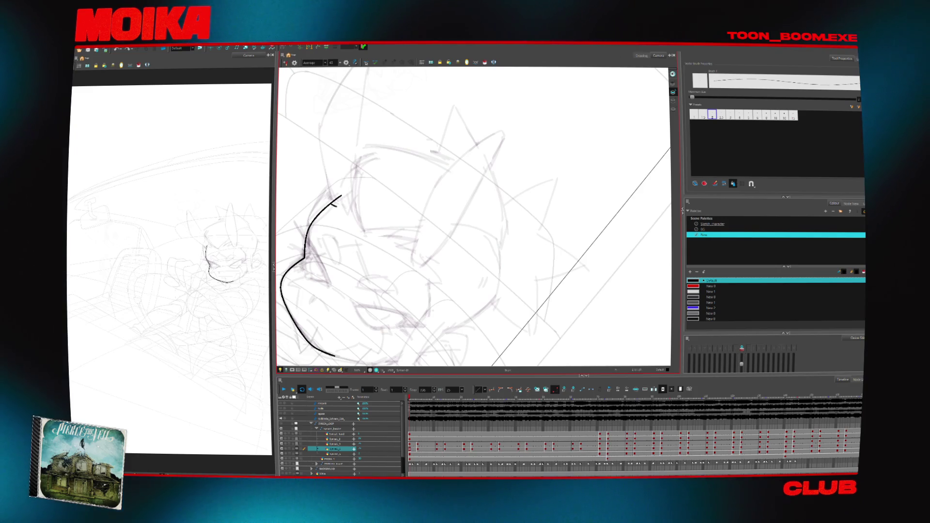
- Ink the long vertical cheek line, redrawing it at a better angle
{"action": "left_click_drag", "start_coordinate": [328, 185], "coordinate": [332, 204]}
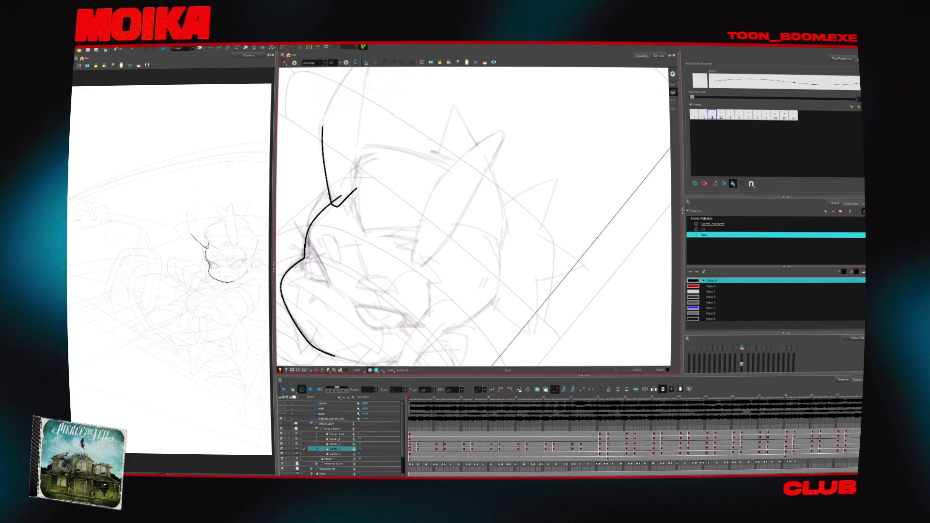
{"action": "left_click_drag", "start_coordinate": [450, 261], "coordinate": [439, 254]}
{"action": "key", "text": "ctrl+z"}
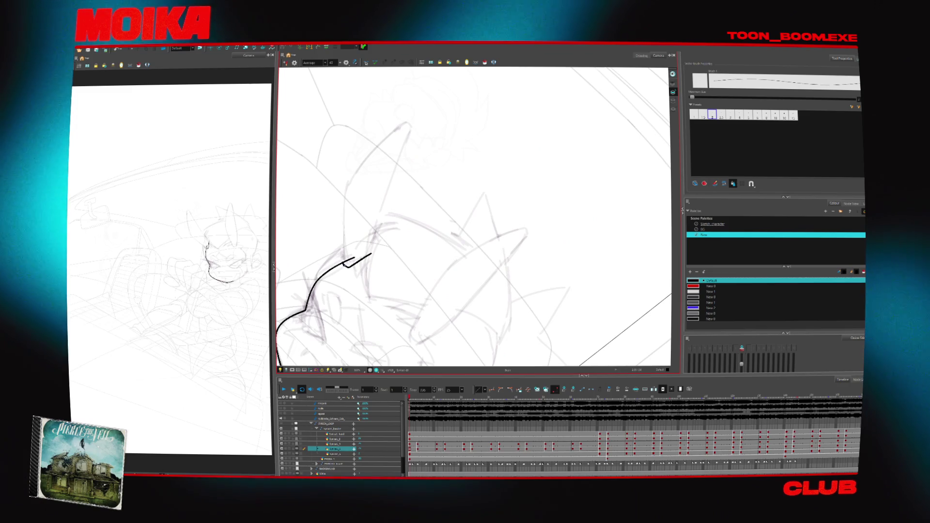
{"action": "left_click_drag", "start_coordinate": [350, 182], "coordinate": [343, 264]}
{"action": "key", "text": "ctrl+z"}
{"action": "left_click_drag", "start_coordinate": [369, 154], "coordinate": [342, 261]}
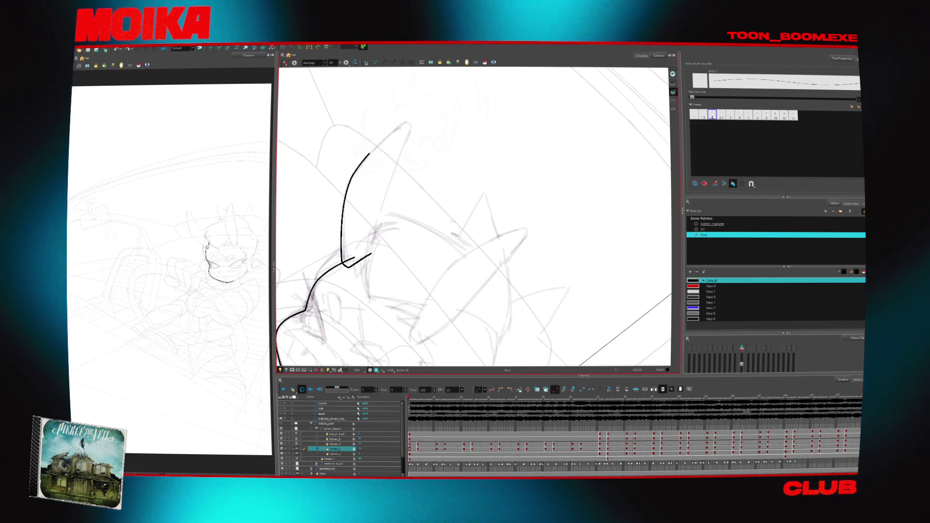
- On the next frame, redraw the curled jaw tip and the vertical cheek line
{"action": "key", "text": "period"}
{"action": "key", "text": "period"}
{"action": "key", "text": "period"}
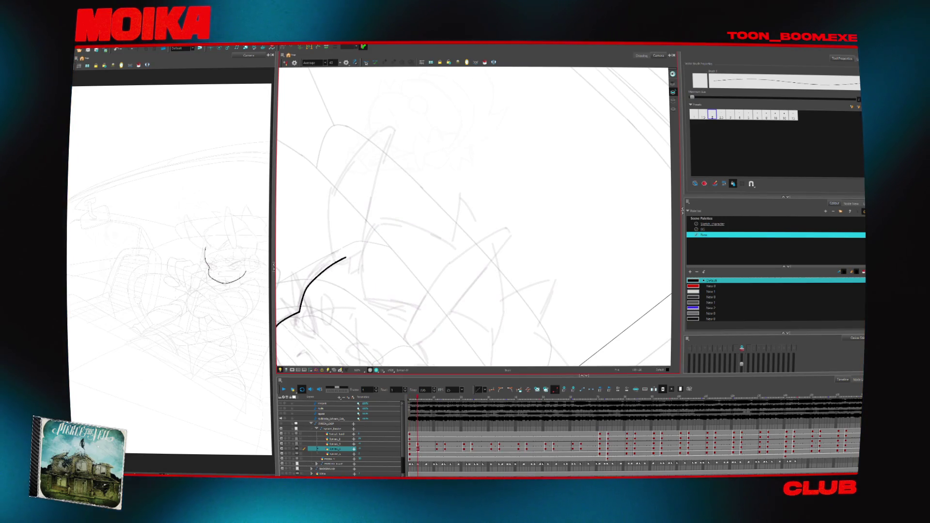
{"action": "left_click_drag", "start_coordinate": [339, 264], "coordinate": [355, 259]}
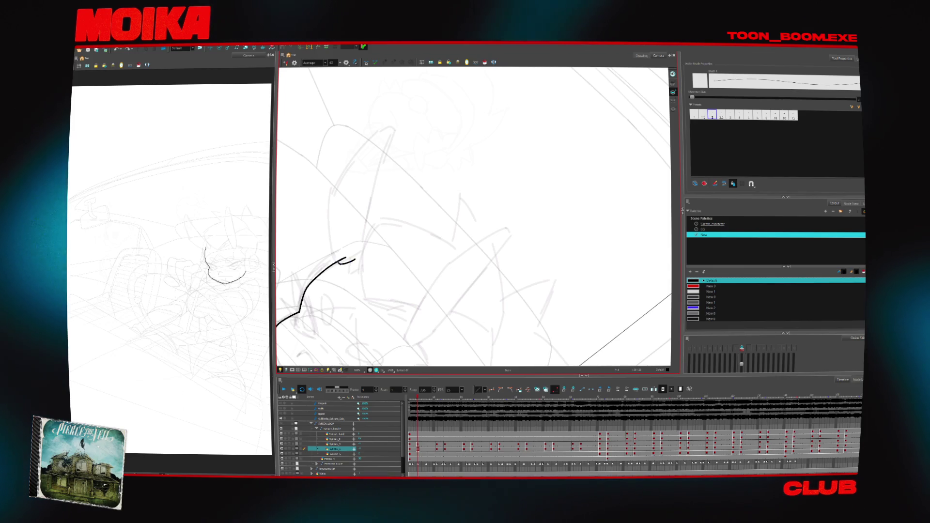
{"action": "left_click_drag", "start_coordinate": [338, 186], "coordinate": [335, 261]}
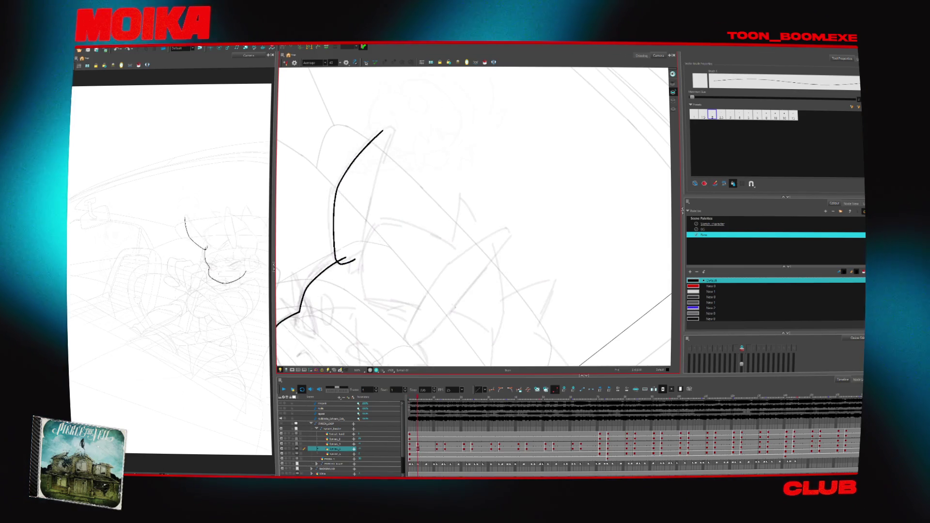
{"action": "key", "text": "comma"}
{"action": "key", "text": "comma"}
{"action": "key", "text": "comma"}
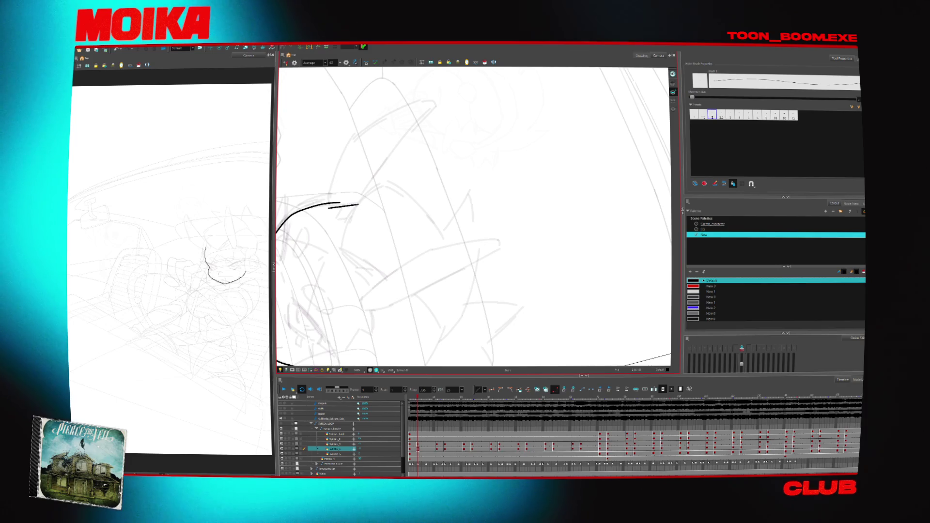
- Ink a hooked stroke rising from the jaw into the ear, plus the ear's inner edge
{"action": "mouse_move", "coordinate": [357, 207]}
{"action": "left_mouse_down"}
{"action": "mouse_move", "coordinate": [334, 199]}
{"action": "mouse_move", "coordinate": [350, 154]}
{"action": "left_mouse_up"}
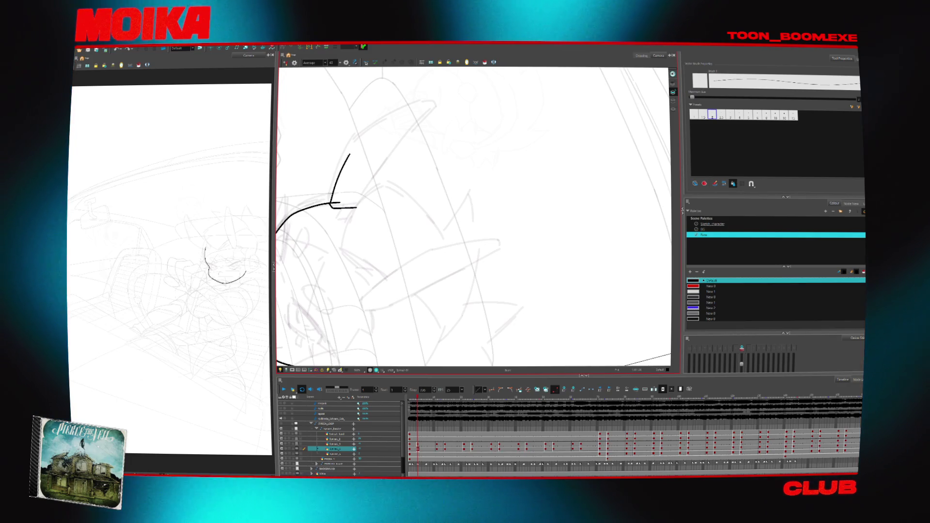
{"action": "key", "text": "period"}
{"action": "key", "text": "period"}
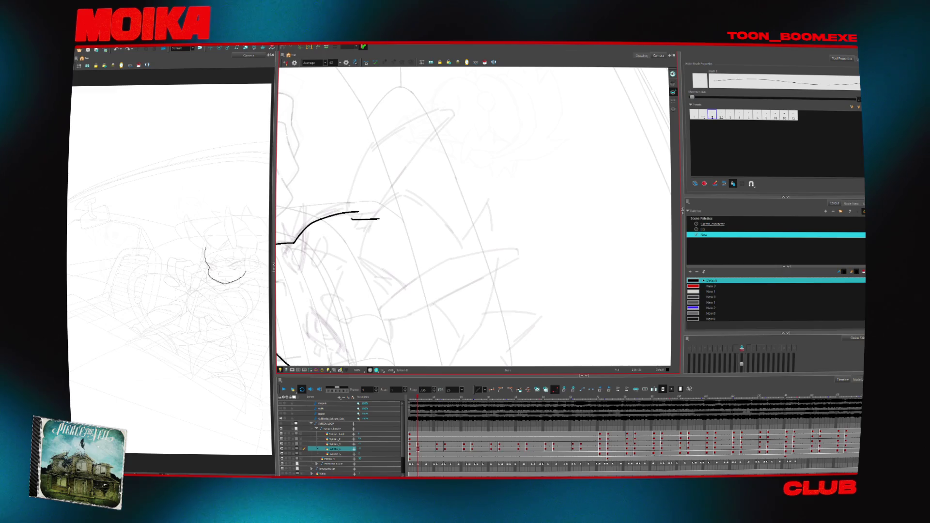
{"action": "left_click_drag", "start_coordinate": [369, 152], "coordinate": [455, 103]}
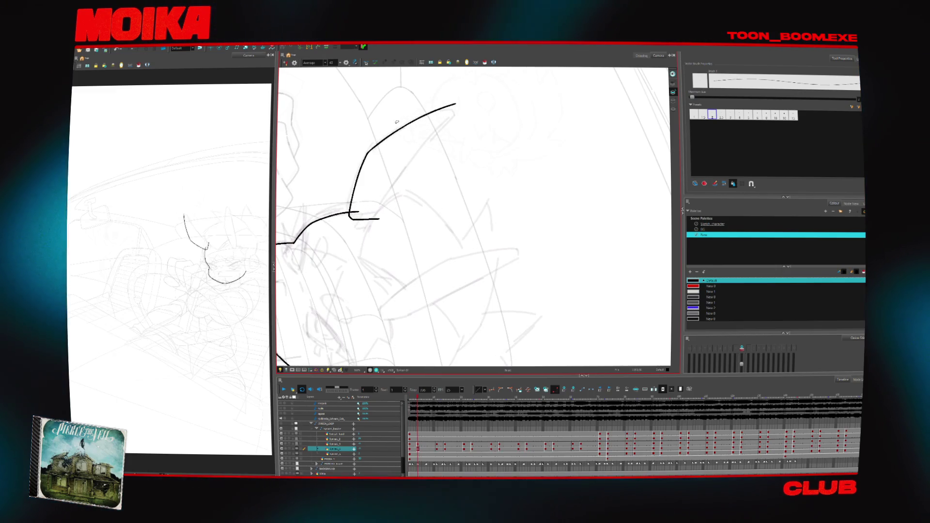
{"action": "mouse_move", "coordinate": [377, 141]}
{"action": "left_mouse_down"}
{"action": "mouse_move", "coordinate": [446, 104]}
{"action": "mouse_move", "coordinate": [372, 218]}
{"action": "left_mouse_up"}
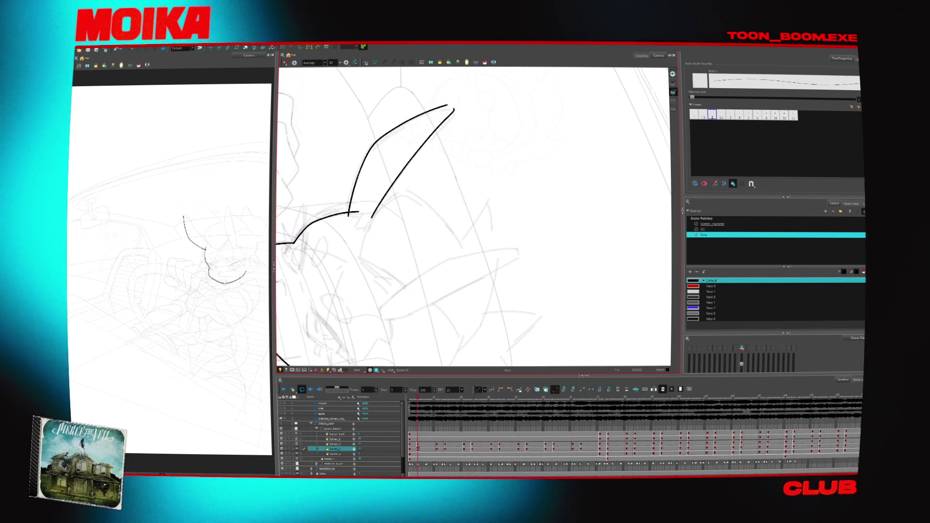
- Draw the ear outline as a loop and erase the overshooting upper end of its curve
{"action": "key", "text": "v"}
{"action": "key", "text": "4"}
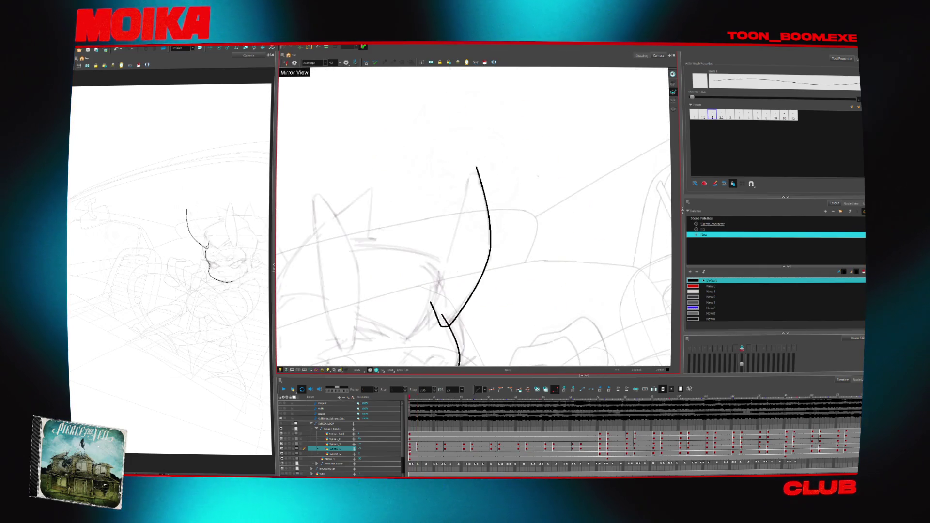
{"action": "left_click_drag", "start_coordinate": [437, 311], "coordinate": [485, 177]}
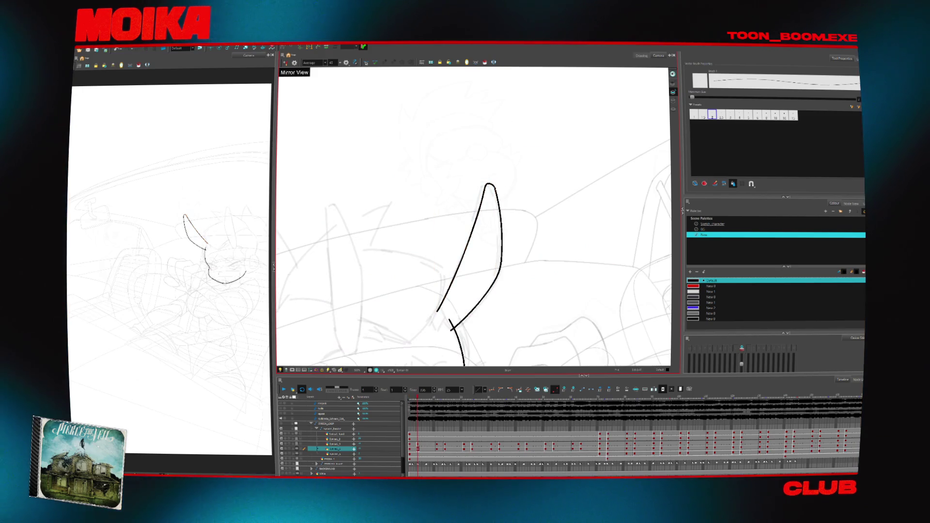
{"action": "key", "text": "v"}
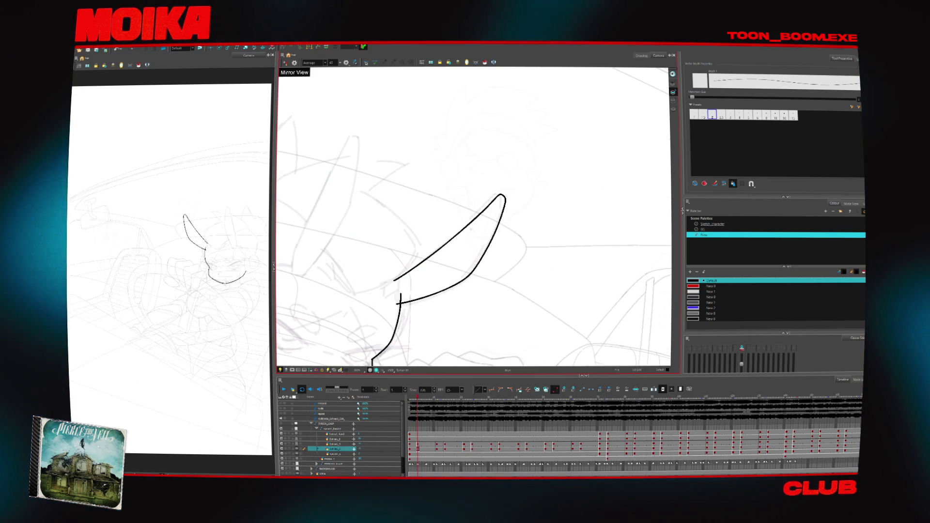
{"action": "key", "text": "alt+e"}
{"action": "left_click_drag", "start_coordinate": [391, 285], "coordinate": [496, 200]}
{"action": "key", "text": "alt+b"}
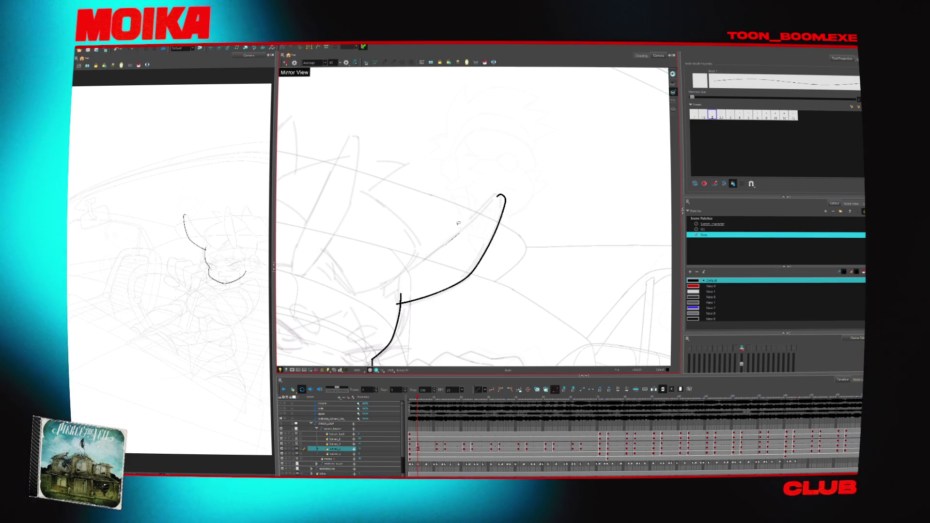
- Back on frame 1, close the curve into a leaf-shaped ear
{"action": "left_click_drag", "start_coordinate": [396, 284], "coordinate": [498, 197]}
{"action": "key", "text": "ctrl+z"}
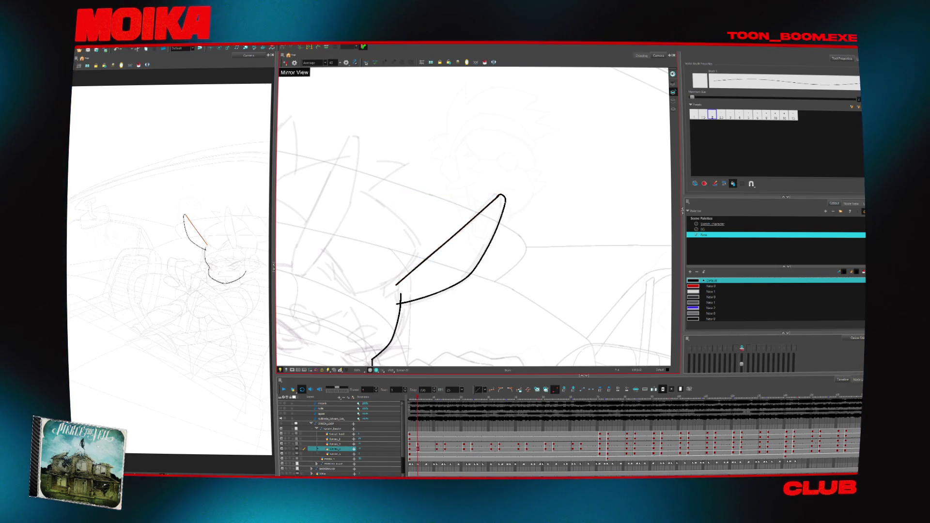
{"action": "key", "text": "ctrl+z"}
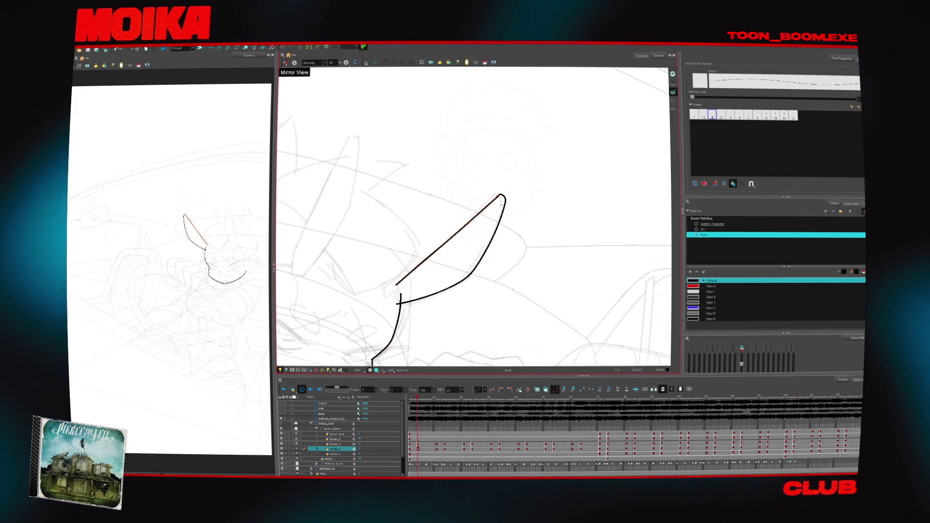
{"action": "key", "text": "Home"}
{"action": "left_click_drag", "start_coordinate": [392, 280], "coordinate": [501, 175]}
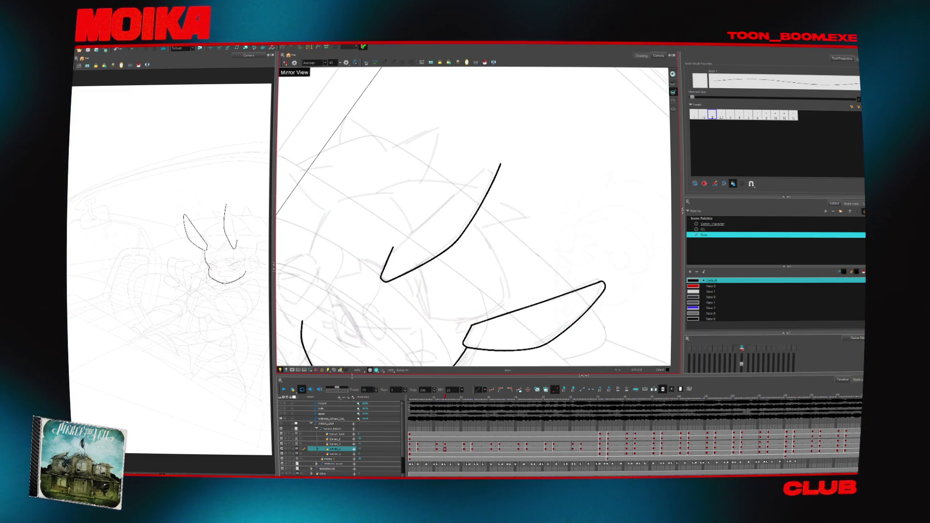
- Replace the ear's outer stroke with one running from the lower-left corner to a closed tip
{"action": "key", "text": "alt+b"}
{"action": "key", "text": "alt+slash"}
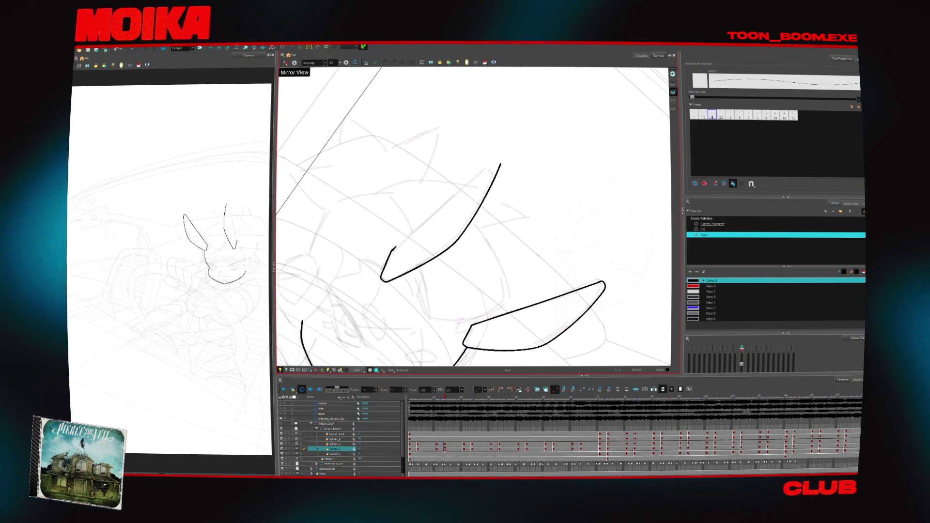
{"action": "left_click_drag", "start_coordinate": [391, 251], "coordinate": [441, 203]}
{"action": "key", "text": "ctrl+z"}
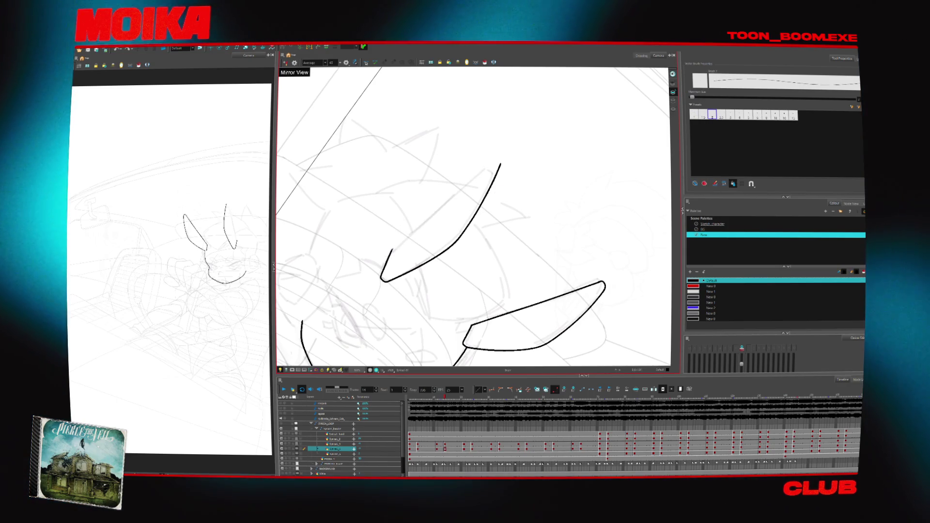
{"action": "left_click_drag", "start_coordinate": [390, 252], "coordinate": [500, 163]}
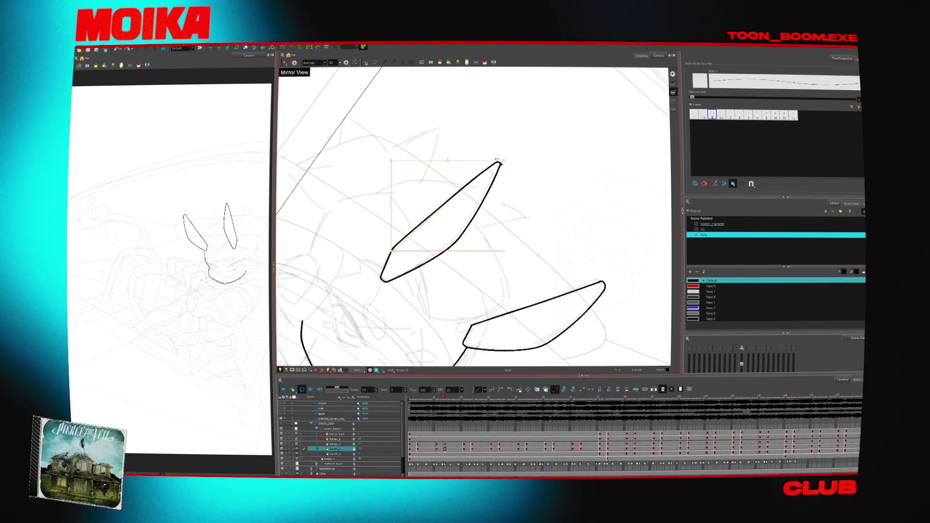
- Turn and mirror the view so the ears stand upright, then compare the ears between frames
{"action": "key", "text": "v"}
{"action": "key", "text": "v"}
{"action": "key", "text": "v"}
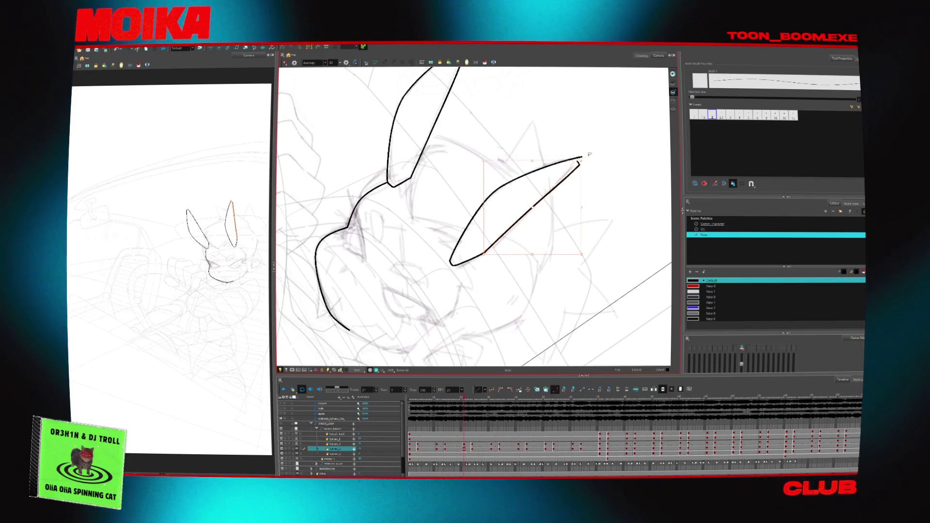
{"action": "key", "text": "4"}
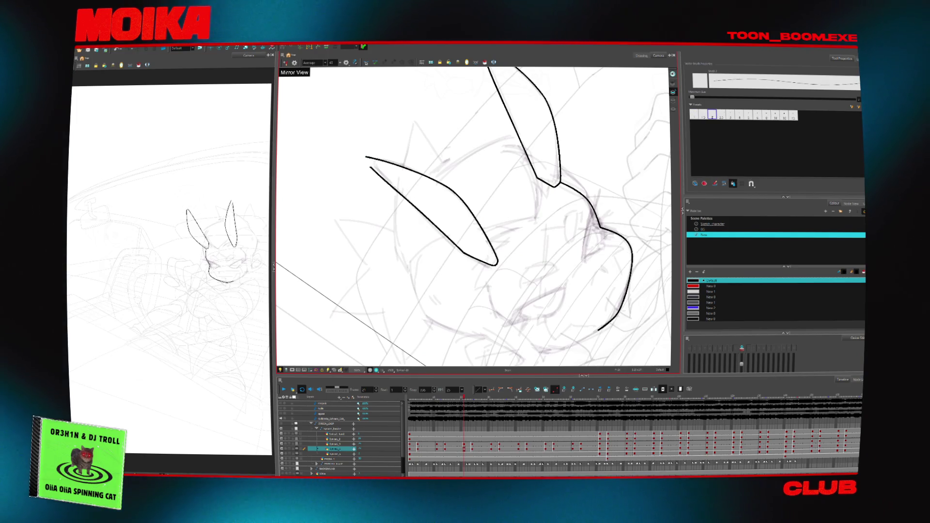
{"action": "key", "text": "alt+t"}
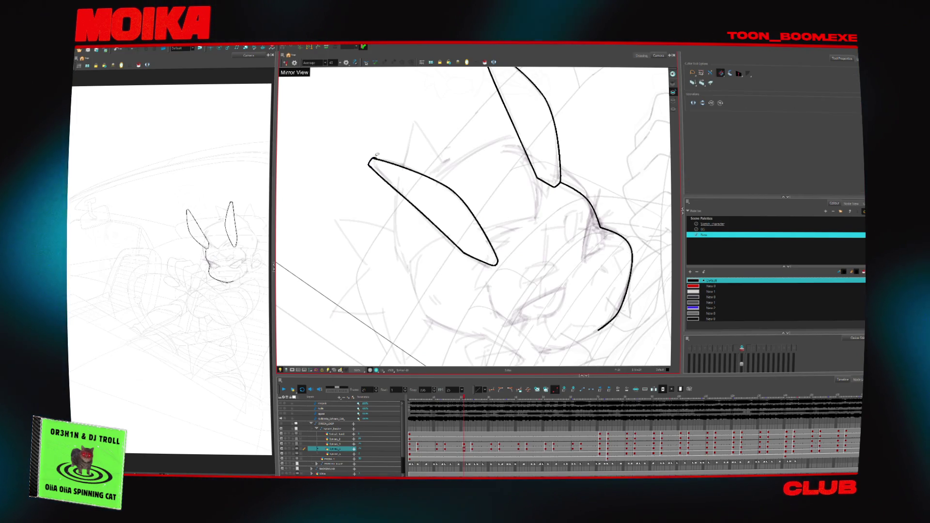
{"action": "mouse_move", "coordinate": [384, 155]}
{"action": "left_mouse_down"}
{"action": "mouse_move", "coordinate": [394, 152]}
{"action": "mouse_move", "coordinate": [516, 291]}
{"action": "mouse_move", "coordinate": [480, 318]}
{"action": "mouse_move", "coordinate": [490, 234]}
{"action": "left_mouse_up"}
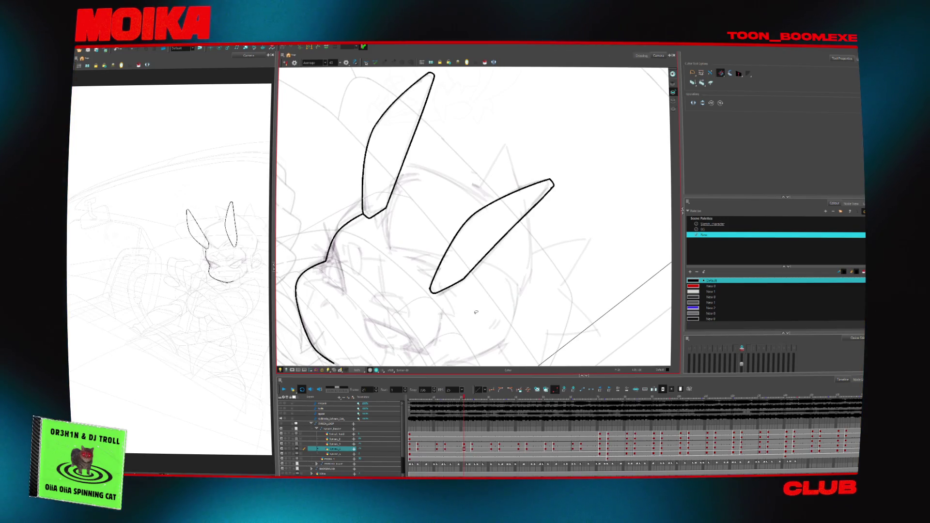
{"action": "key", "text": "period"}
{"action": "key", "text": "comma"}
{"action": "key", "text": "period"}
- Close the right ear's outline at its tip and turn the canvas so the ears stand upright
{"action": "key", "text": "alt+b"}
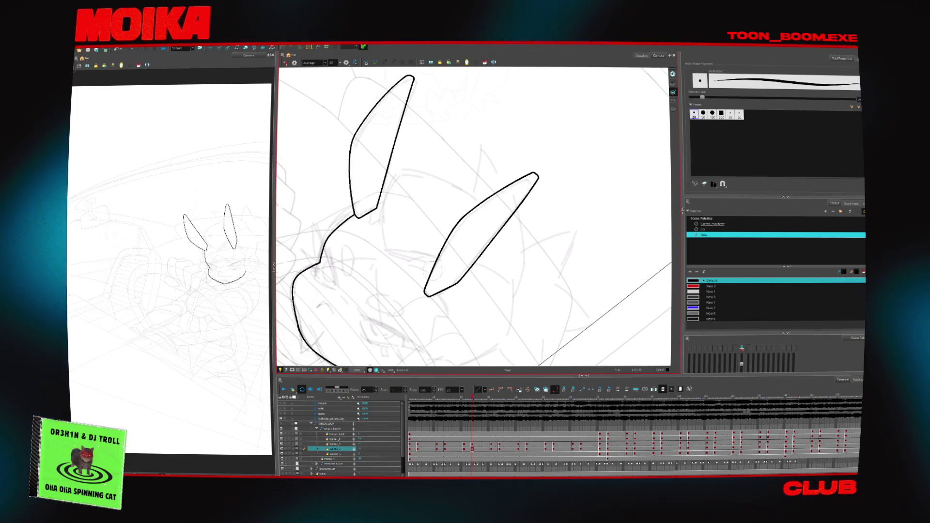
{"action": "left_click_drag", "start_coordinate": [534, 173], "coordinate": [466, 215]}
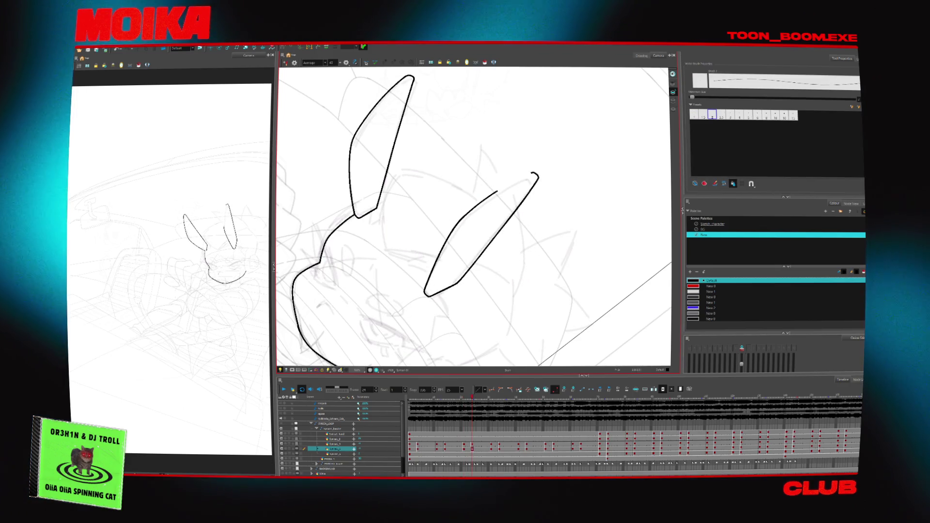
{"action": "left_click_drag", "start_coordinate": [399, 278], "coordinate": [440, 307]}
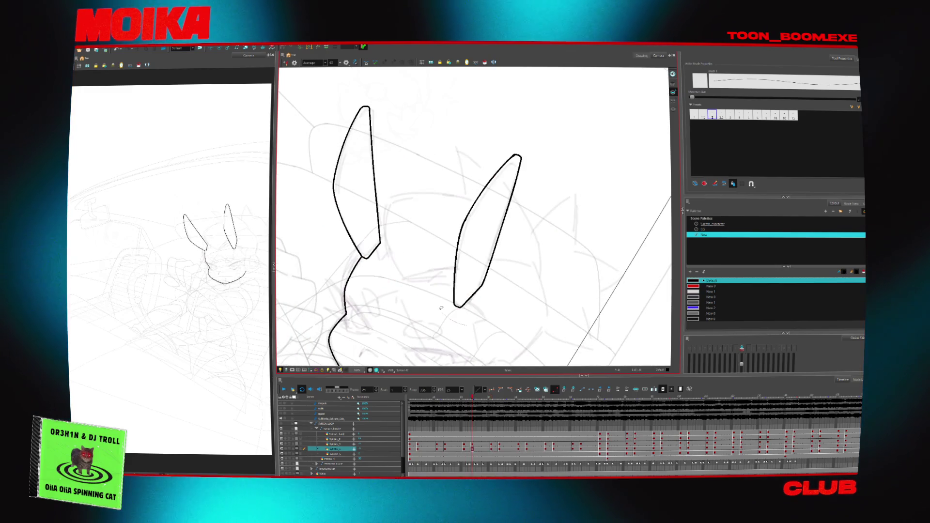
{"action": "left_click_drag", "start_coordinate": [511, 309], "coordinate": [523, 319]}
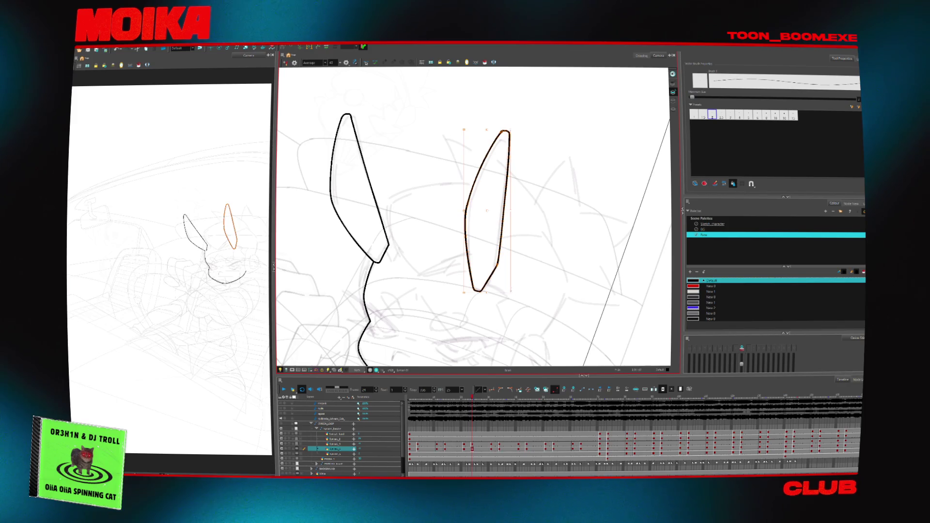
- Step ahead a few drawings and ink a short vertical stroke on the head
{"action": "key", "text": "period"}
{"action": "key", "text": "period"}
{"action": "key", "text": "period"}
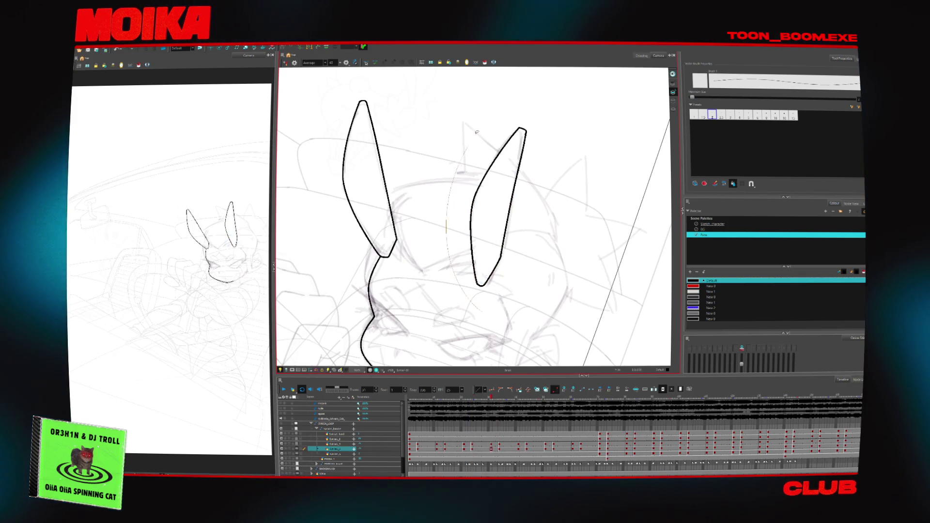
{"action": "key", "text": "period"}
{"action": "key", "text": "period"}
{"action": "key", "text": "period"}
{"action": "key", "text": "period"}
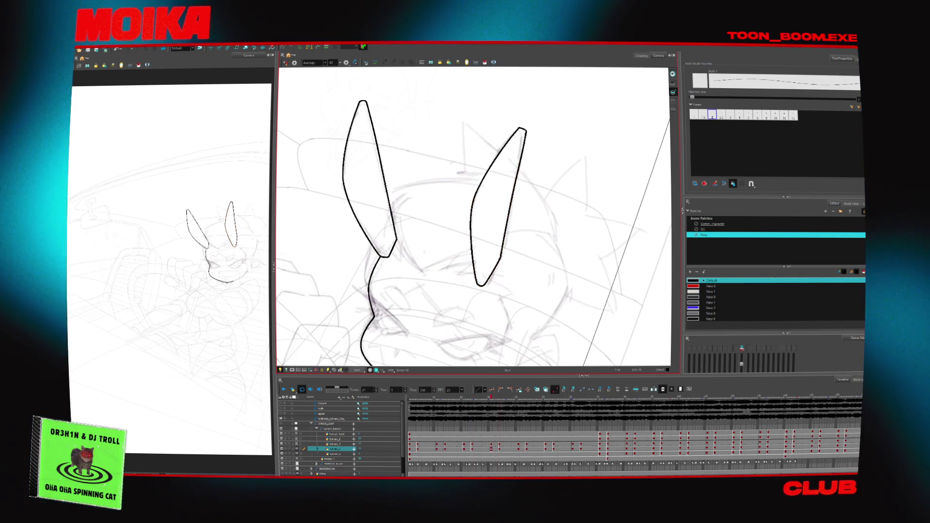
{"action": "key", "text": "period"}
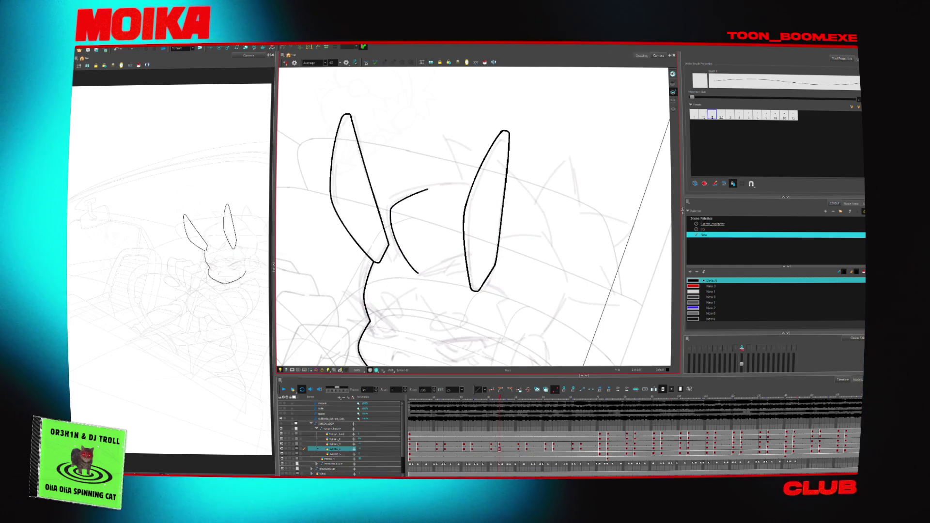
{"action": "key", "text": "v"}
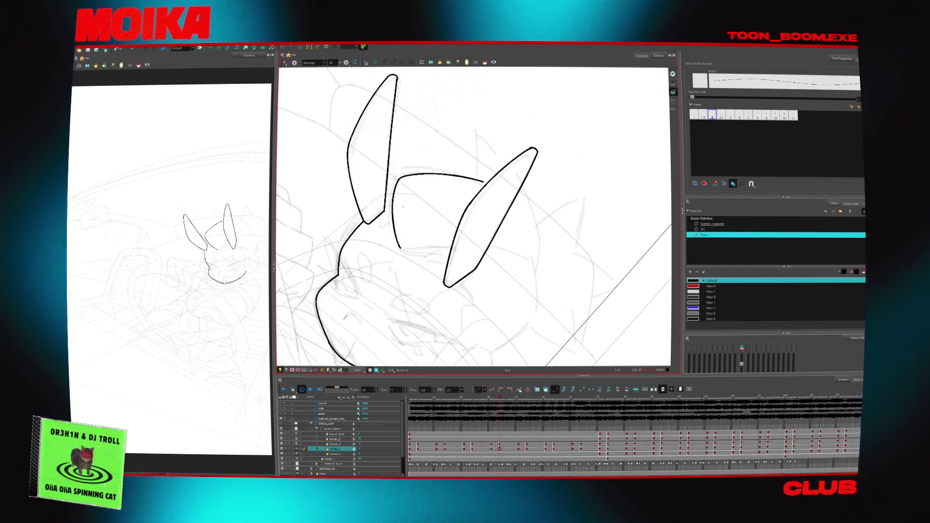
{"action": "key", "text": "Return"}
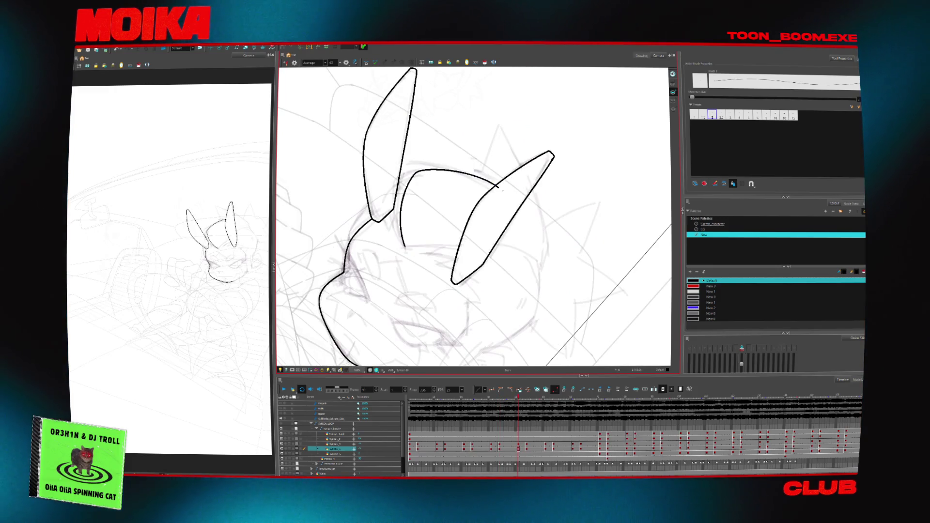
{"action": "left_click_drag", "start_coordinate": [400, 207], "coordinate": [405, 245]}
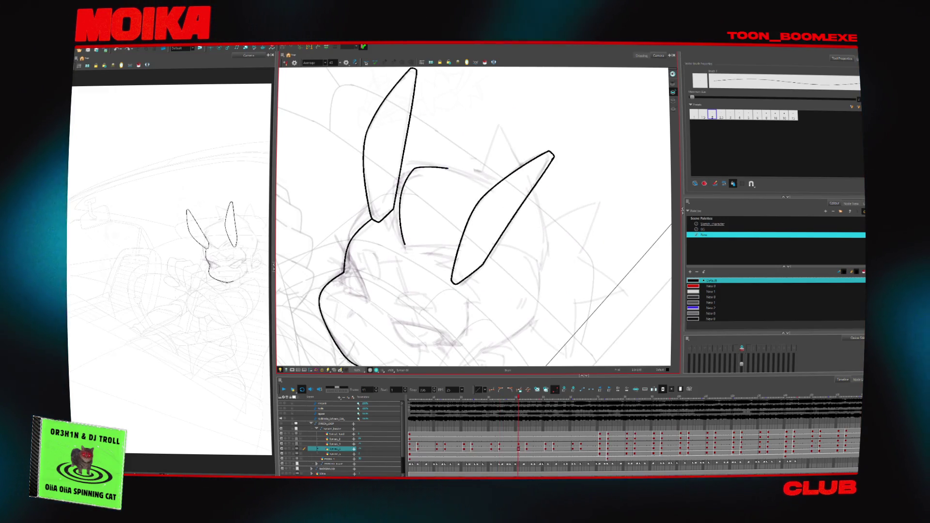
- Advance through the next drawings, mirror the view to check proportions, and play back the animation
{"action": "mouse_move", "coordinate": [532, 141]}
{"action": "left_mouse_down"}
{"action": "mouse_move", "coordinate": [476, 104]}
{"action": "mouse_move", "coordinate": [499, 119]}
{"action": "left_mouse_up"}
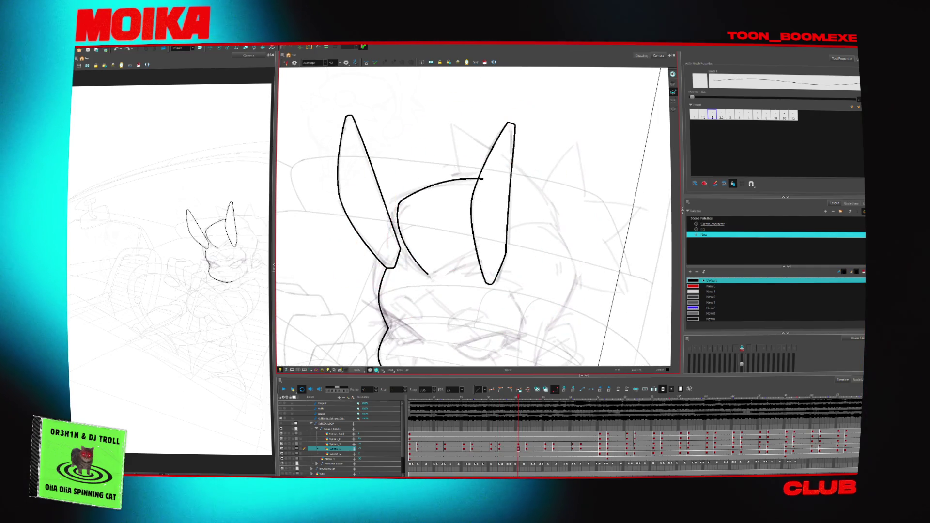
{"action": "key", "text": "period"}
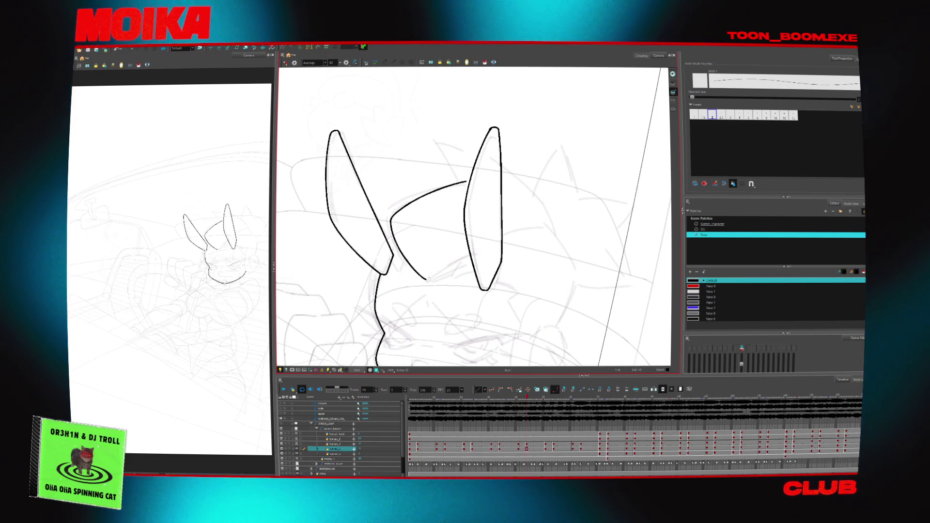
{"action": "key", "text": "period"}
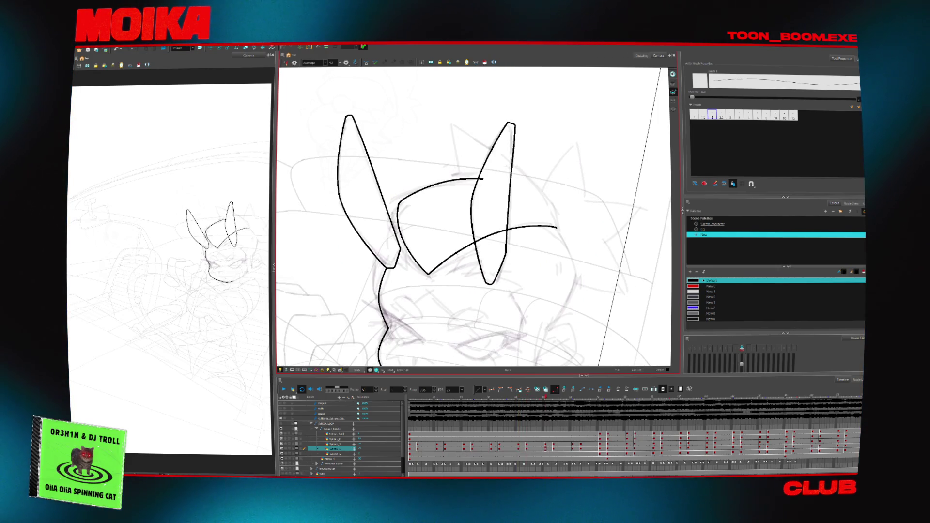
{"action": "key", "text": "period"}
{"action": "left_click_drag", "start_coordinate": [570, 213], "coordinate": [557, 143]}
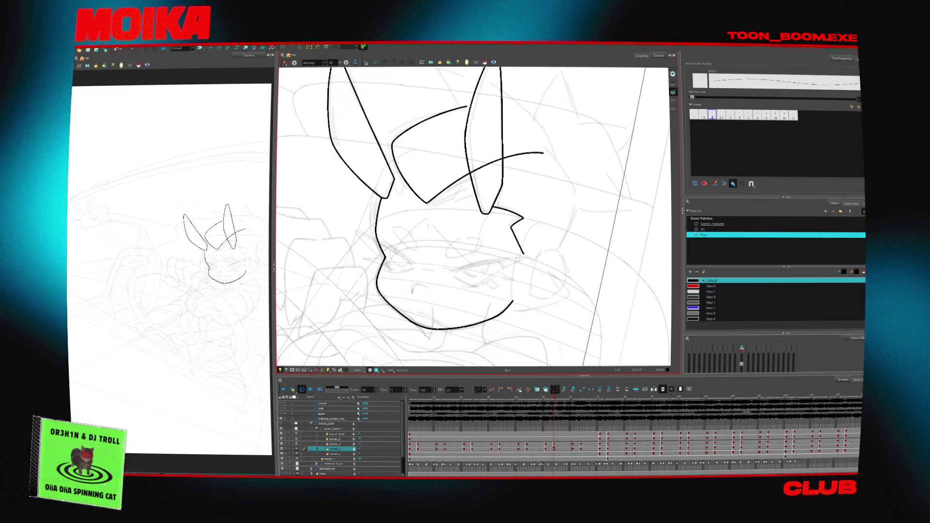
{"action": "key", "text": "4"}
{"action": "key", "text": "Return"}
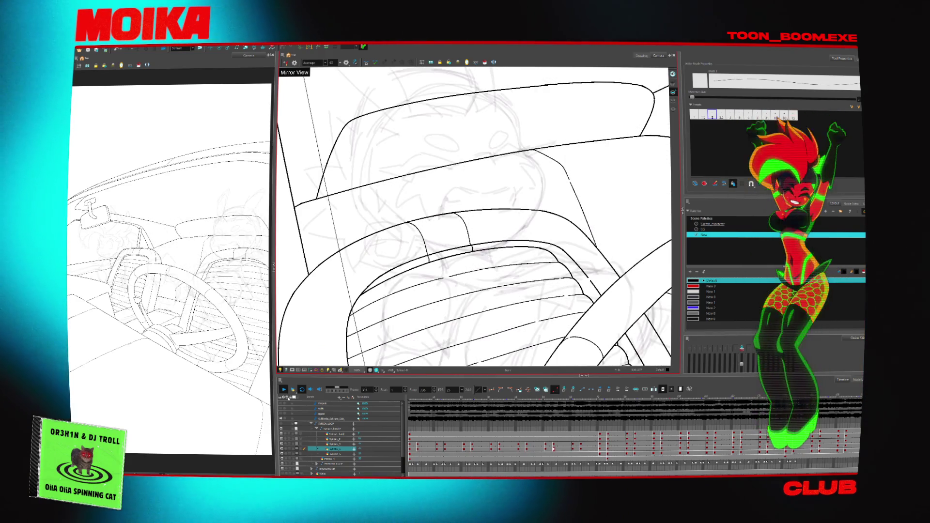
- Stop playback at frame 178, replay from frame 169, then set the canvas upright at frame 11
{"action": "left_click", "coordinate": [449, 397]}
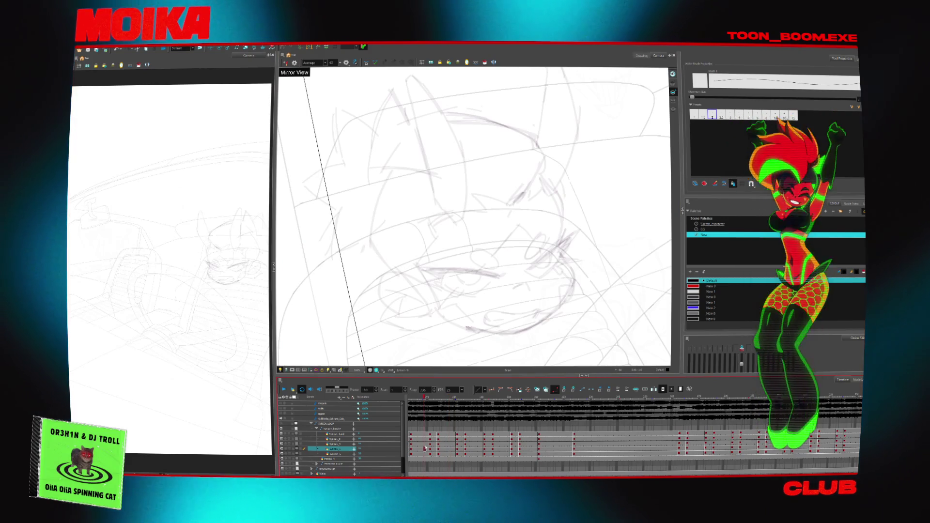
{"action": "left_click", "coordinate": [425, 443]}
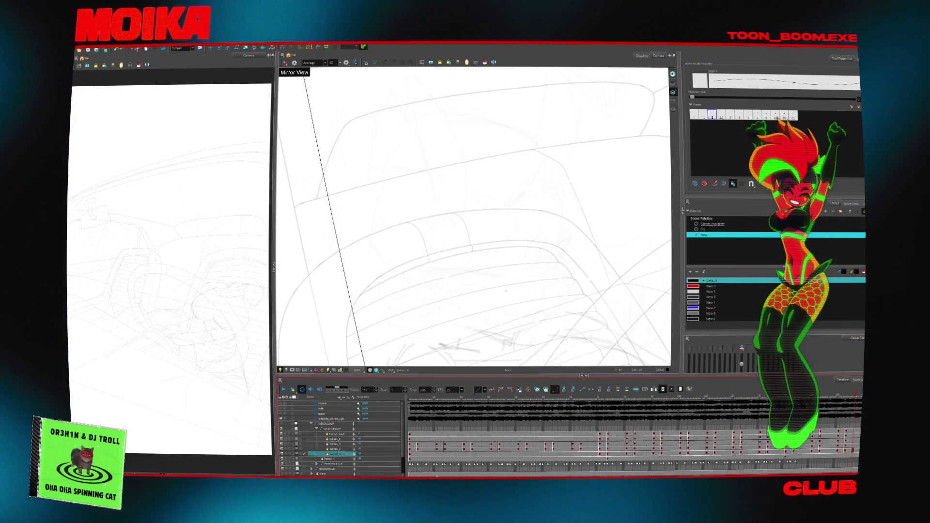
{"action": "key", "text": "Return"}
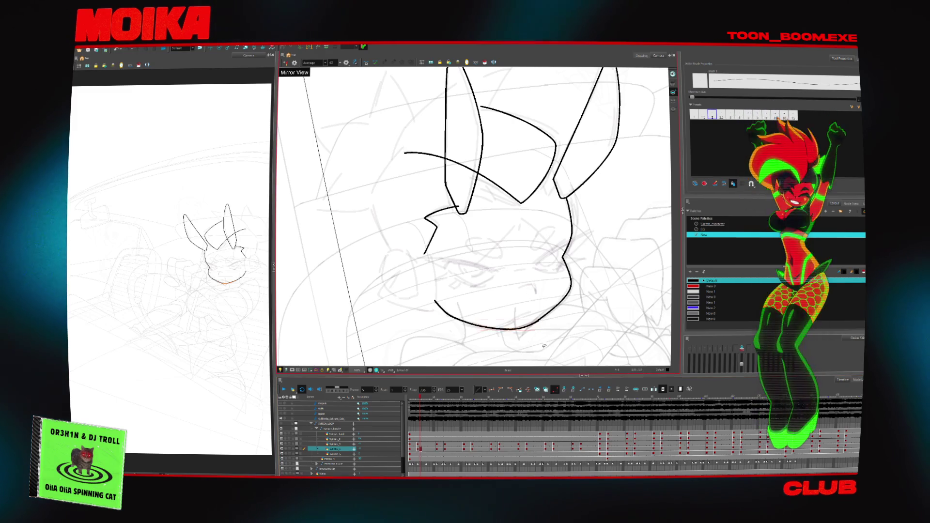
{"action": "scroll", "coordinate": [473, 216], "scroll_direction": "down", "scroll_amount": 2}
{"action": "mouse_move", "coordinate": [558, 146]}
{"action": "left_mouse_down"}
{"action": "mouse_move", "coordinate": [581, 242]}
{"action": "mouse_move", "coordinate": [571, 271]}
{"action": "left_mouse_up"}
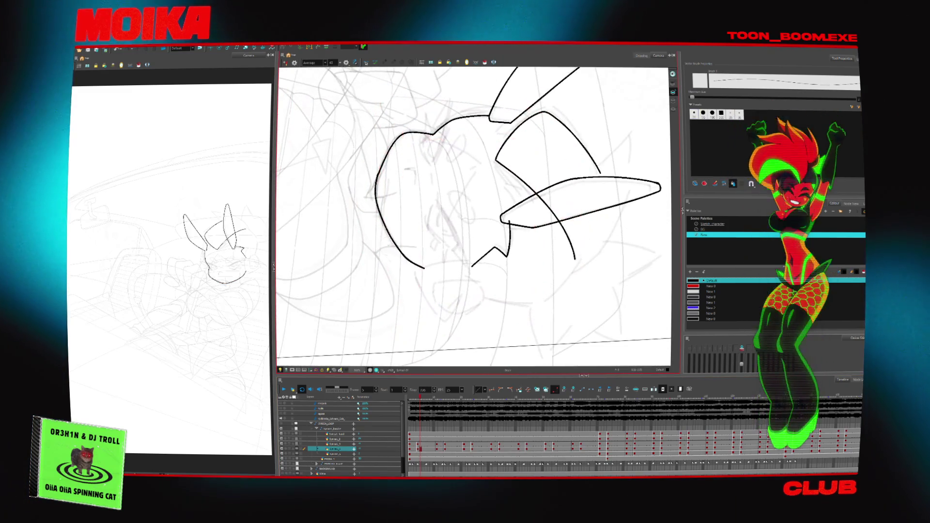
{"action": "key", "text": "alt+b"}
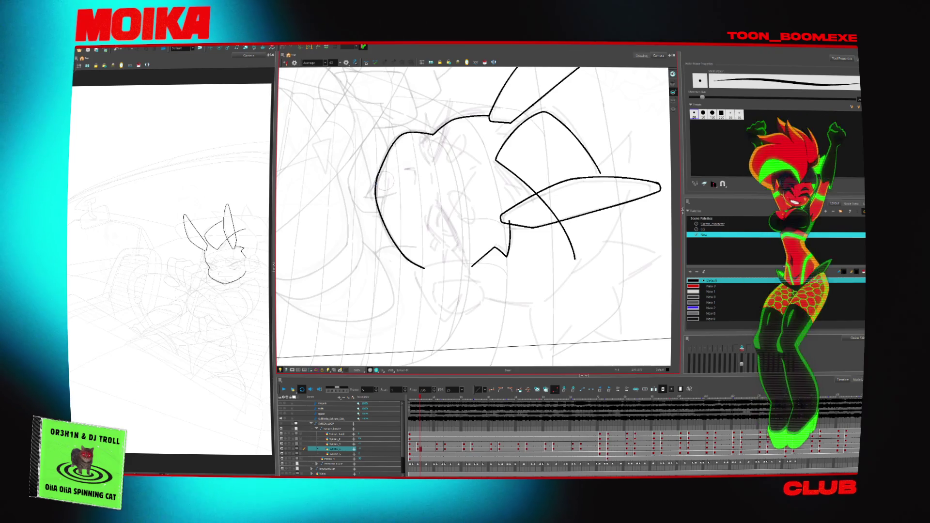
{"action": "key", "text": "alt+slash"}
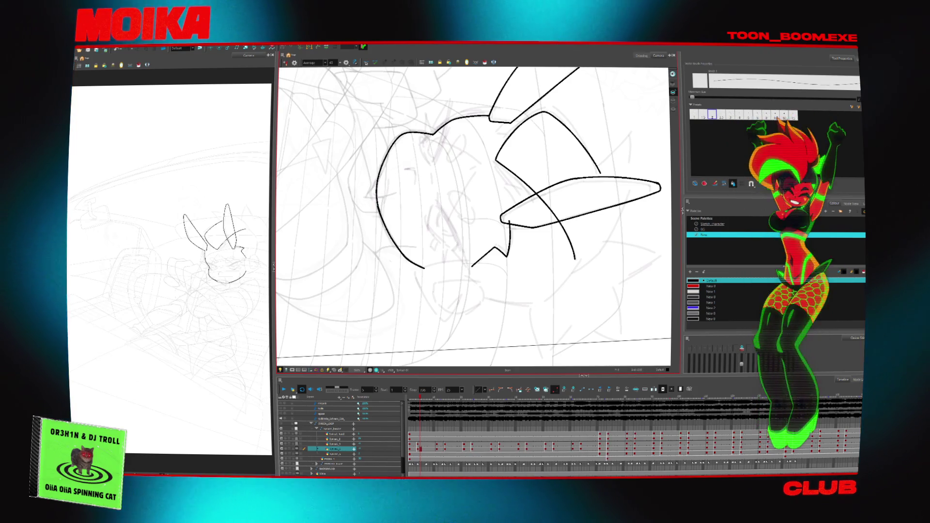
{"action": "mouse_move", "coordinate": [533, 121]}
{"action": "left_mouse_down"}
{"action": "mouse_move", "coordinate": [395, 212]}
{"action": "mouse_move", "coordinate": [368, 272]}
{"action": "left_mouse_up"}
{"action": "key", "text": "Return"}
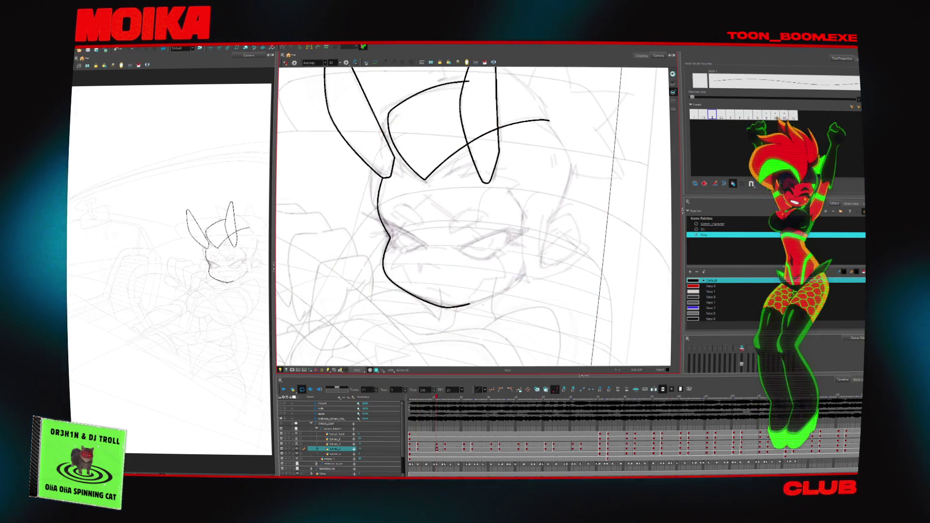
- On frame 11, select part of the left head curve and ink a curved cheek line in mirrored view
{"action": "mouse_move", "coordinate": [532, 145]}
{"action": "left_mouse_down"}
{"action": "mouse_move", "coordinate": [485, 121]}
{"action": "mouse_move", "coordinate": [412, 146]}
{"action": "left_mouse_up"}
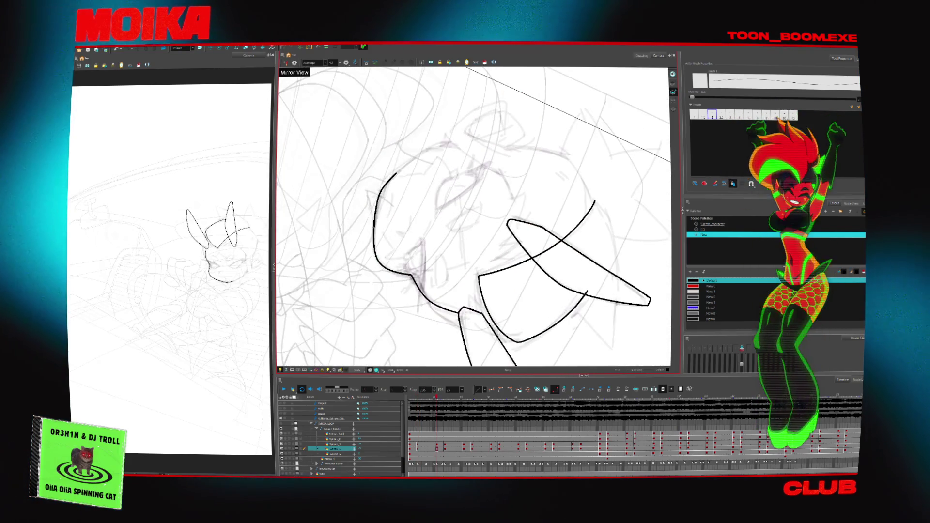
{"action": "key", "text": "alt+b"}
{"action": "key", "text": "alt+slash"}
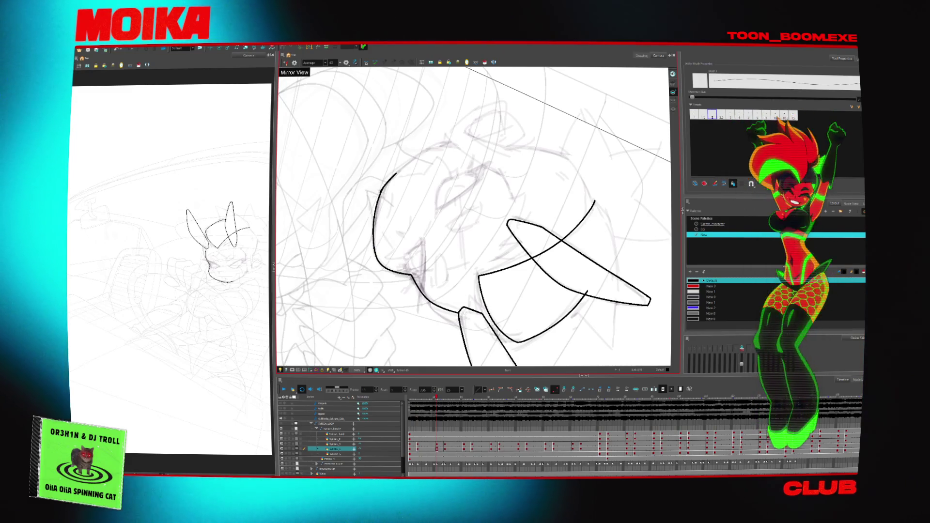
{"action": "left_click", "coordinate": [378, 185]}
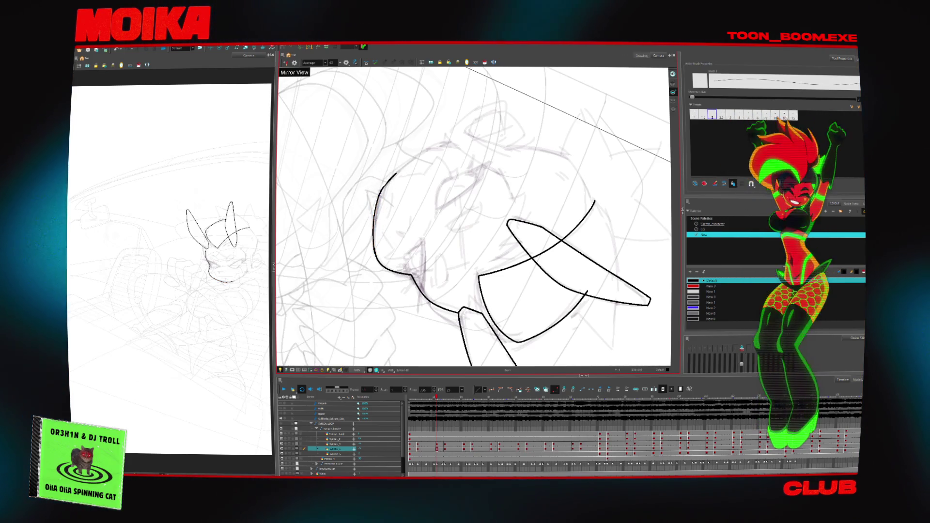
{"action": "key", "text": "alt+b"}
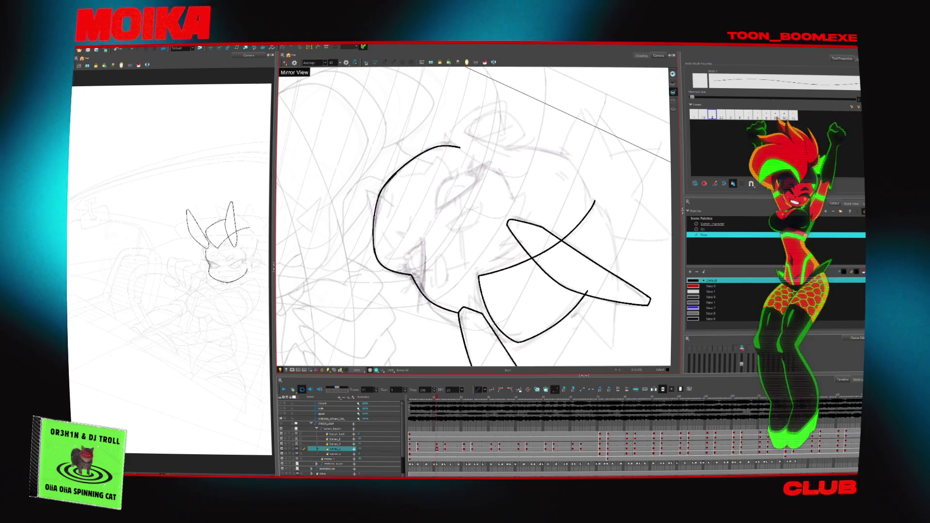
{"action": "key", "text": "period"}
{"action": "key", "text": "period"}
{"action": "key", "text": "period"}
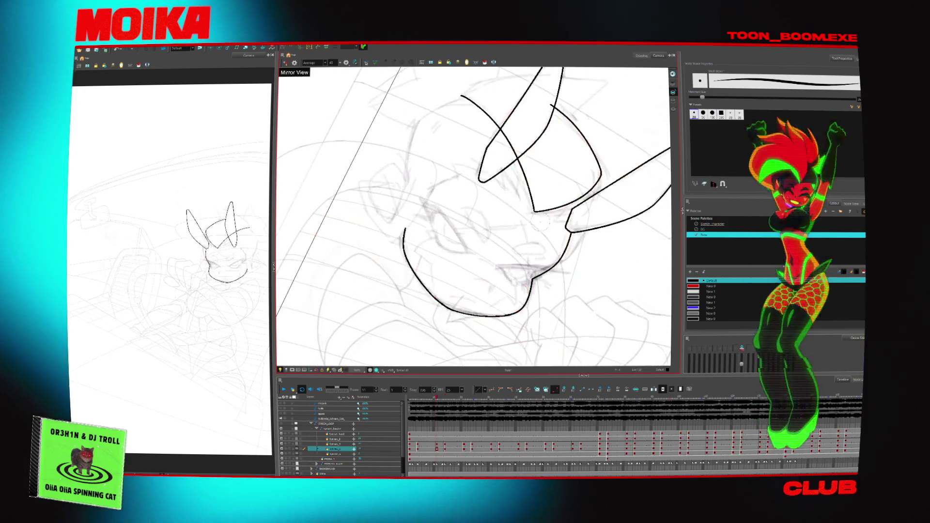
{"action": "key", "text": "comma"}
{"action": "key", "text": "comma"}
{"action": "key", "text": "comma"}
{"action": "key", "text": "4"}
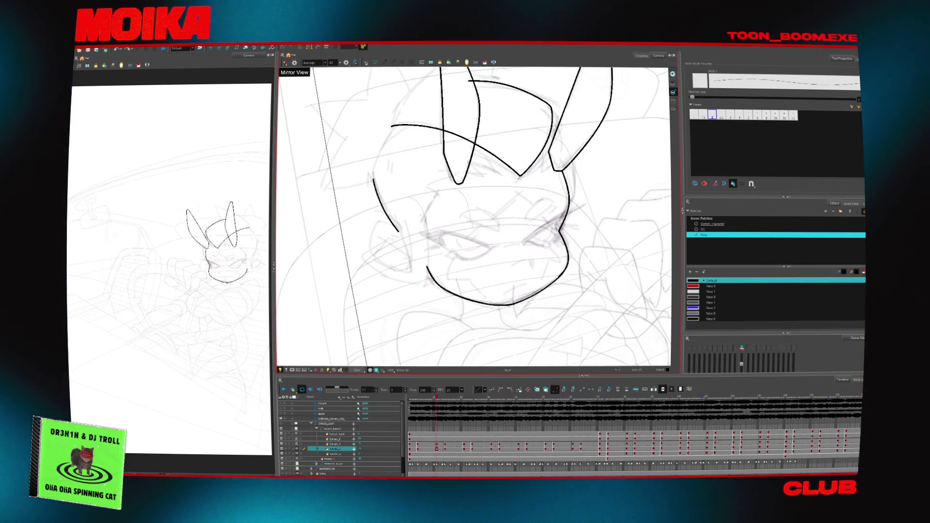
{"action": "left_click_drag", "start_coordinate": [382, 202], "coordinate": [398, 230]}
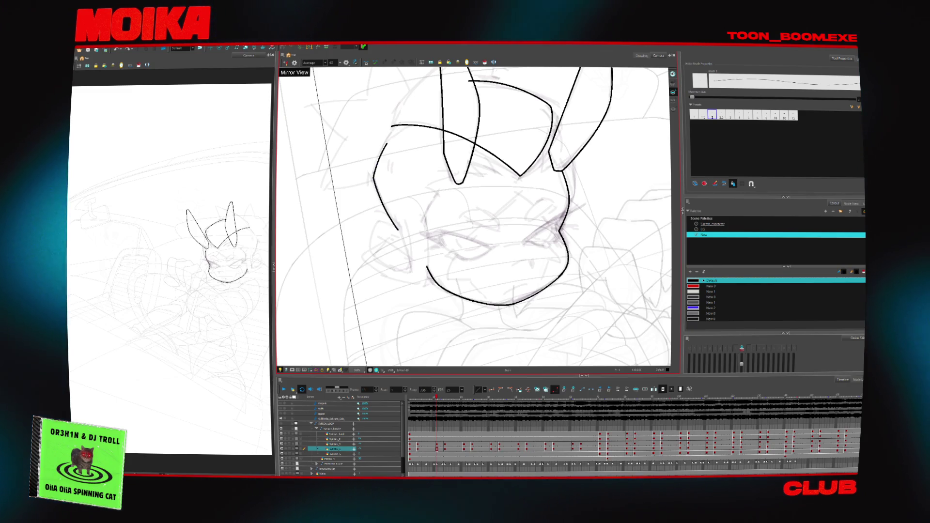
- Step to the frame 14 drawing and compare neighbouring head drawings, recentring the head
{"action": "key", "text": "period"}
{"action": "key", "text": "period"}
{"action": "key", "text": "period"}
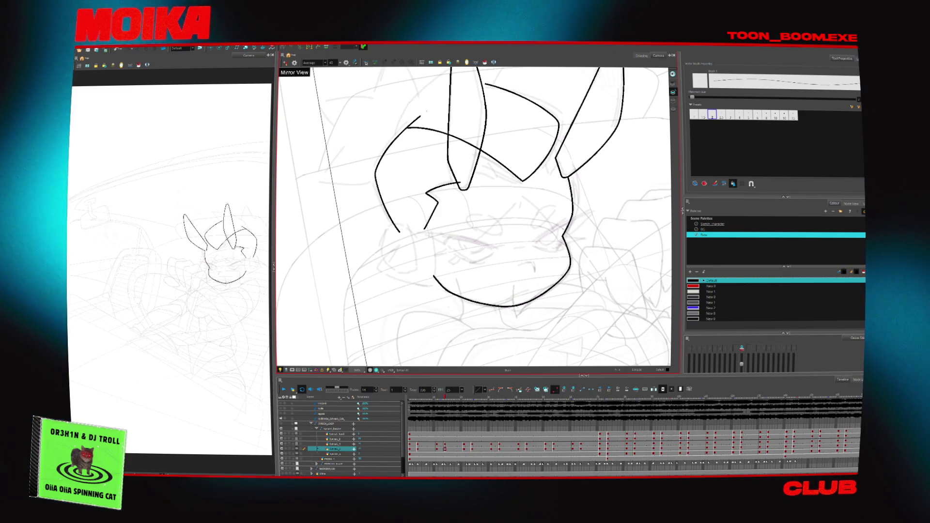
{"action": "key", "text": "comma"}
{"action": "key", "text": "comma"}
{"action": "key", "text": "comma"}
{"action": "key", "text": "period"}
{"action": "key", "text": "period"}
{"action": "key", "text": "period"}
{"action": "mouse_move", "coordinate": [538, 304]}
{"action": "left_mouse_down"}
{"action": "mouse_move", "coordinate": [507, 319]}
{"action": "mouse_move", "coordinate": [495, 251]}
{"action": "left_mouse_up"}
{"action": "key", "text": "comma"}
{"action": "key", "text": "period"}
{"action": "key", "text": "comma"}
{"action": "key", "text": "period"}
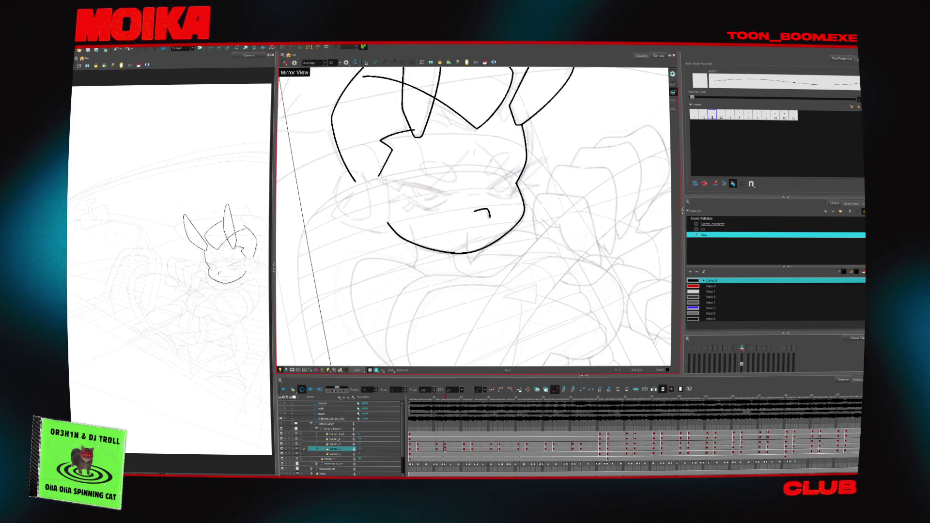
- On frame 21, brush a small mouth stroke on the rat's face
{"action": "key", "text": "period"}
{"action": "key", "text": "period"}
{"action": "key", "text": "period"}
{"action": "left_click_drag", "start_coordinate": [468, 210], "coordinate": [486, 215]}
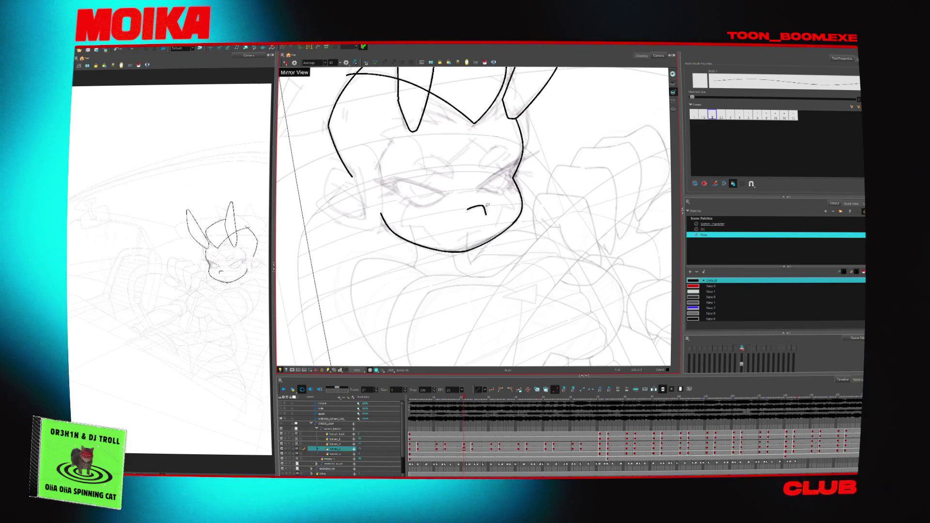
{"action": "left_click", "coordinate": [477, 209]}
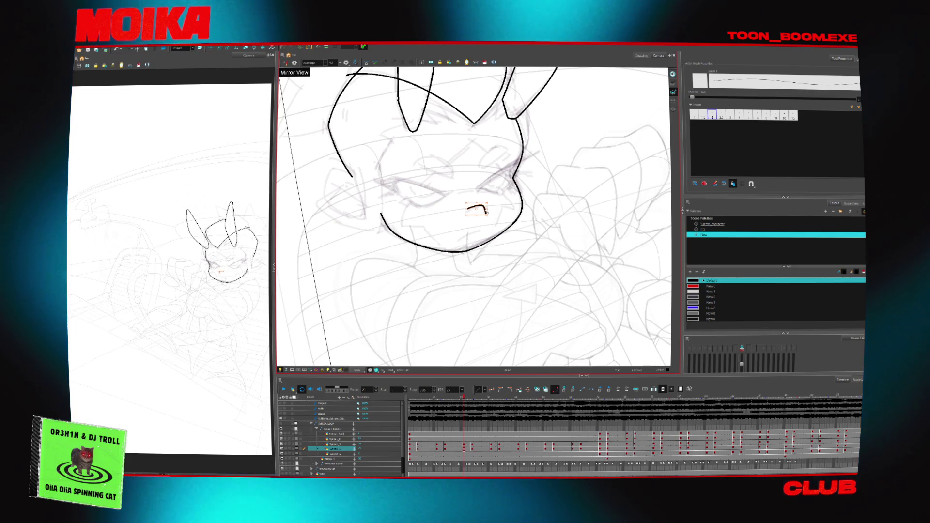
- On frame 11, extend the upper forehead stroke leftward and undo the stray extra strokes
{"action": "key", "text": "comma"}
{"action": "key", "text": "comma"}
{"action": "key", "text": "comma"}
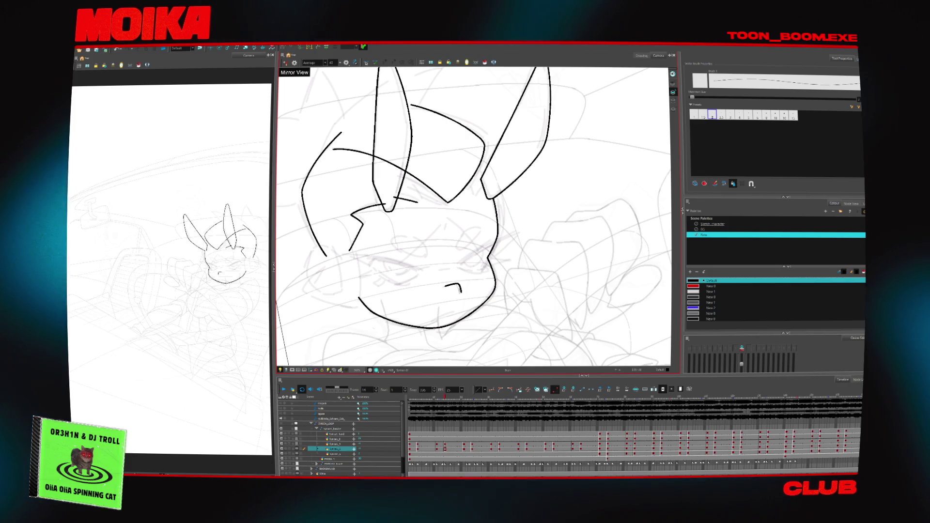
{"action": "key", "text": "comma"}
{"action": "key", "text": "comma"}
{"action": "key", "text": "comma"}
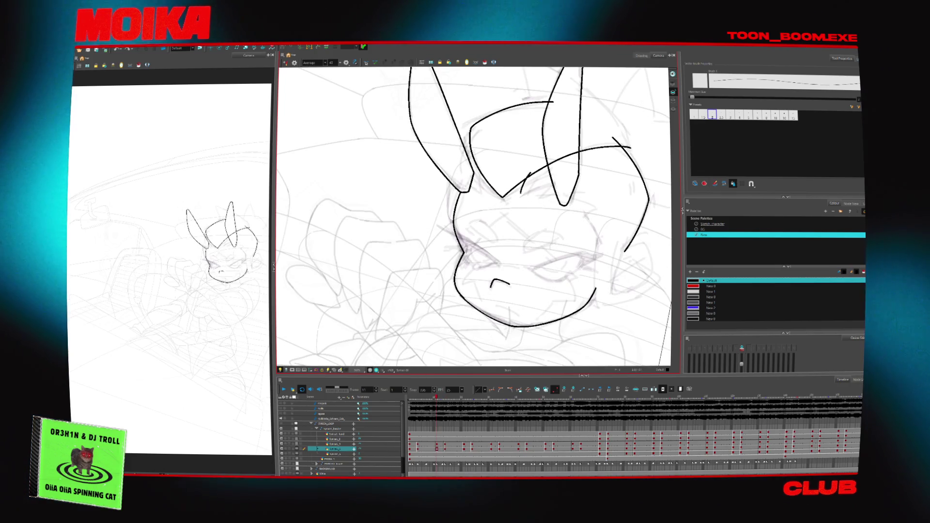
{"action": "left_click_drag", "start_coordinate": [504, 196], "coordinate": [630, 147]}
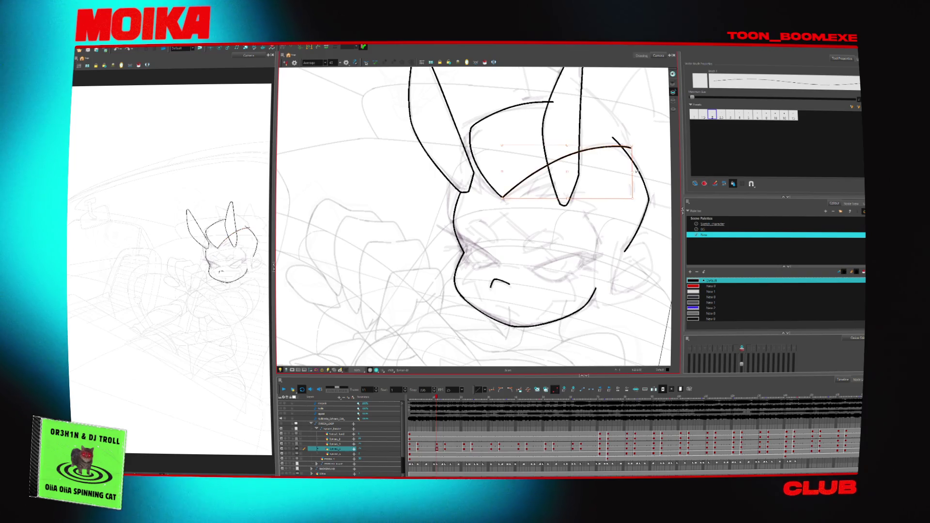
{"action": "left_click_drag", "start_coordinate": [535, 171], "coordinate": [526, 193]}
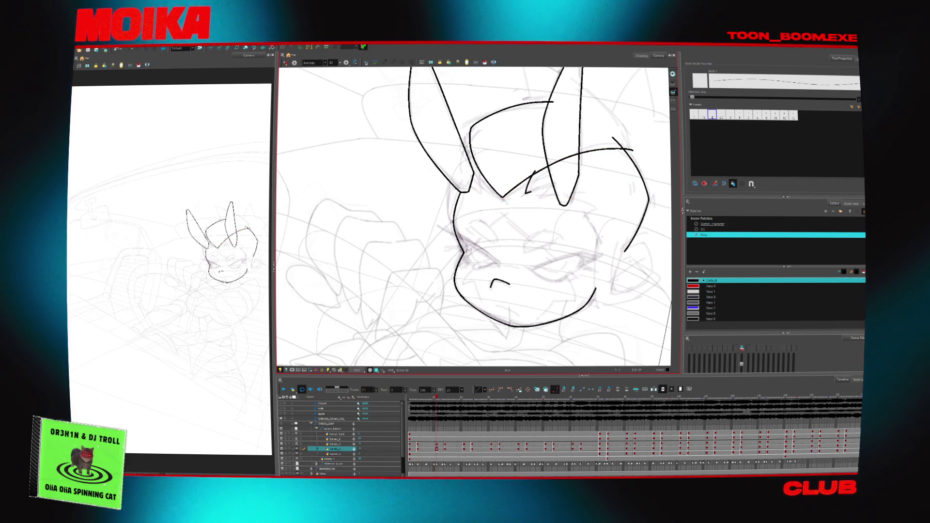
{"action": "key", "text": "ctrl+z"}
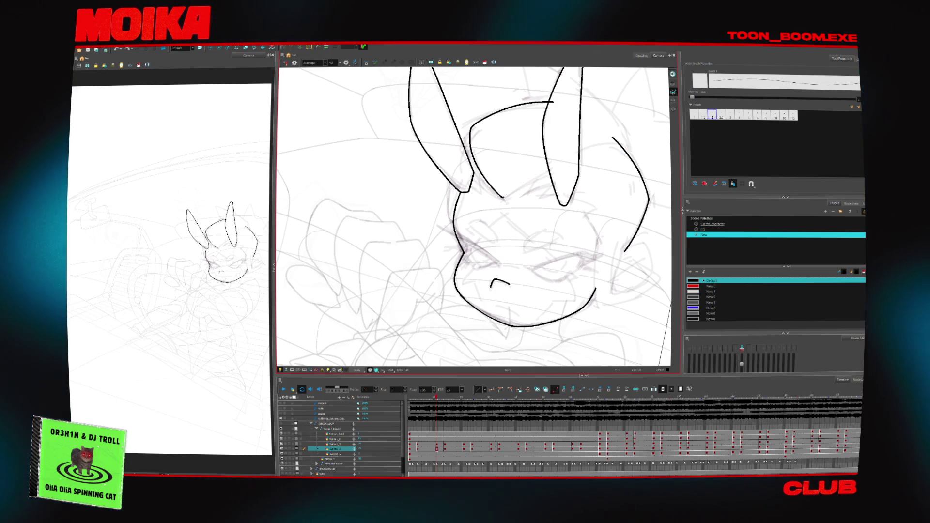
{"action": "key", "text": "Delete"}
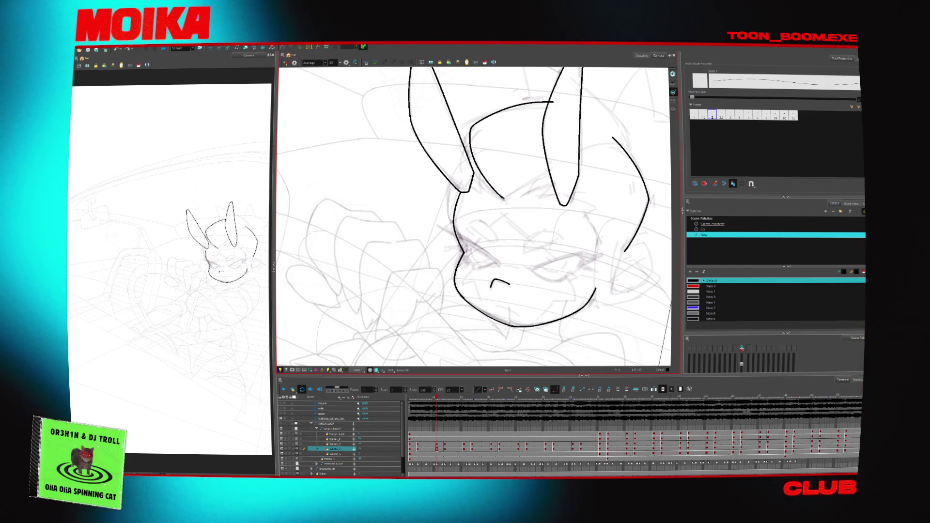
{"action": "key", "text": "ctrl+z"}
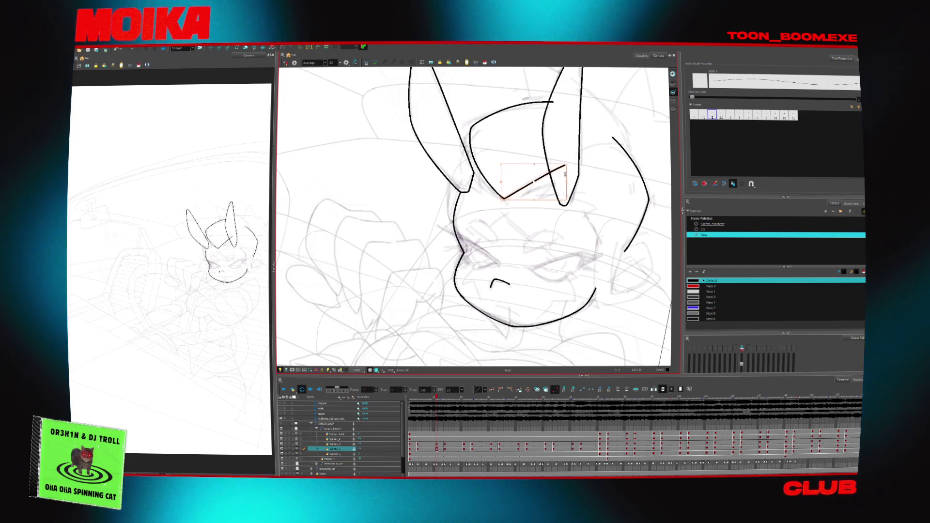
{"action": "left_click", "coordinate": [571, 160]}
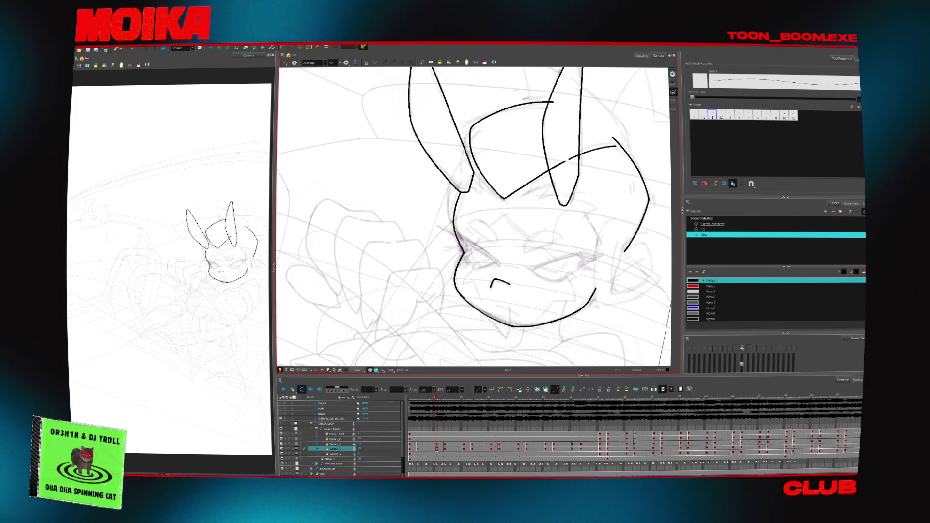
{"action": "key", "text": "comma"}
{"action": "key", "text": "comma"}
{"action": "key", "text": "comma"}
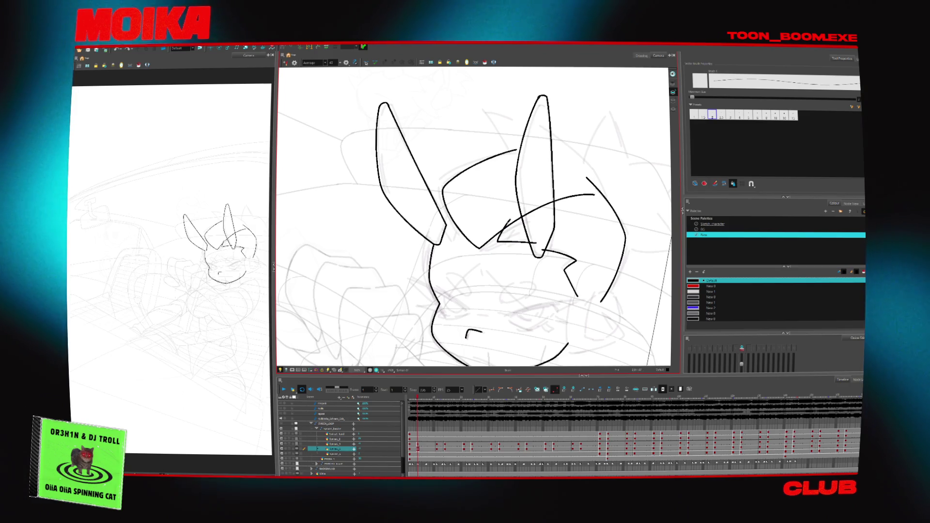
- Undo the horn zigzag and redraw where the horn meets the head on frame 11
{"action": "key", "text": "4"}
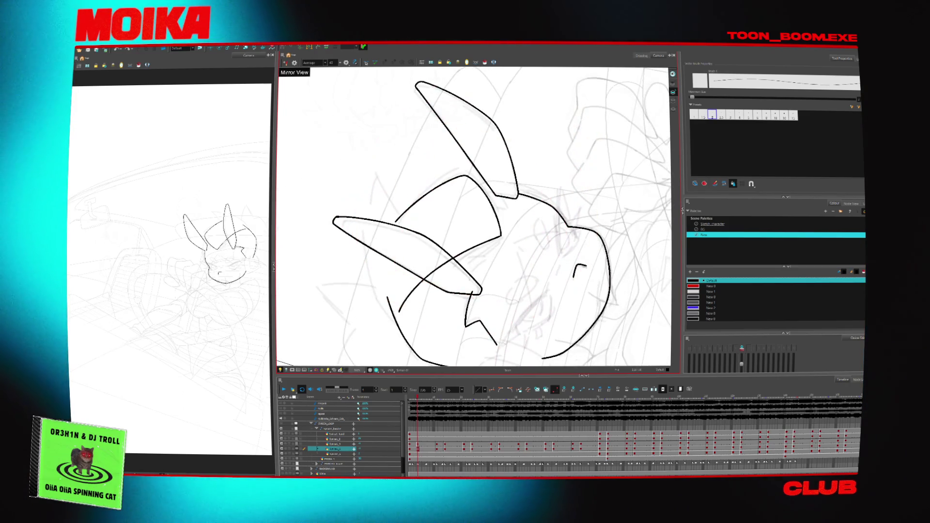
{"action": "key", "text": "4"}
{"action": "key", "text": "shift+x"}
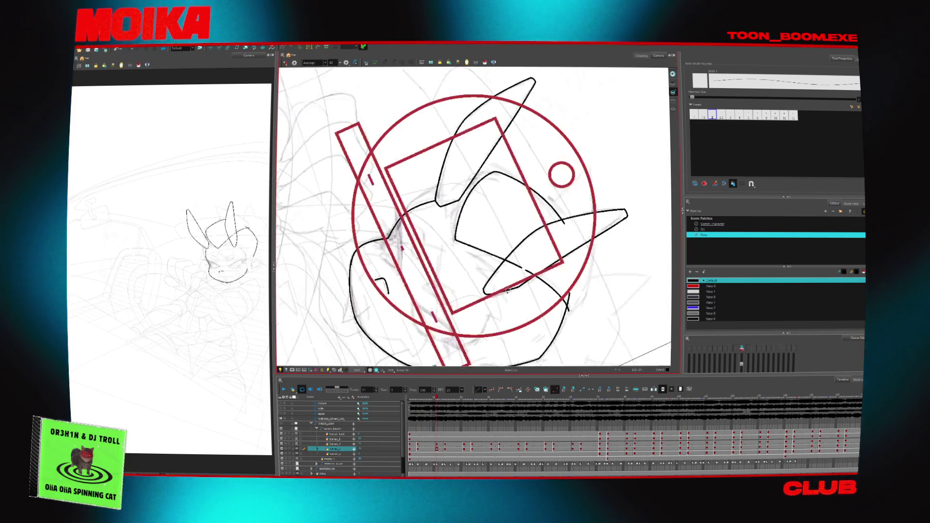
{"action": "key", "text": "period"}
{"action": "key", "text": "period"}
{"action": "key", "text": "period"}
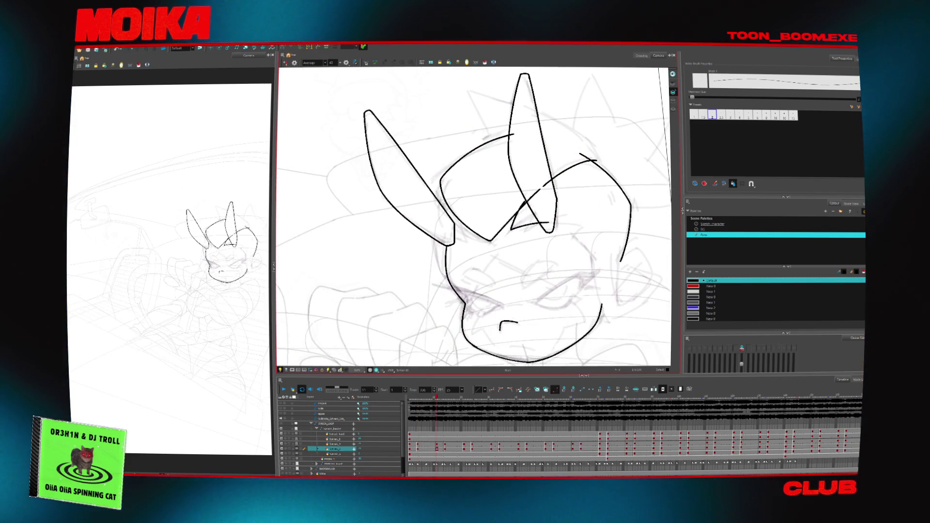
{"action": "key", "text": "ctrl+z"}
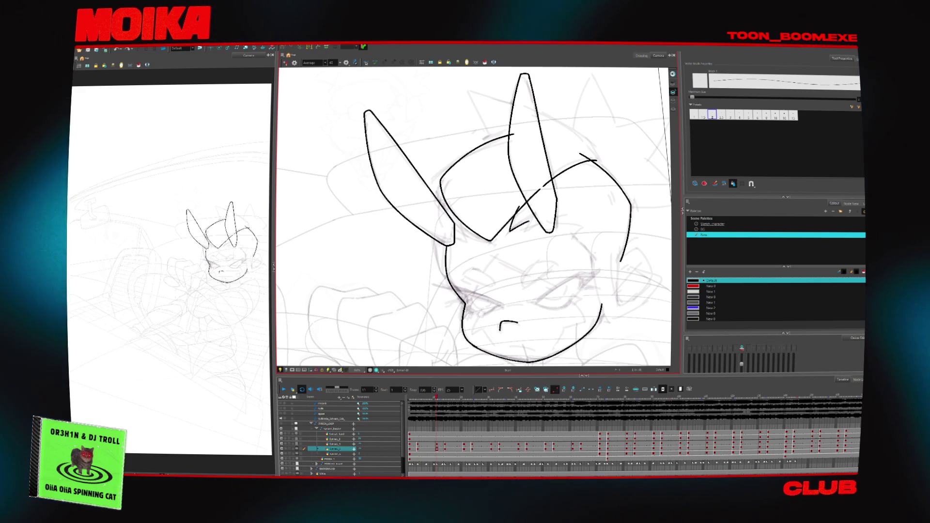
{"action": "key", "text": "ctrl+z"}
{"action": "key", "text": "ctrl+z"}
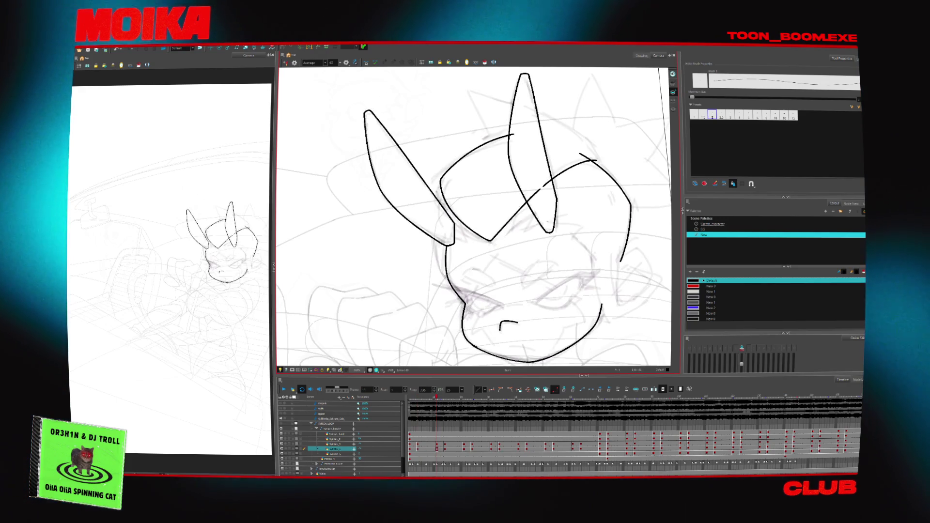
{"action": "mouse_move", "coordinate": [533, 300]}
{"action": "left_mouse_down"}
{"action": "mouse_move", "coordinate": [557, 272]}
{"action": "mouse_move", "coordinate": [484, 329]}
{"action": "mouse_move", "coordinate": [523, 315]}
{"action": "mouse_move", "coordinate": [516, 323]}
{"action": "mouse_move", "coordinate": [513, 301]}
{"action": "left_mouse_up"}
{"action": "key", "text": "shift+x"}
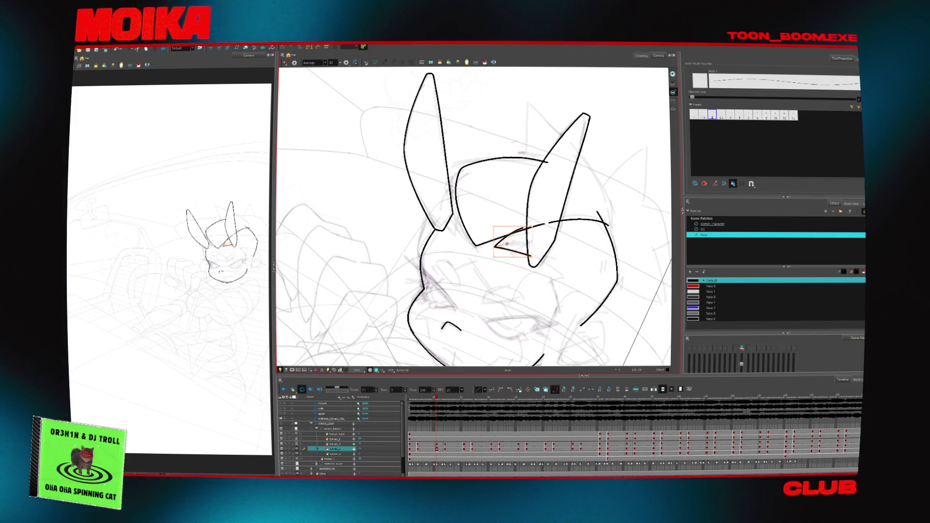
{"action": "key", "text": "Escape"}
{"action": "mouse_move", "coordinate": [533, 291]}
{"action": "left_mouse_down"}
{"action": "mouse_move", "coordinate": [513, 267]}
{"action": "mouse_move", "coordinate": [519, 234]}
{"action": "left_mouse_up"}
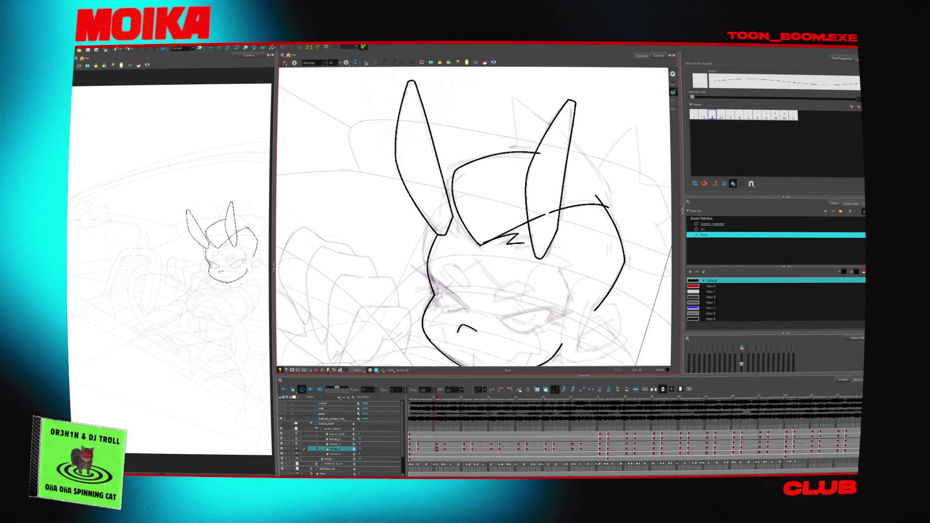
{"action": "left_click_drag", "start_coordinate": [499, 244], "coordinate": [535, 248]}
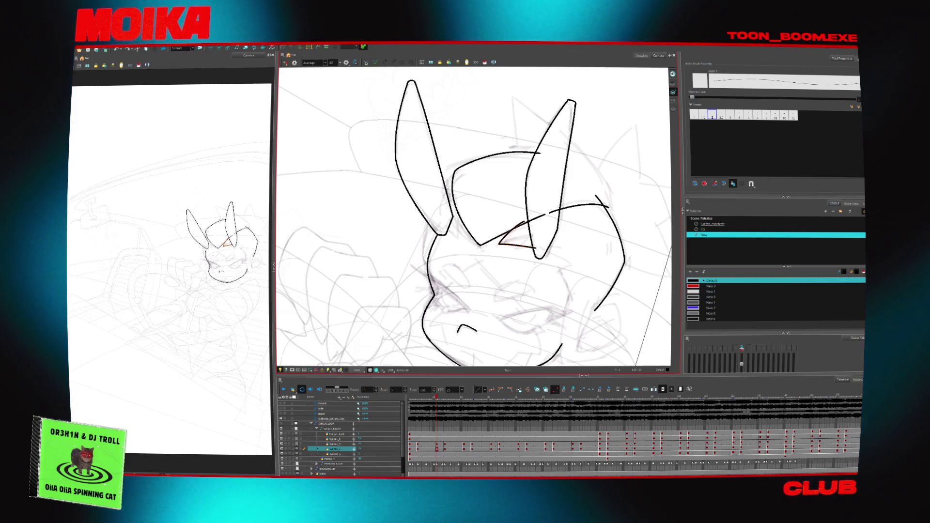
- On frame 21, ink a short line below the right ear, removing a stray horn stroke
{"action": "key", "text": "g"}
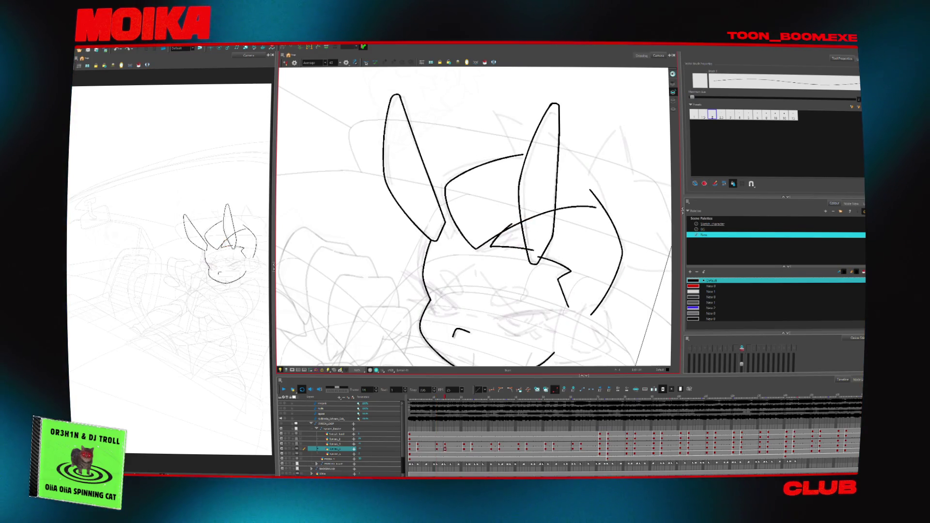
{"action": "key", "text": "g"}
{"action": "left_click_drag", "start_coordinate": [539, 252], "coordinate": [570, 265]}
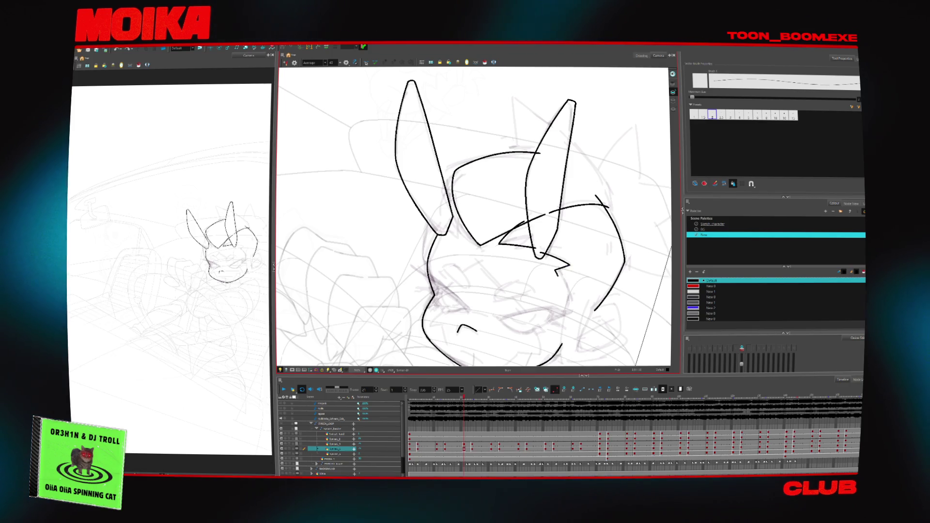
{"action": "key", "text": "f"}
{"action": "key", "text": "4"}
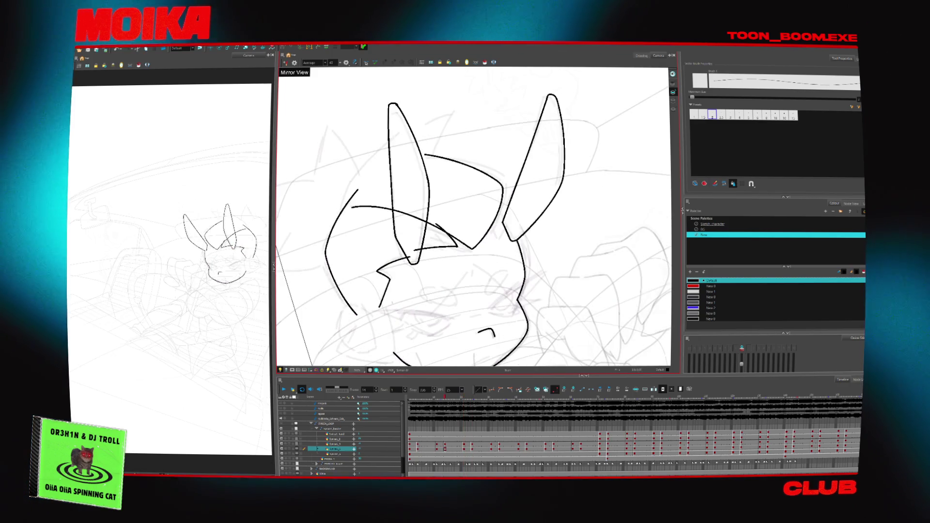
{"action": "key", "text": "g"}
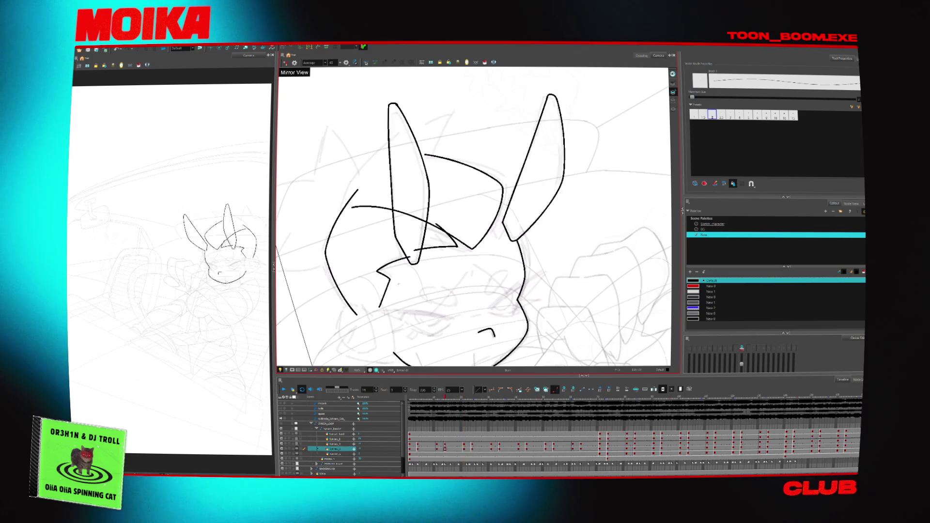
{"action": "left_click_drag", "start_coordinate": [367, 266], "coordinate": [375, 308]}
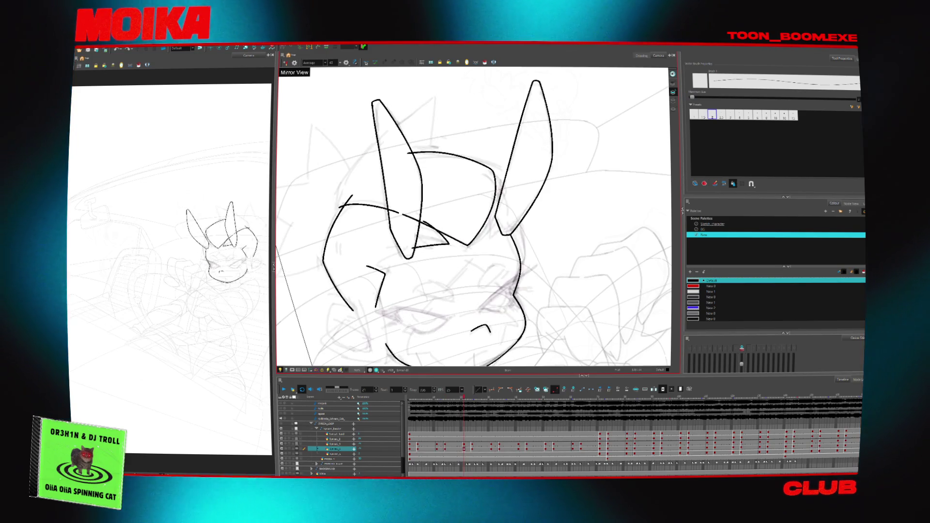
{"action": "key", "text": "ctrl+z"}
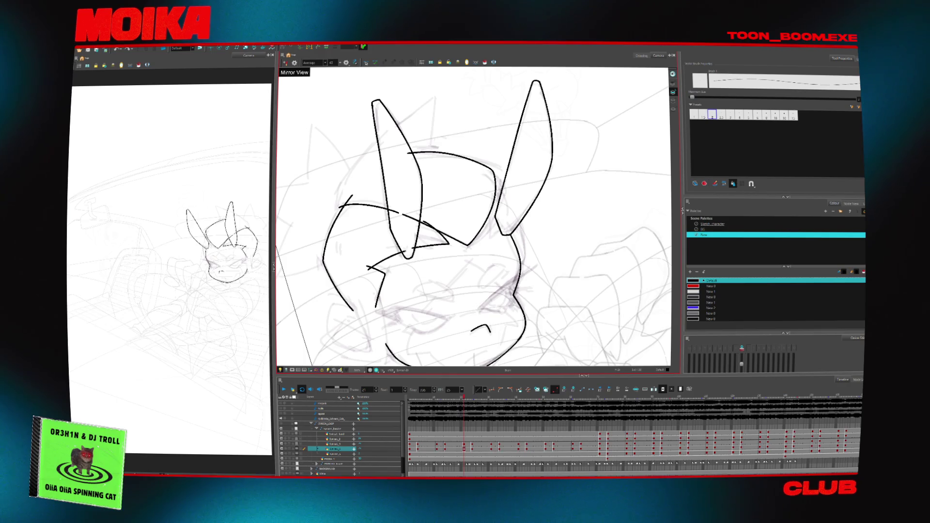
{"action": "key", "text": "4"}
{"action": "key", "text": "f"}
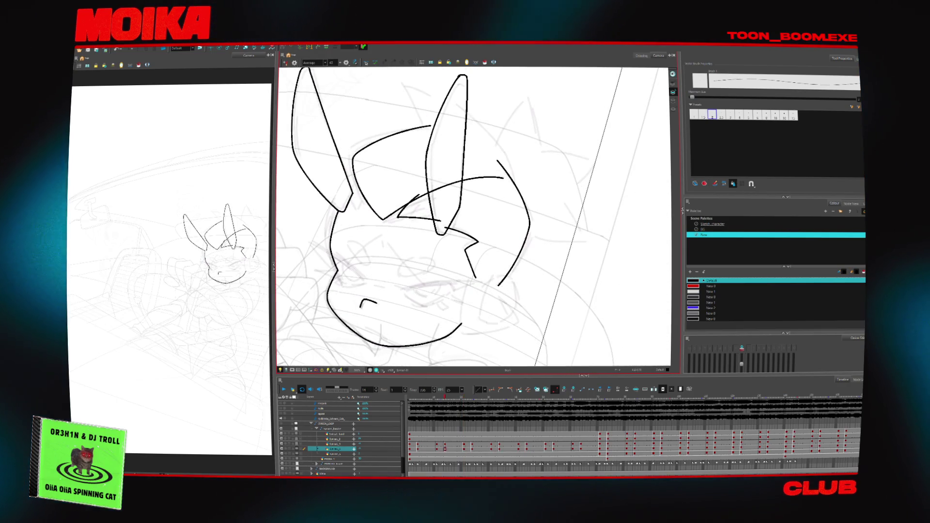
{"action": "key", "text": "shift+x"}
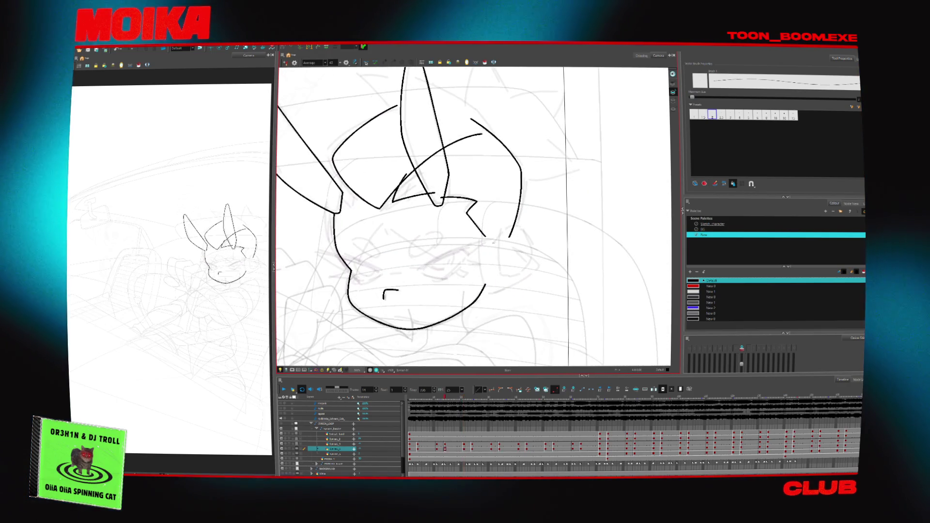
- Ink the curved cheek on the right side of the head, comparing neighbouring drawings
{"action": "mouse_move", "coordinate": [491, 247]}
{"action": "left_mouse_down"}
{"action": "mouse_move", "coordinate": [526, 235]}
{"action": "mouse_move", "coordinate": [519, 275]}
{"action": "left_mouse_up"}
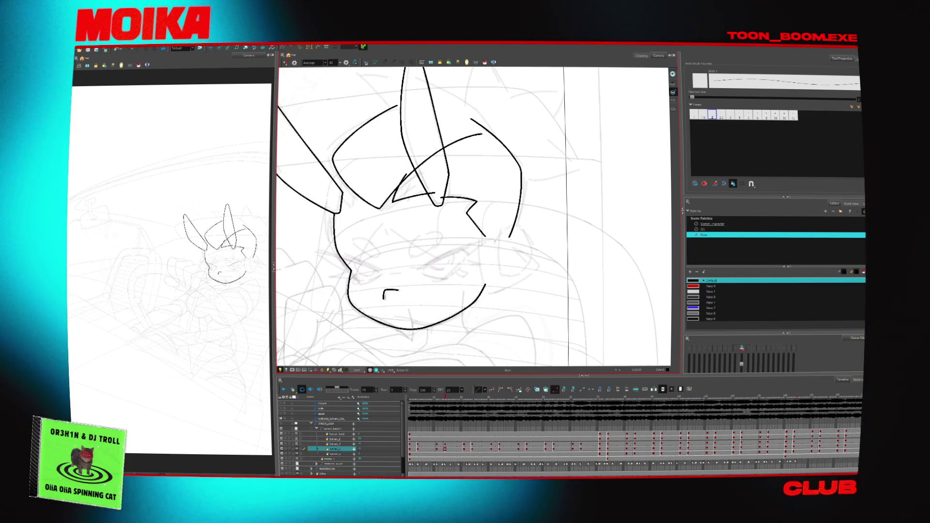
{"action": "mouse_move", "coordinate": [493, 233]}
{"action": "left_mouse_down"}
{"action": "mouse_move", "coordinate": [516, 244]}
{"action": "mouse_move", "coordinate": [506, 273]}
{"action": "left_mouse_up"}
{"action": "key", "text": "g"}
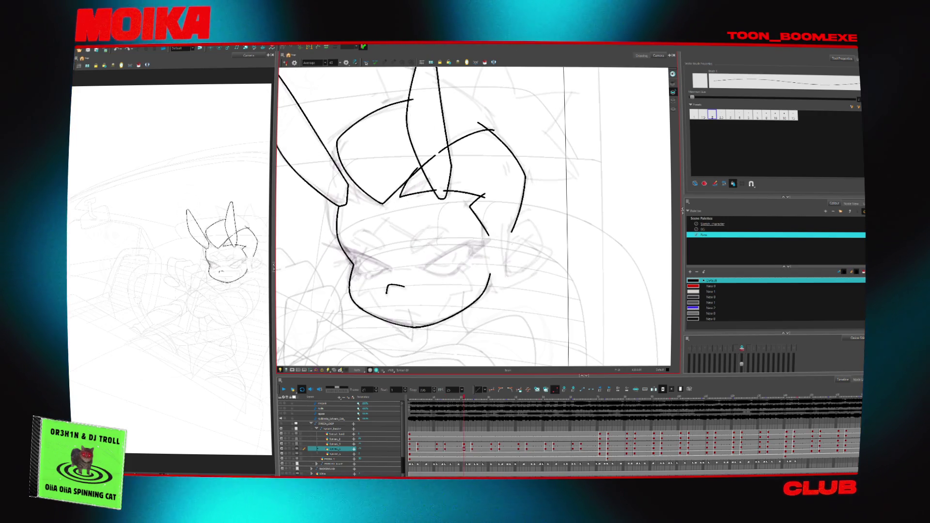
{"action": "key", "text": "f"}
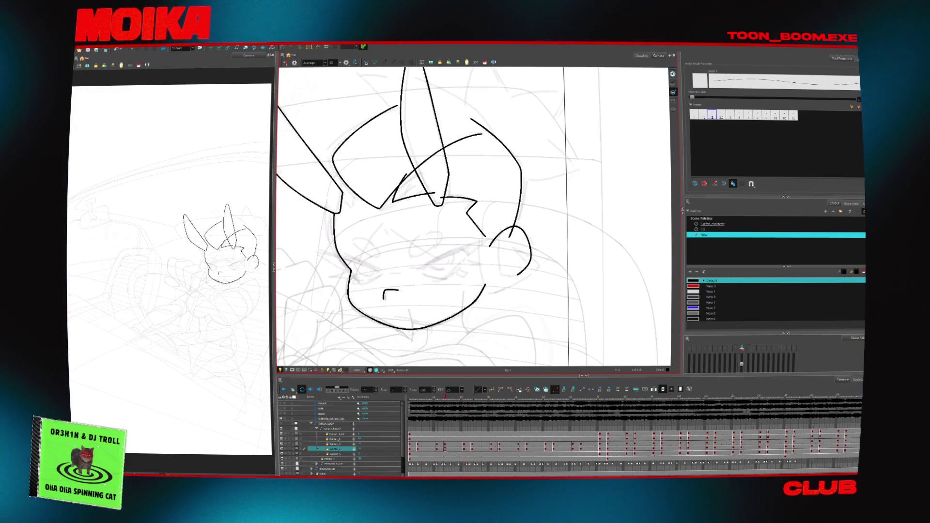
{"action": "key", "text": "f"}
{"action": "key", "text": "g"}
{"action": "key", "text": "g"}
{"action": "left_click_drag", "start_coordinate": [473, 271], "coordinate": [477, 213]}
{"action": "mouse_move", "coordinate": [557, 155]}
{"action": "left_mouse_down"}
{"action": "mouse_move", "coordinate": [513, 126]}
{"action": "mouse_move", "coordinate": [465, 121]}
{"action": "mouse_move", "coordinate": [436, 131]}
{"action": "mouse_move", "coordinate": [489, 121]}
{"action": "mouse_move", "coordinate": [560, 245]}
{"action": "mouse_move", "coordinate": [552, 276]}
{"action": "left_mouse_up"}
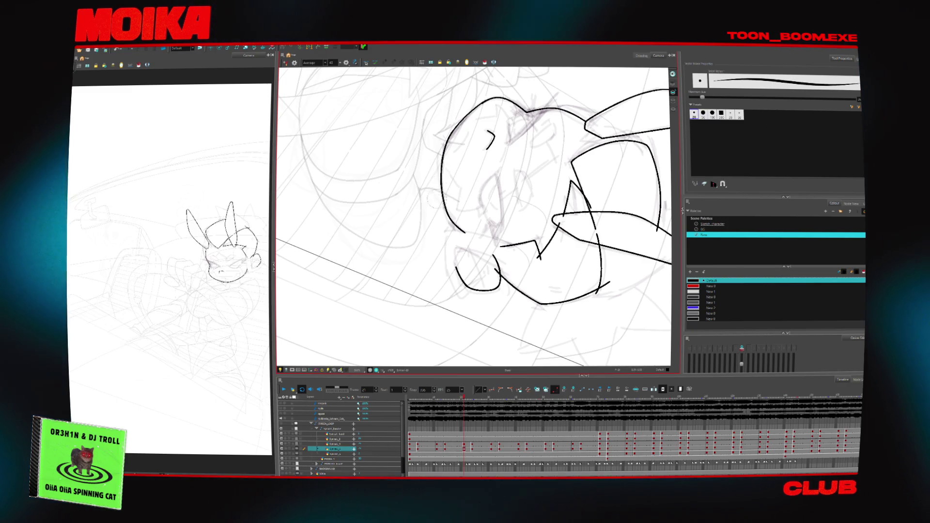
- Close the gap in the head outline's upper-left
{"action": "key", "text": "g"}
{"action": "key", "text": "f"}
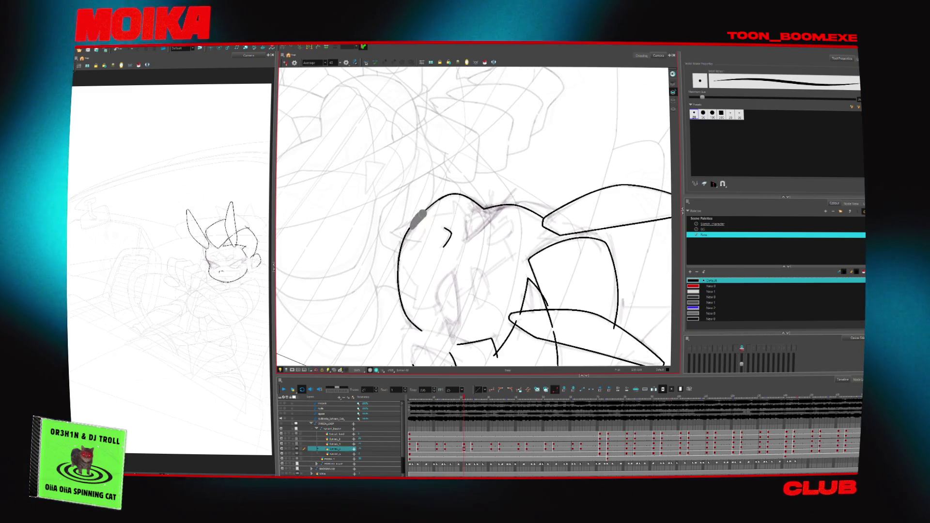
{"action": "left_click_drag", "start_coordinate": [410, 227], "coordinate": [443, 196]}
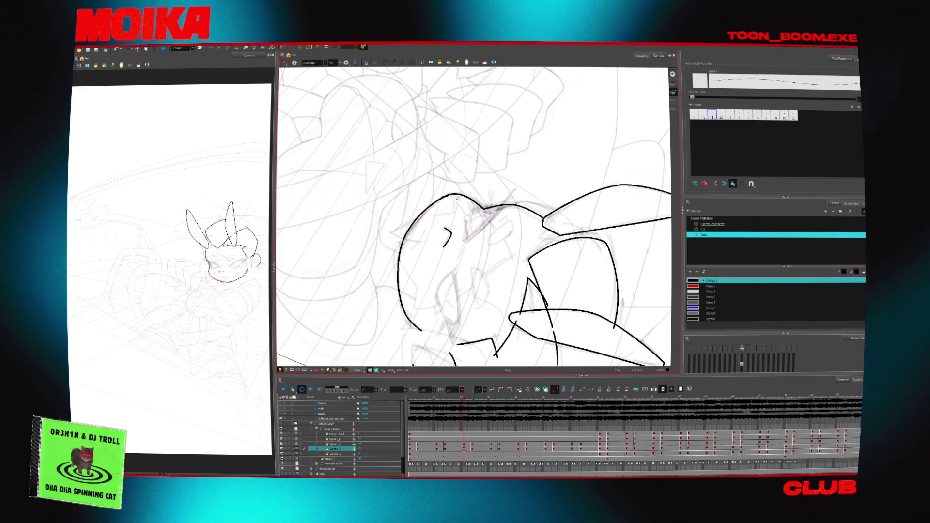
{"action": "key", "text": "f"}
{"action": "key", "text": "f"}
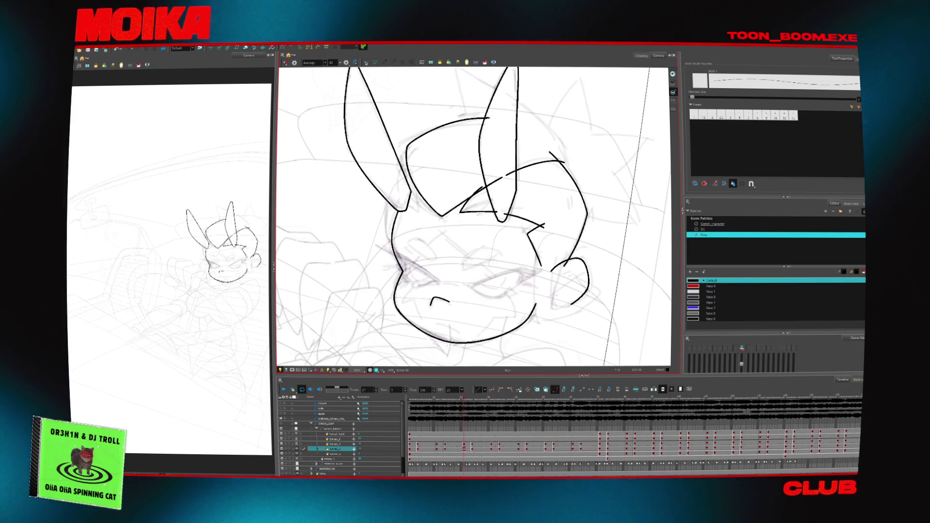
- Restore the left ear-base stroke and clean up the lines at the right ear base
{"action": "key", "text": "ctrl+z"}
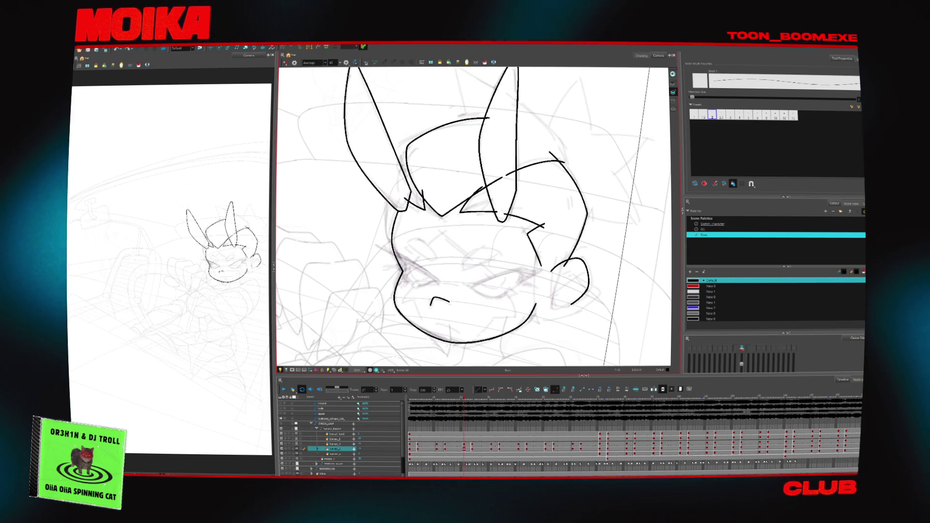
{"action": "key", "text": "4"}
{"action": "left_click_drag", "start_coordinate": [551, 198], "coordinate": [533, 203]}
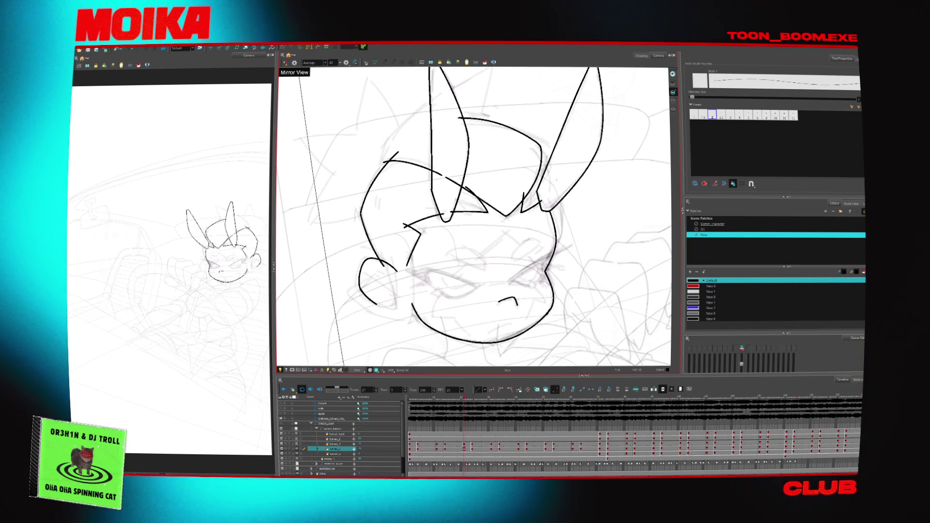
{"action": "key", "text": "4"}
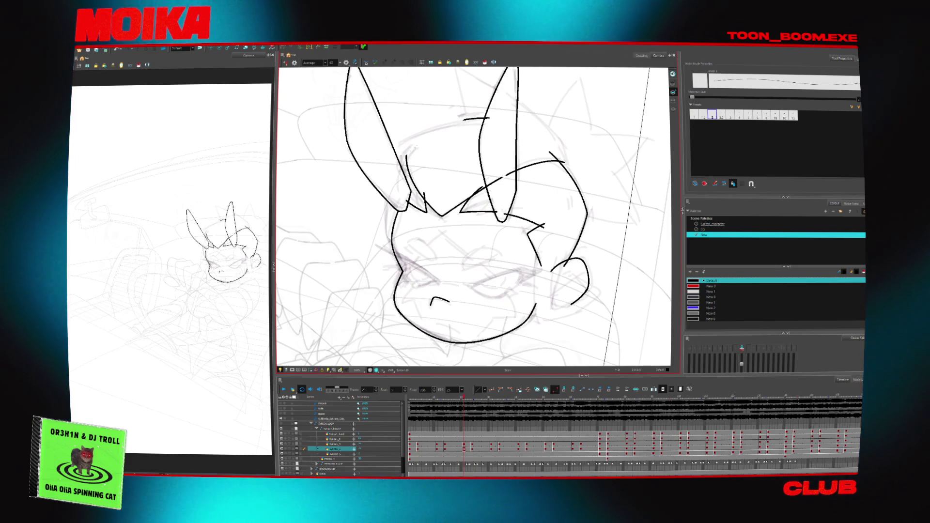
- Redraw the head-top stroke longer to the right ear, then compare frames 14, 21 and 24
{"action": "left_click_drag", "start_coordinate": [406, 156], "coordinate": [486, 121]}
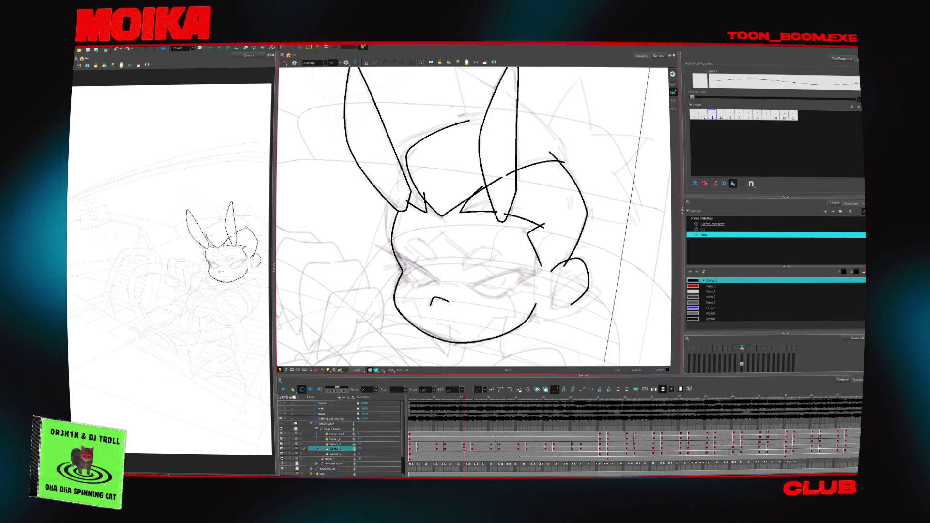
{"action": "key", "text": "f"}
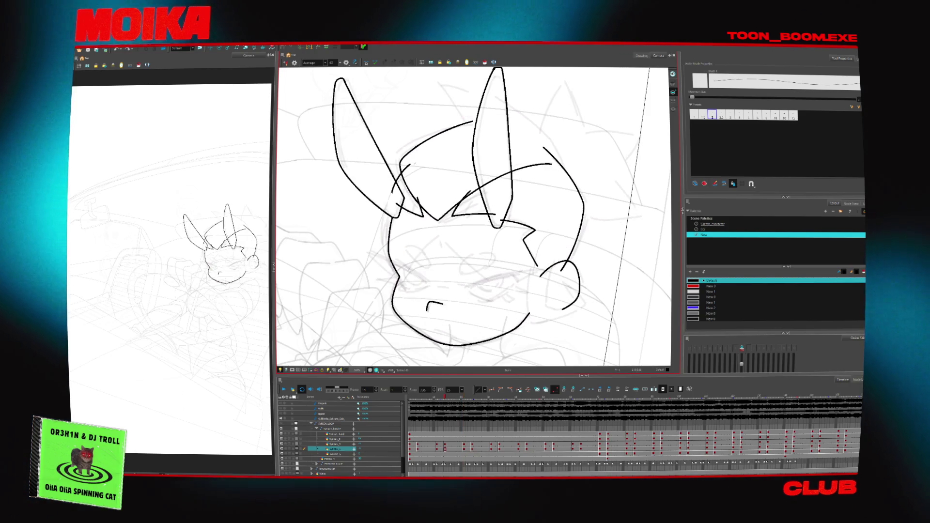
{"action": "key", "text": "g"}
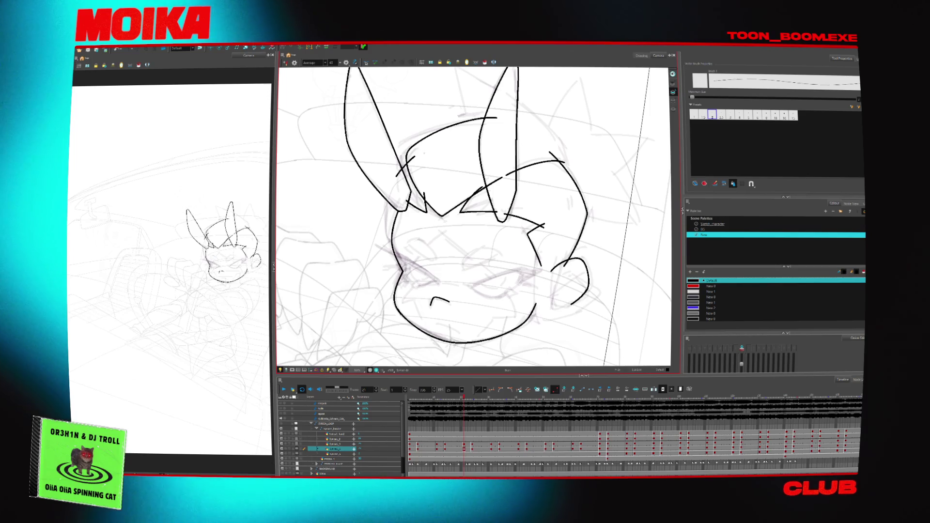
{"action": "key", "text": "f"}
{"action": "key", "text": "f"}
{"action": "key", "text": "f"}
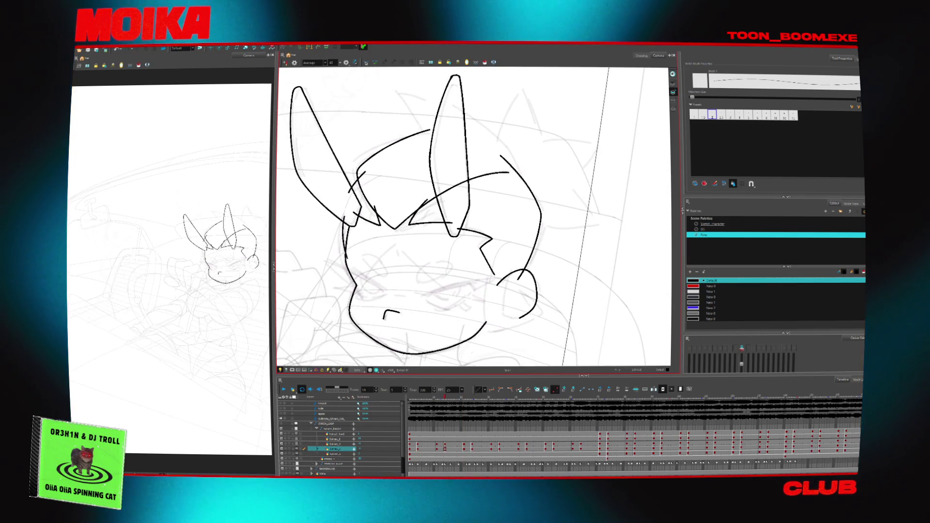
{"action": "key", "text": "g"}
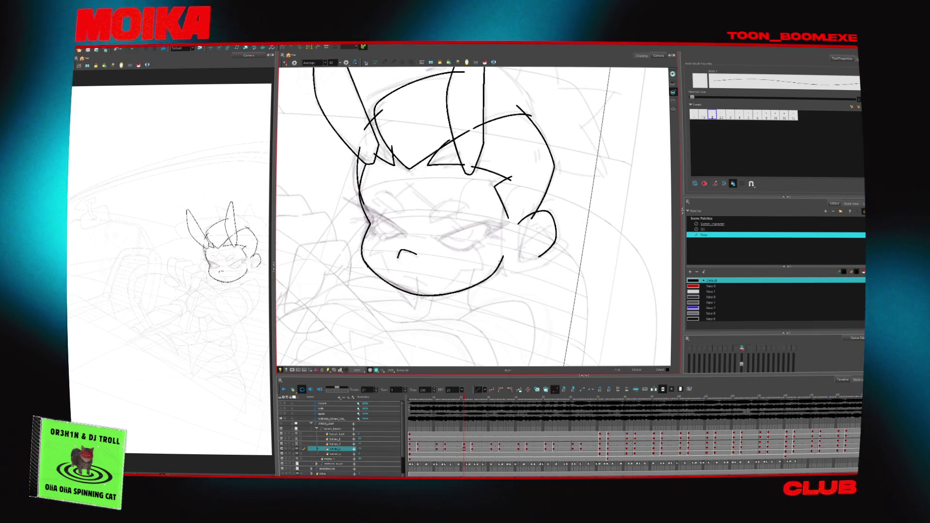
{"action": "left_click", "coordinate": [542, 259]}
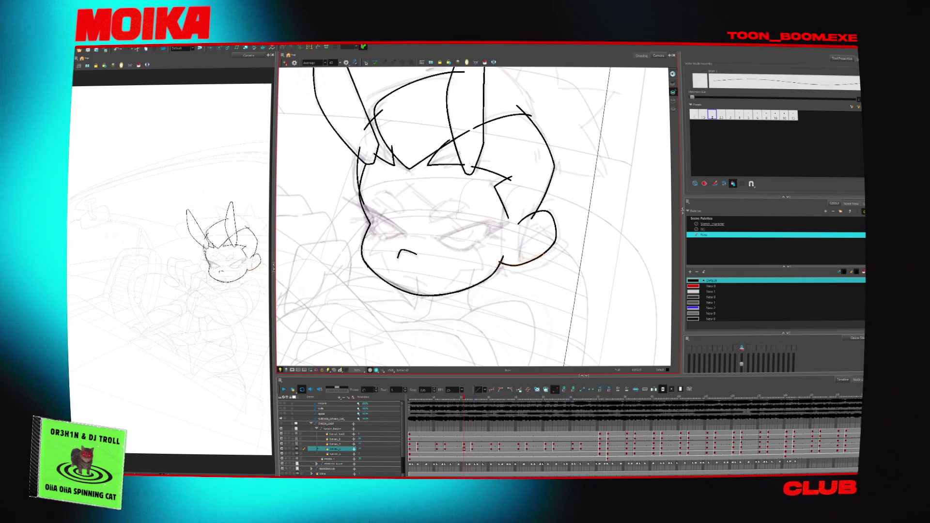
{"action": "key", "text": "g"}
{"action": "key", "text": "g"}
{"action": "key", "text": "g"}
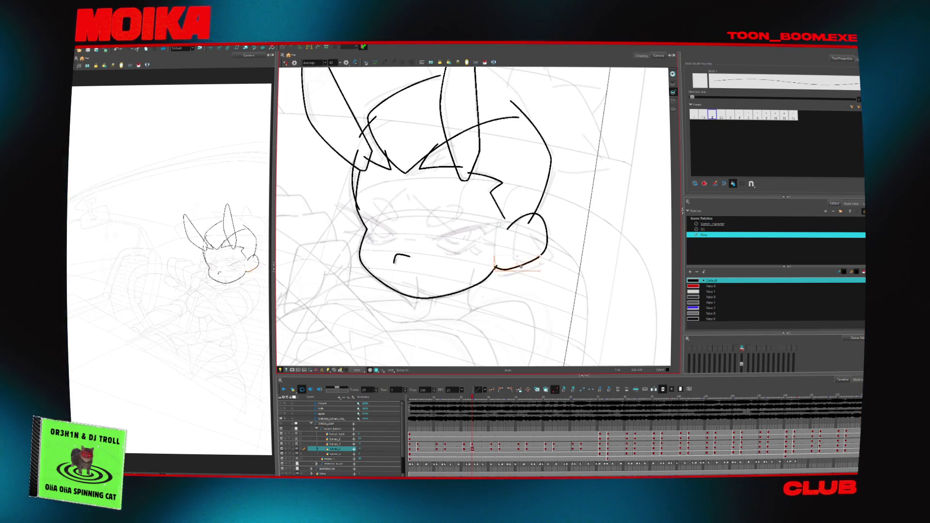
{"action": "key", "text": "g"}
{"action": "key", "text": "g"}
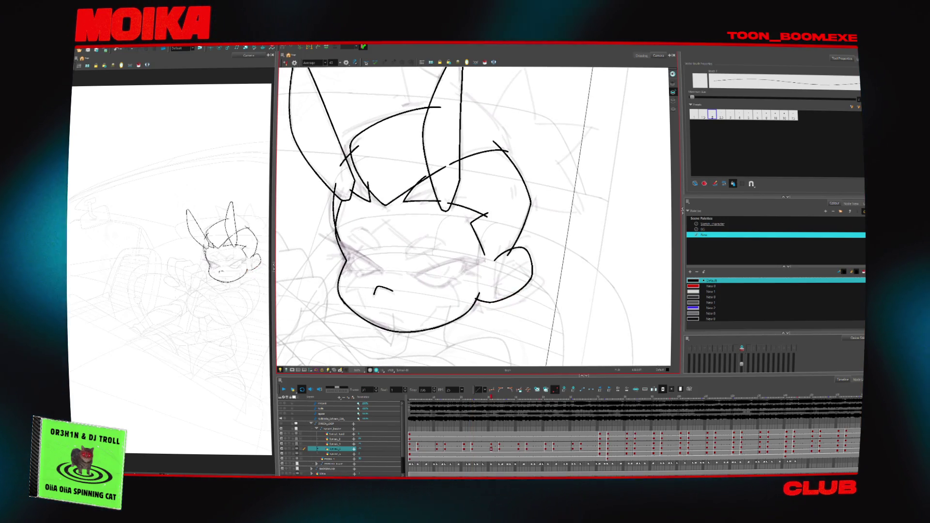
{"action": "key", "text": "f"}
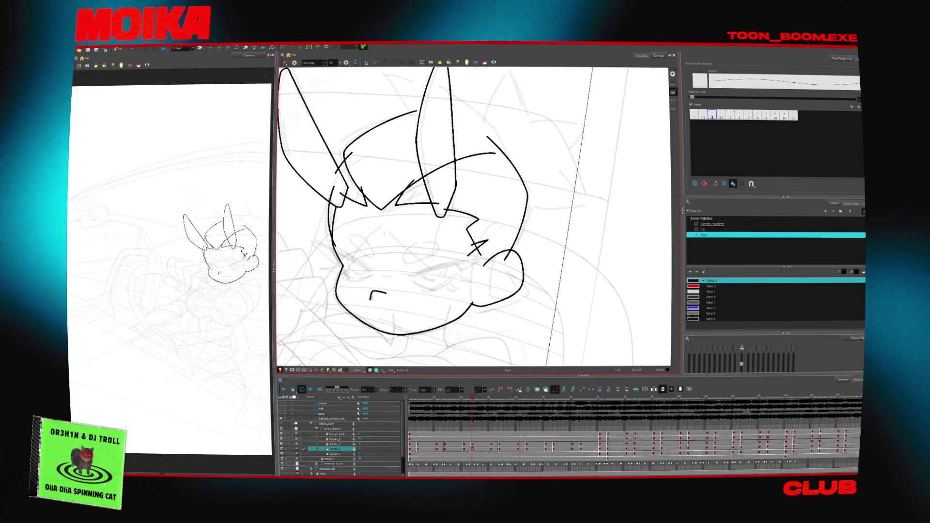
{"action": "key", "text": "g"}
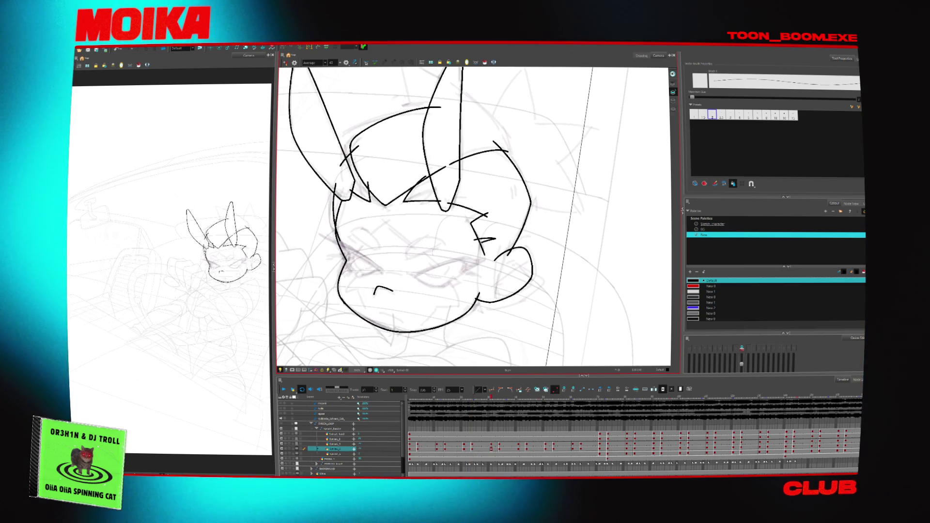
{"action": "key", "text": "g"}
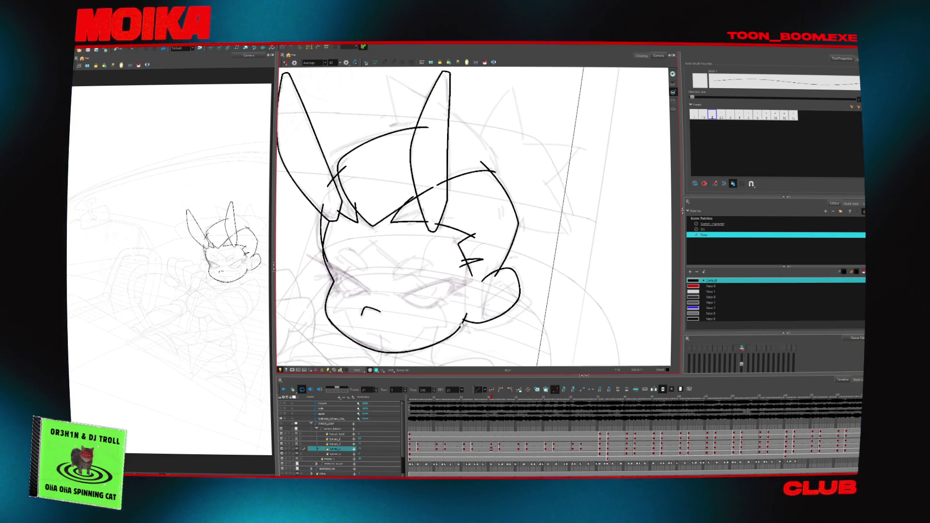
- Draw a new curved stroke across the side of the head, checking it in mirrored view
{"action": "key", "text": "f"}
{"action": "key", "text": "4"}
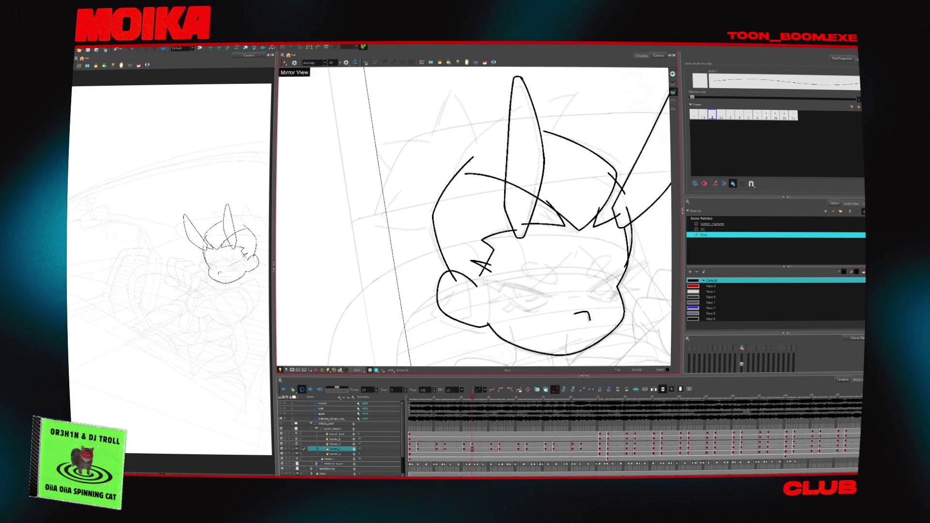
{"action": "key", "text": "4"}
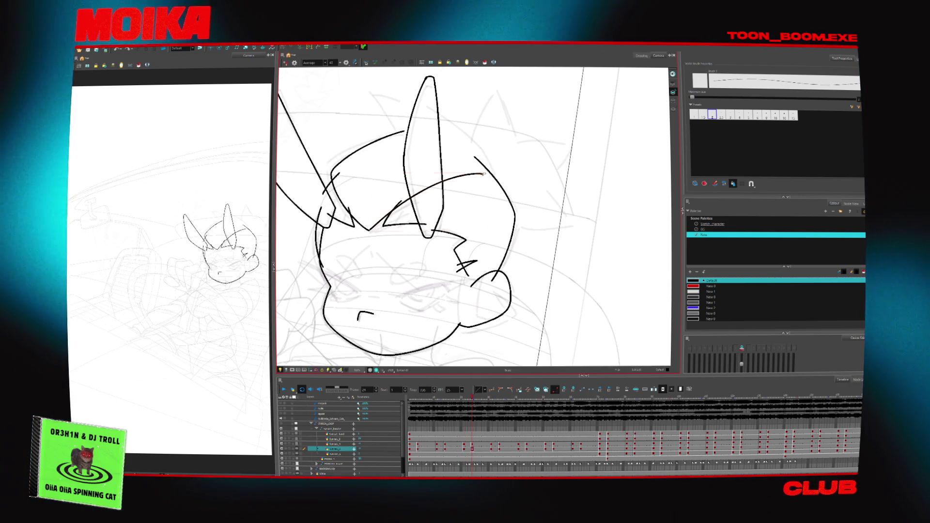
{"action": "left_click_drag", "start_coordinate": [370, 228], "coordinate": [484, 173]}
{"action": "key", "text": "4"}
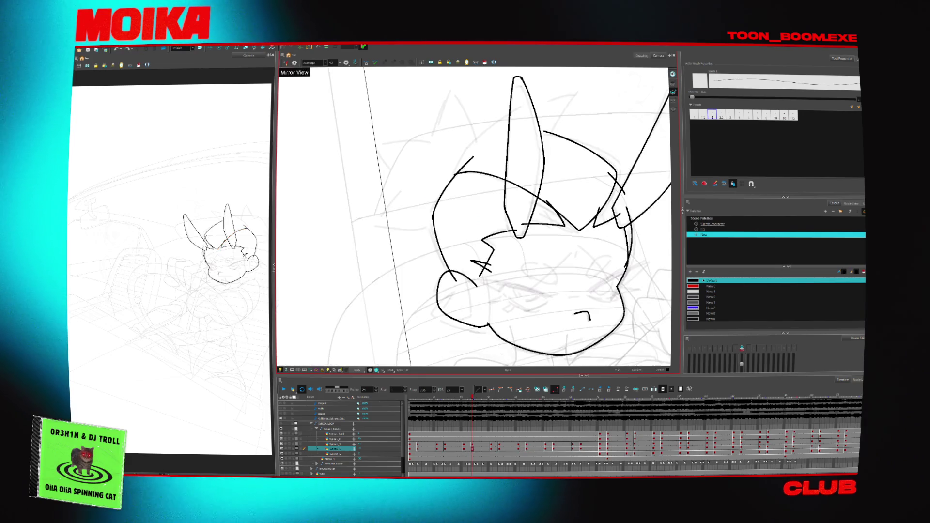
{"action": "key", "text": "."}
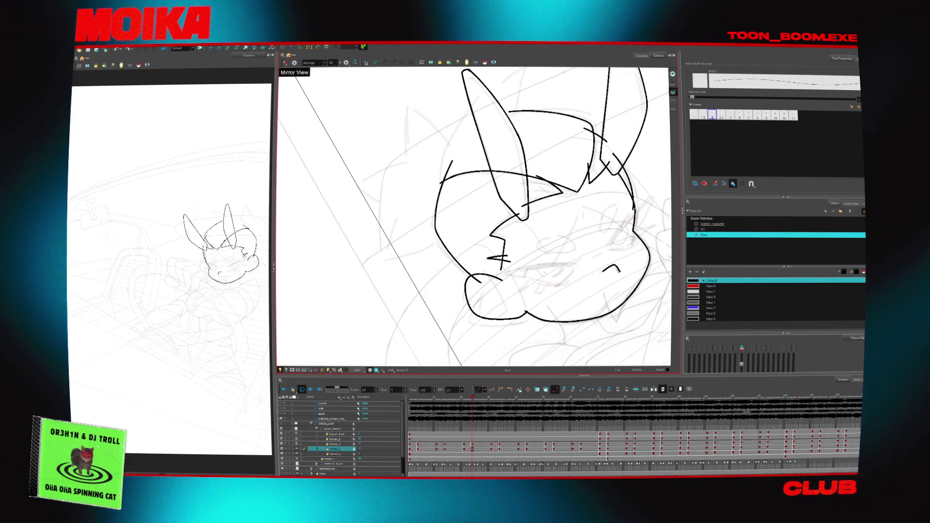
{"action": "key", "text": "alt+t"}
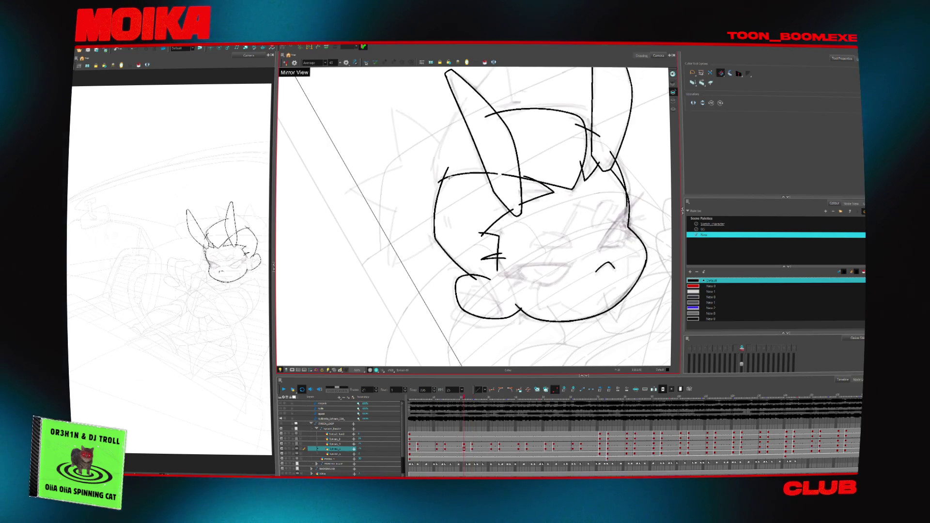
{"action": "key", "text": "alt+b"}
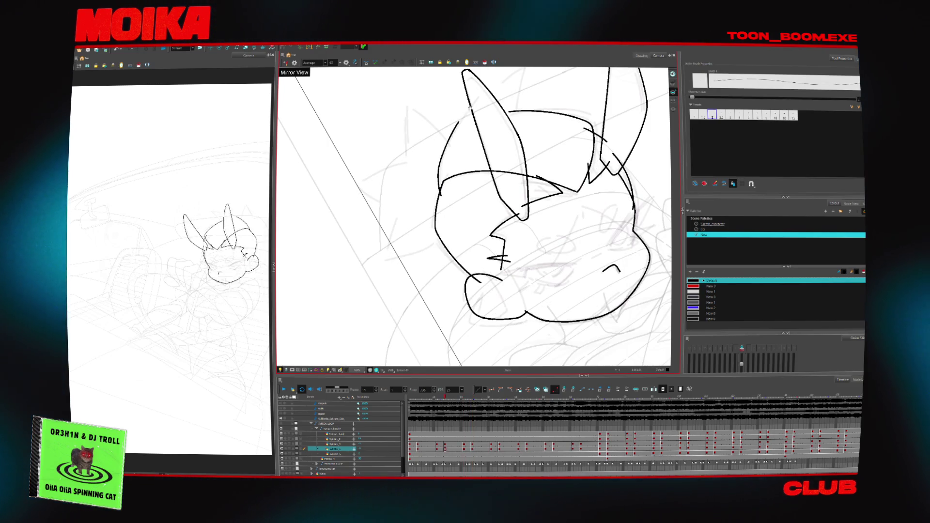
- Restore the extended left-ear stroke and compare the head against the later pose
{"action": "scroll", "coordinate": [473, 217], "scroll_direction": "up", "scroll_amount": 3}
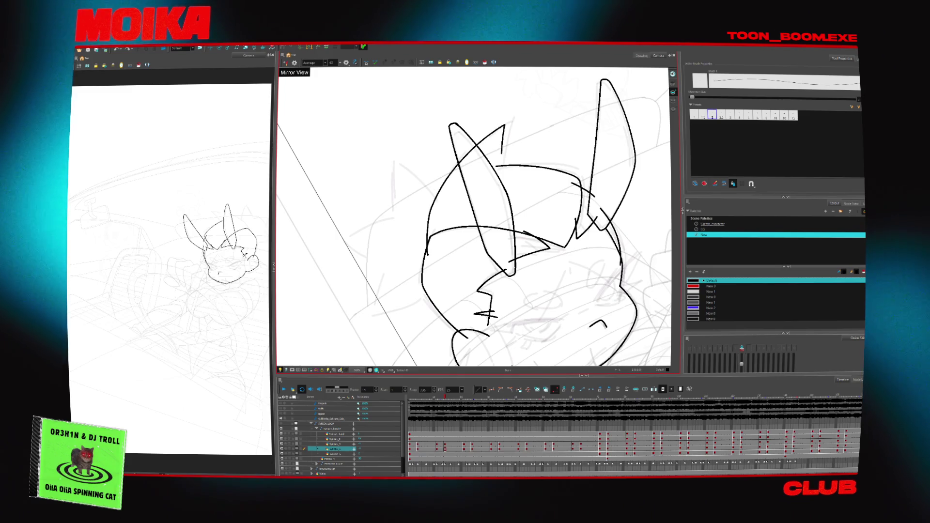
{"action": "key", "text": "ctrl+z"}
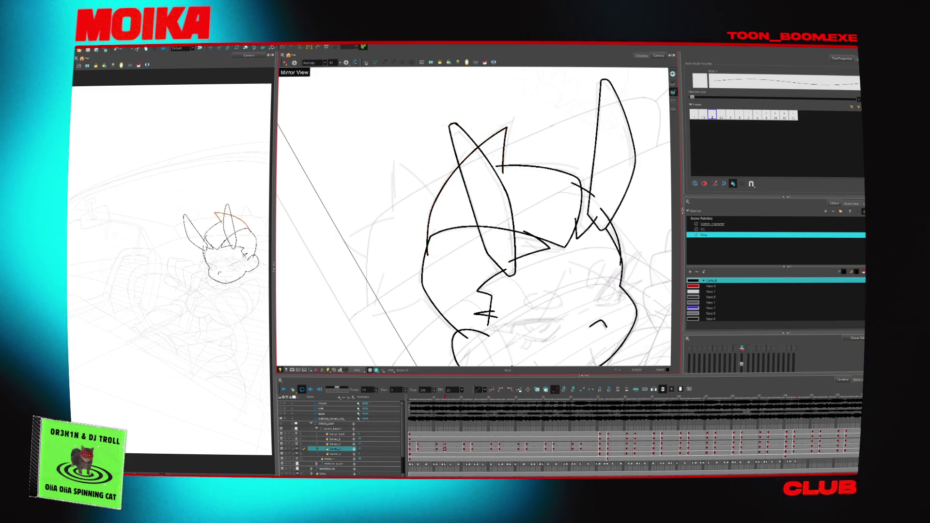
{"action": "key", "text": "."}
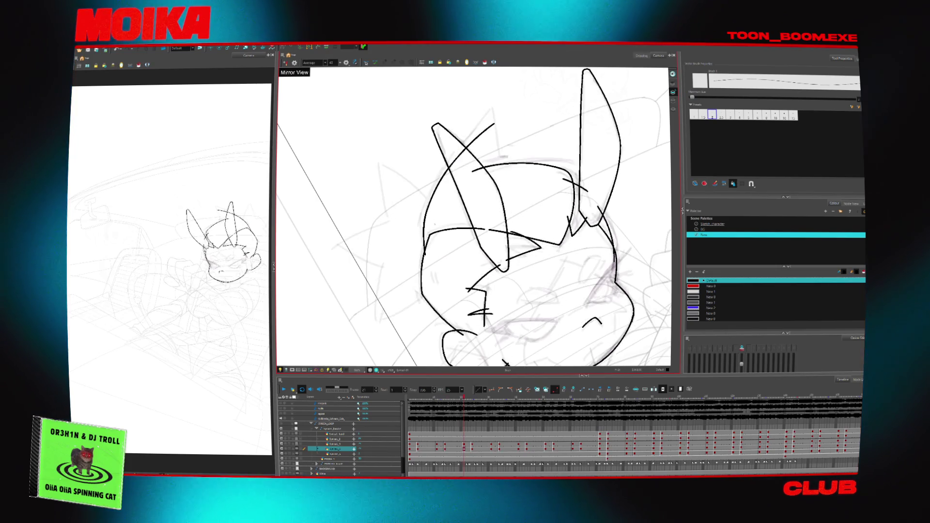
{"action": "left_click", "coordinate": [499, 125]}
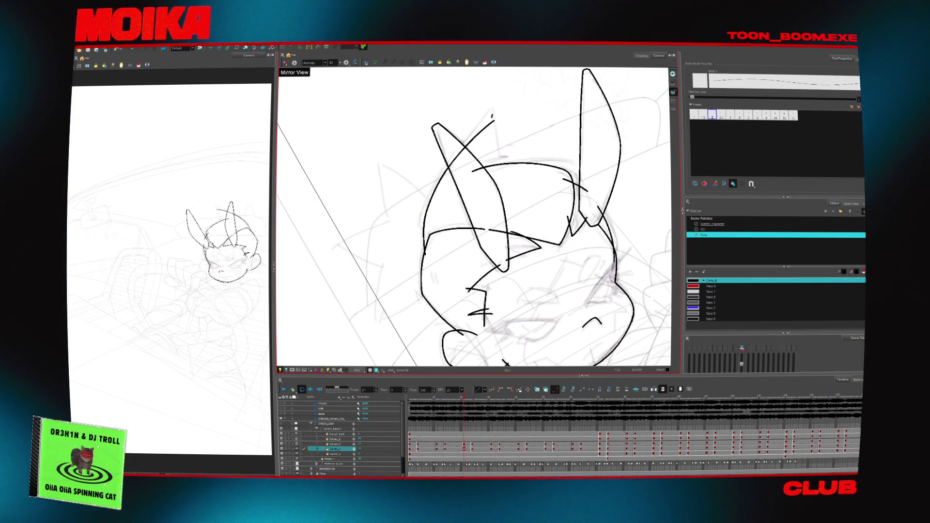
{"action": "key", "text": "."}
{"action": "key", "text": "."}
{"action": "key", "text": "."}
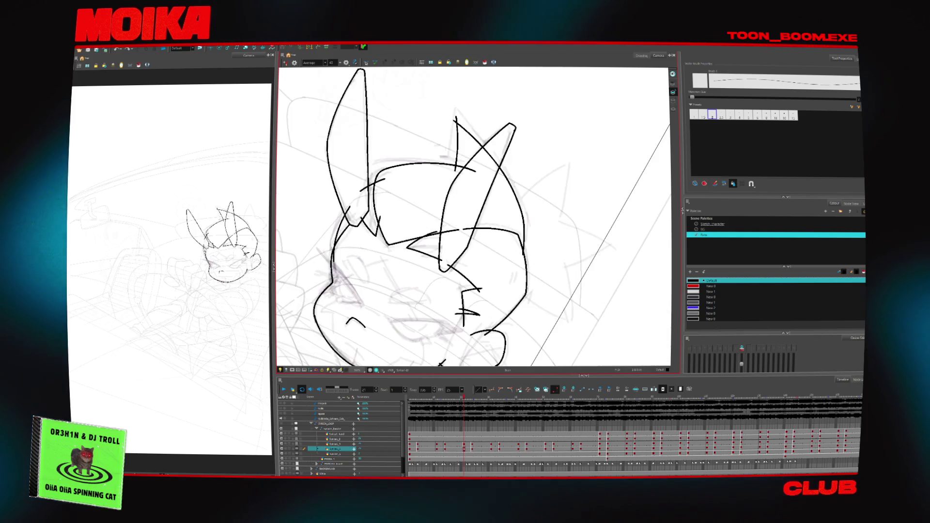
{"action": "key", "text": "."}
{"action": "key", "text": "."}
{"action": "key", "text": "."}
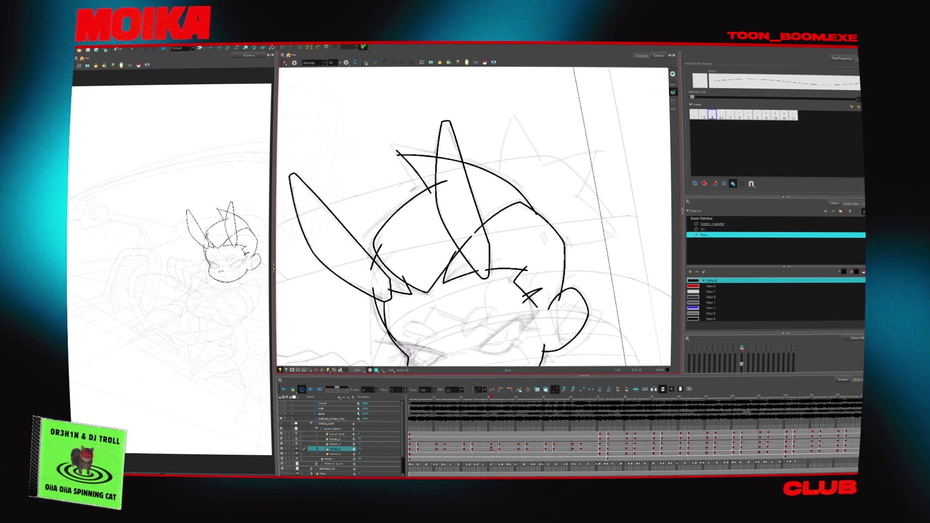
{"action": "key", "text": "4"}
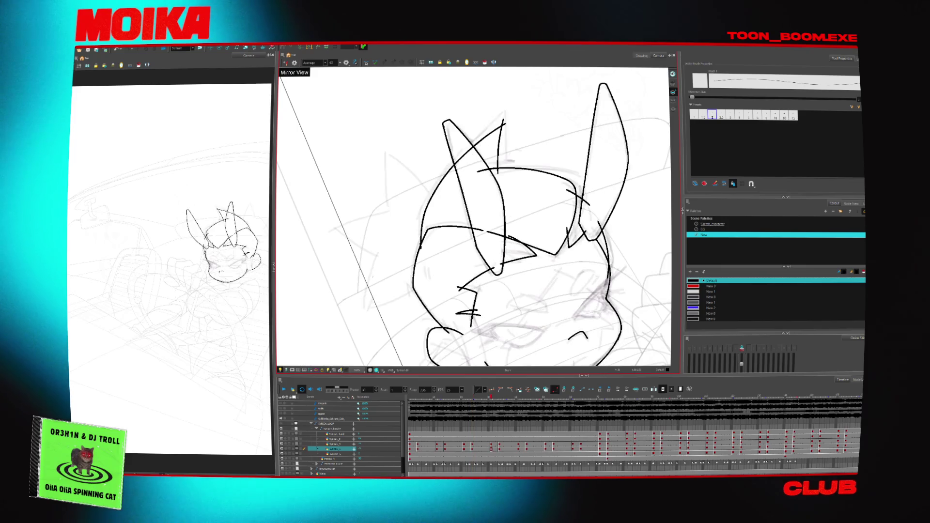
{"action": "key", "text": "."}
{"action": "key", "text": "."}
{"action": "key", "text": "."}
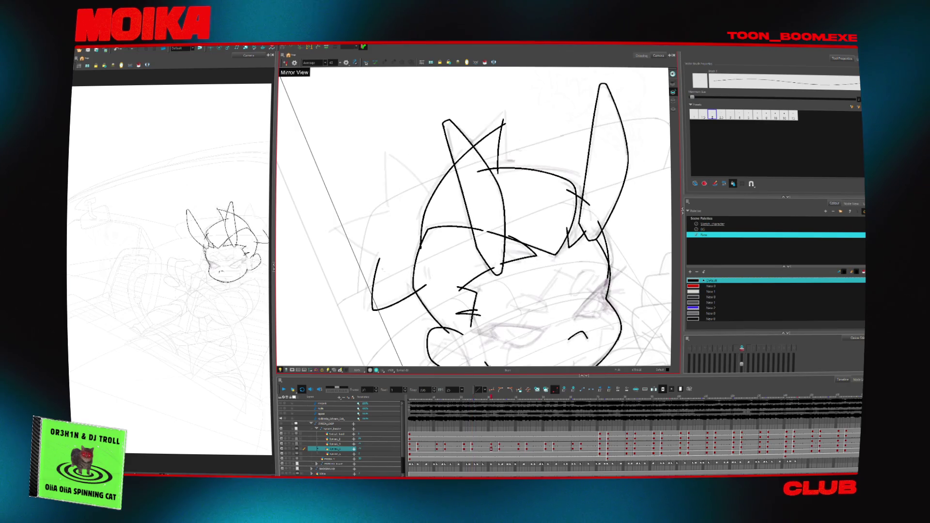
{"action": "key", "text": "."}
{"action": "key", "text": "."}
{"action": "key", "text": "."}
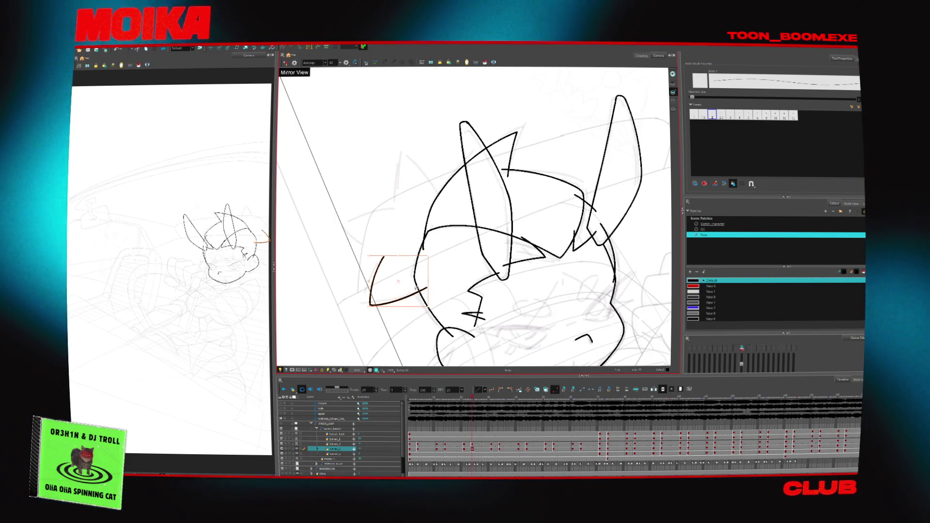
{"action": "key", "text": "."}
{"action": "key", "text": "."}
{"action": "key", "text": "."}
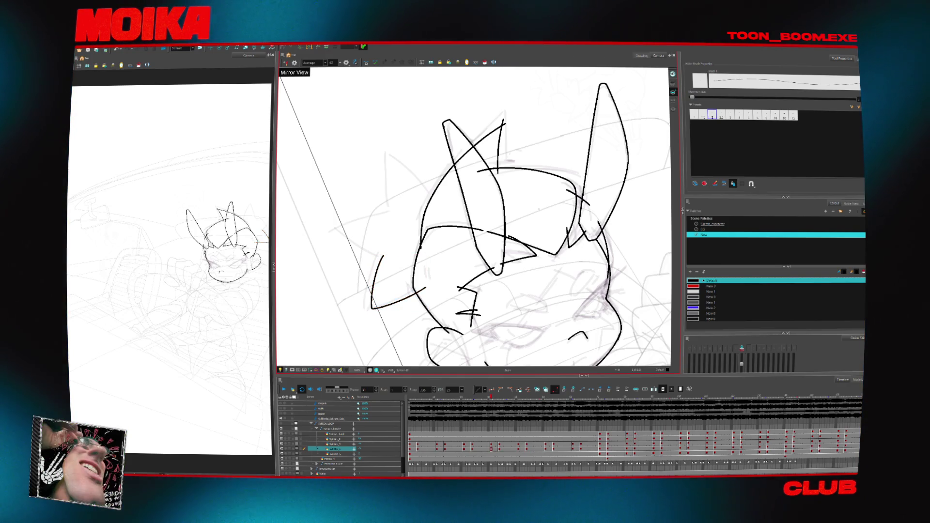
{"action": "key", "text": "alt+t"}
- Redraw the curved stroke on the top of the rat's head
{"action": "key", "text": "f"}
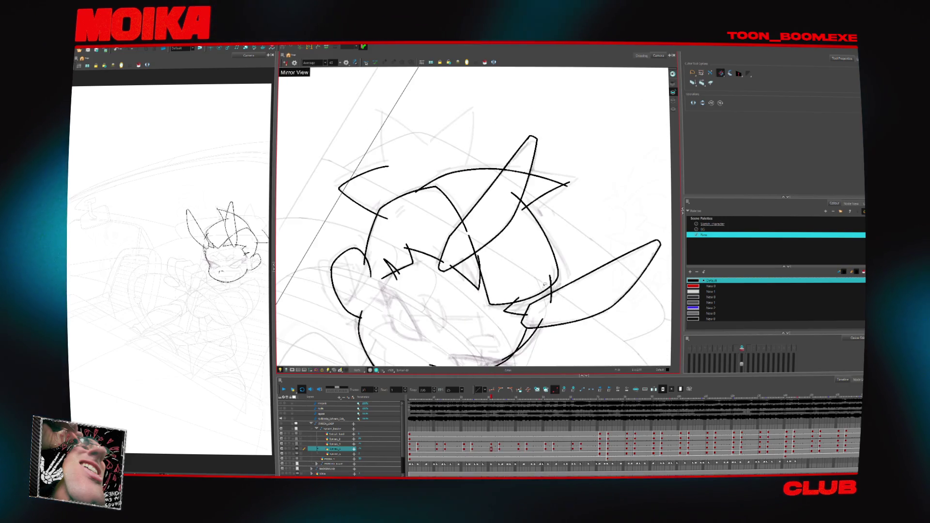
{"action": "key", "text": "f"}
{"action": "key", "text": "alt+b"}
{"action": "left_click_drag", "start_coordinate": [415, 166], "coordinate": [463, 126]}
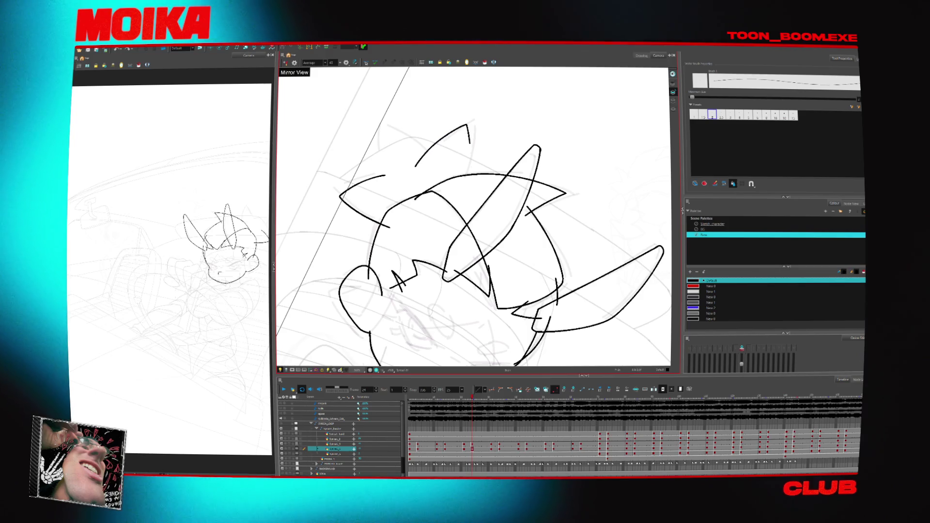
{"action": "key", "text": "g"}
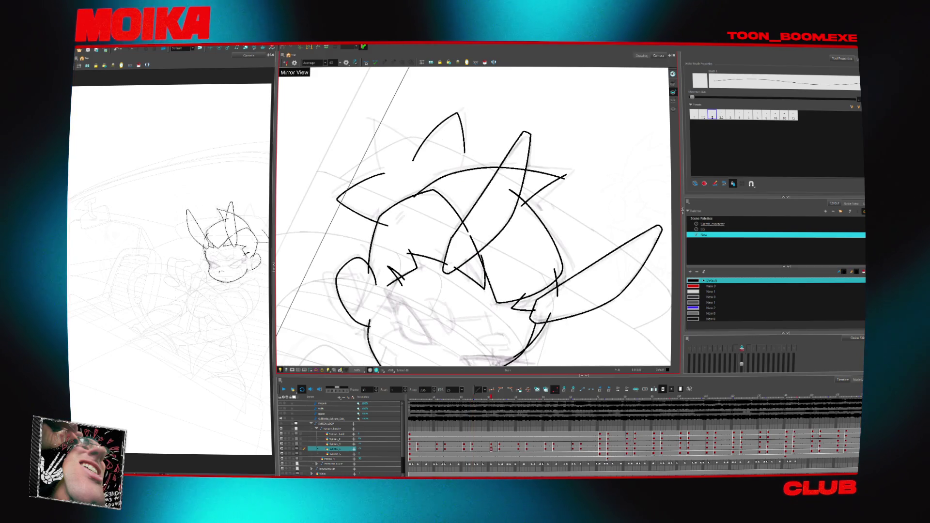
{"action": "key", "text": "f"}
{"action": "key", "text": "v"}
{"action": "key", "text": "v"}
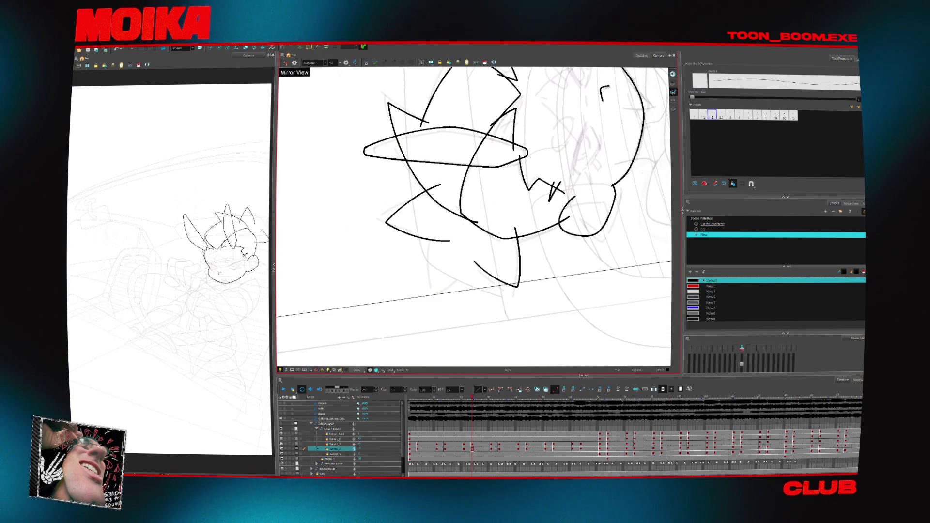
- Extend the short vertical line into a longer downward curve
{"action": "left_click_drag", "start_coordinate": [426, 270], "coordinate": [433, 297]}
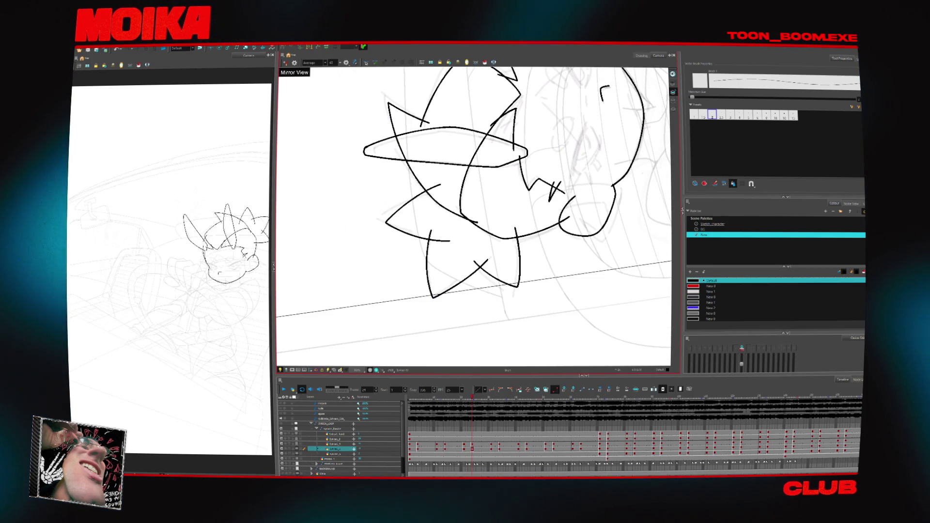
{"action": "key", "text": "g"}
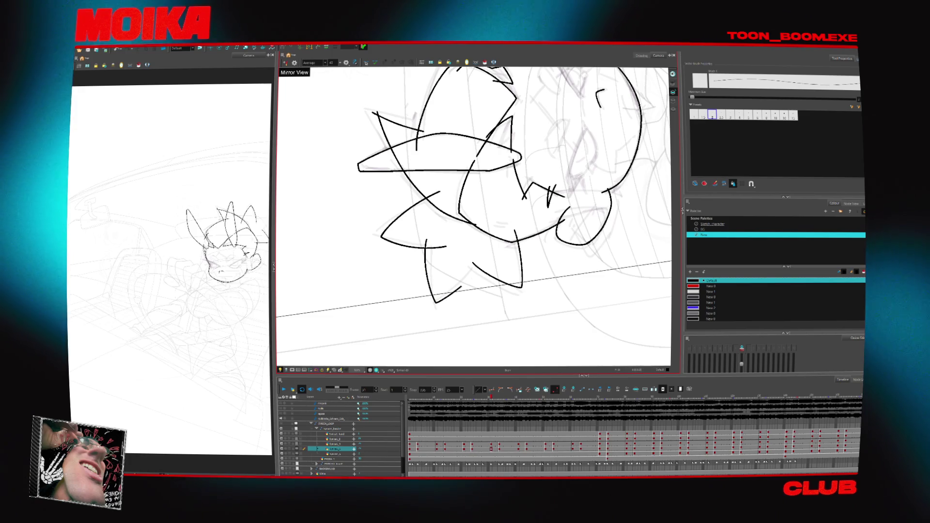
{"action": "key", "text": "f"}
{"action": "key", "text": "g"}
- Draw the V-shaped hair spikes, then compare with the other drawing in an upright view
{"action": "left_click_drag", "start_coordinate": [426, 241], "coordinate": [484, 264]}
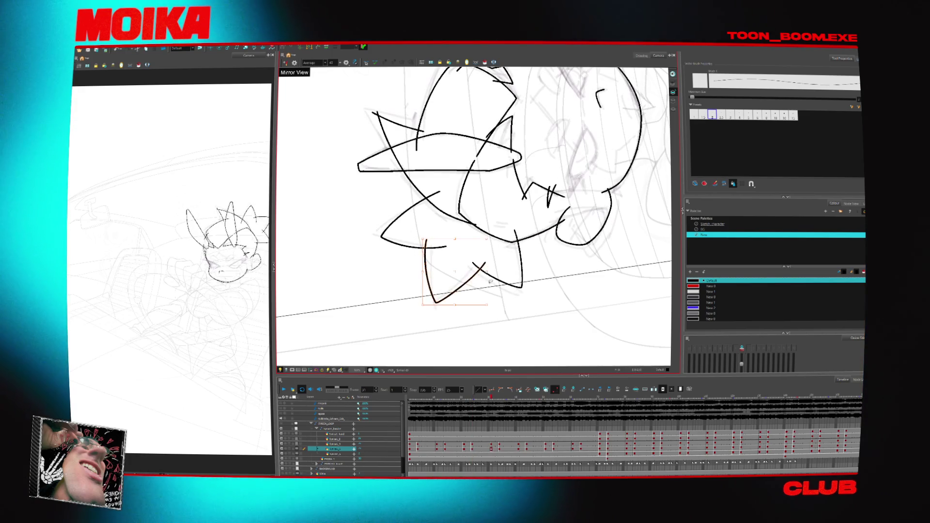
{"action": "key", "text": "f"}
{"action": "key", "text": "g"}
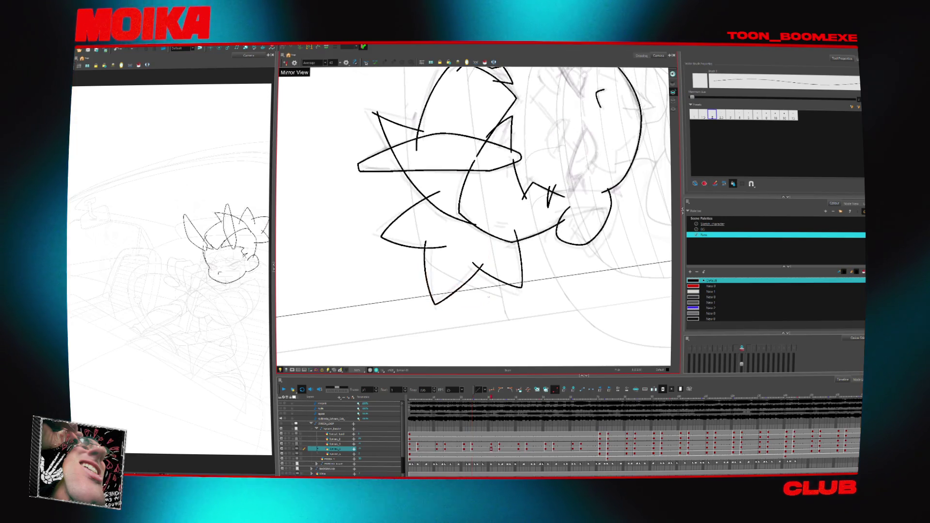
{"action": "left_click_drag", "start_coordinate": [532, 146], "coordinate": [436, 340]}
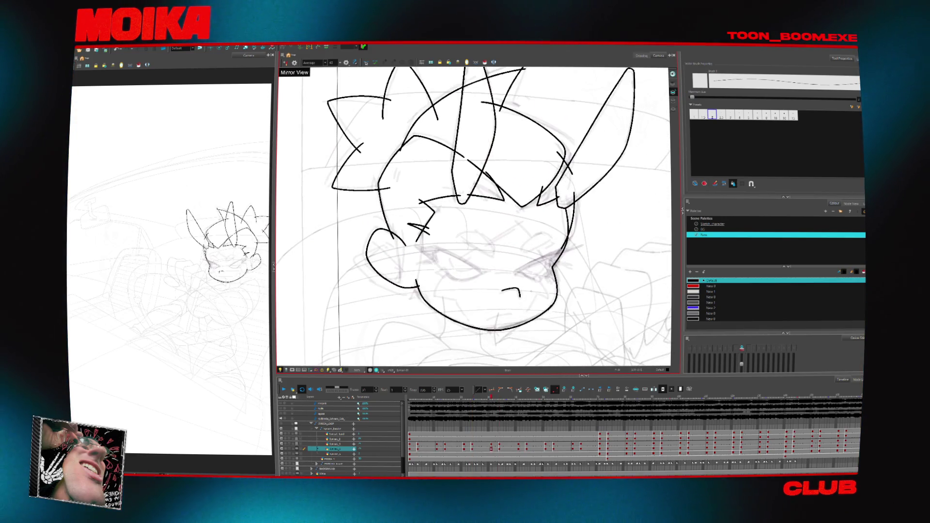
{"action": "left_click_drag", "start_coordinate": [526, 347], "coordinate": [485, 337]}
{"action": "key", "text": "f"}
{"action": "key", "text": "g"}
{"action": "key", "text": "g"}
{"action": "key", "text": "4"}
{"action": "key", "text": "1"}
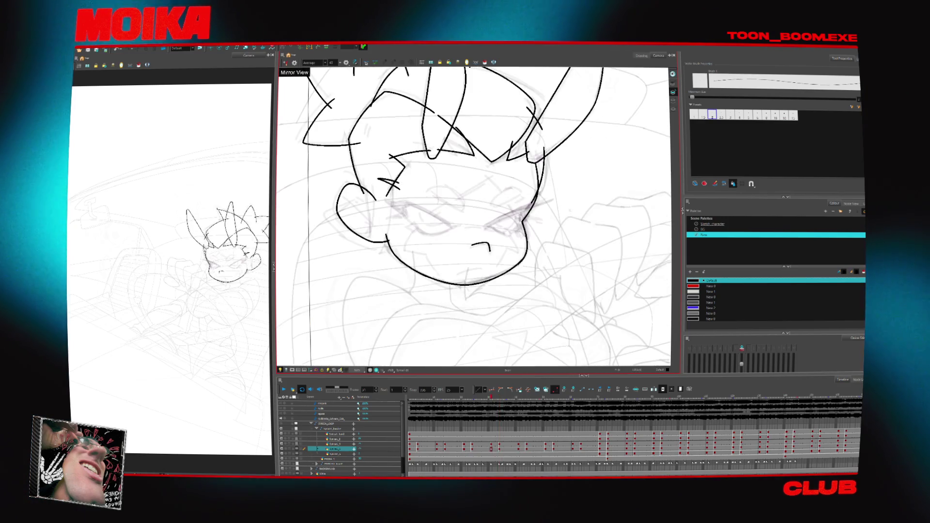
{"action": "key", "text": "alt+z"}
- Play back the animation to review the inked rat head
{"action": "key", "text": "5"}
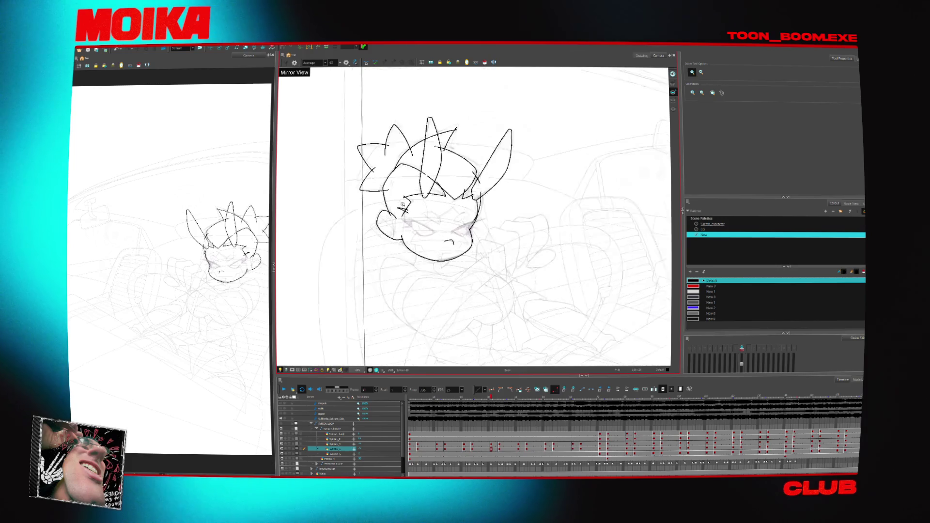
{"action": "left_click", "coordinate": [395, 203]}
{"action": "key", "text": "g"}
{"action": "key", "text": "alt+b"}
{"action": "key", "text": "Return"}
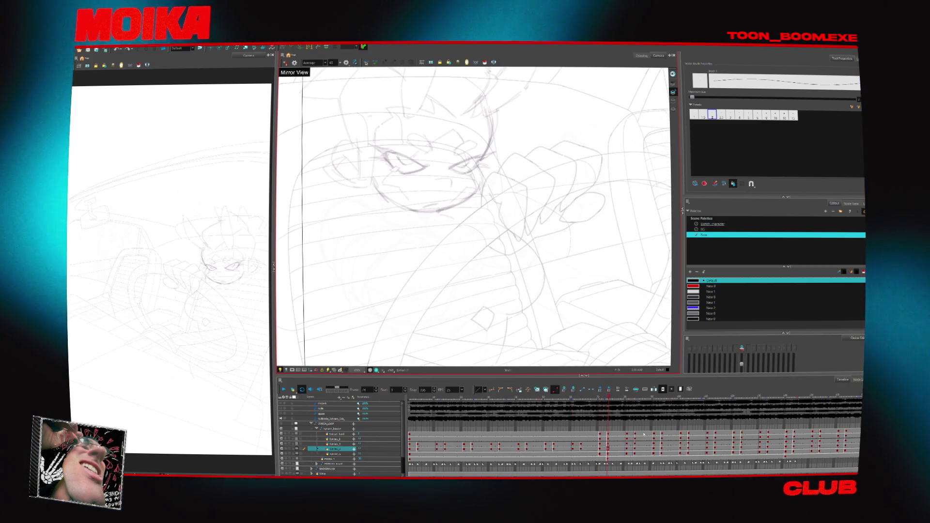
- Zoom in on the fist gripping the steering wheel, ready to close its small curve
{"action": "key", "text": "alt+z"}
{"action": "left_click", "coordinate": [572, 326]}
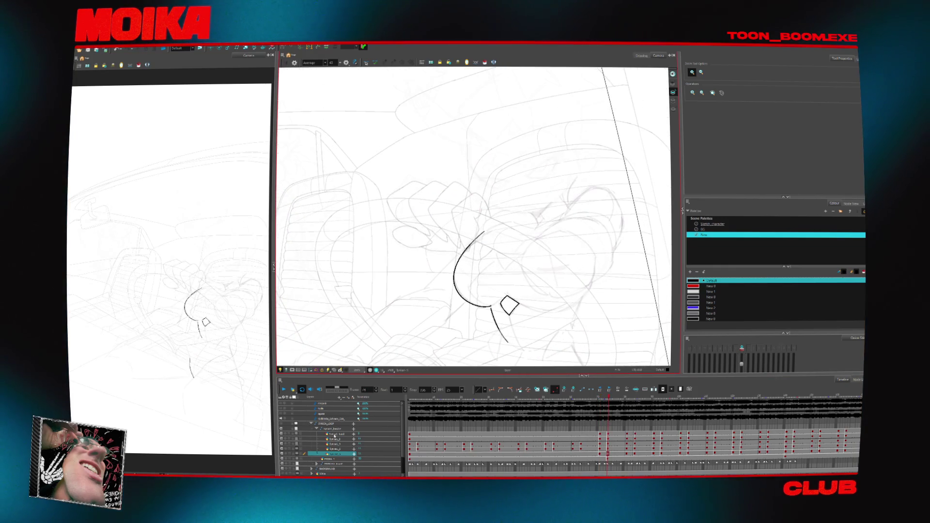
{"action": "left_click", "coordinate": [465, 239]}
{"action": "key", "text": "alt+b"}
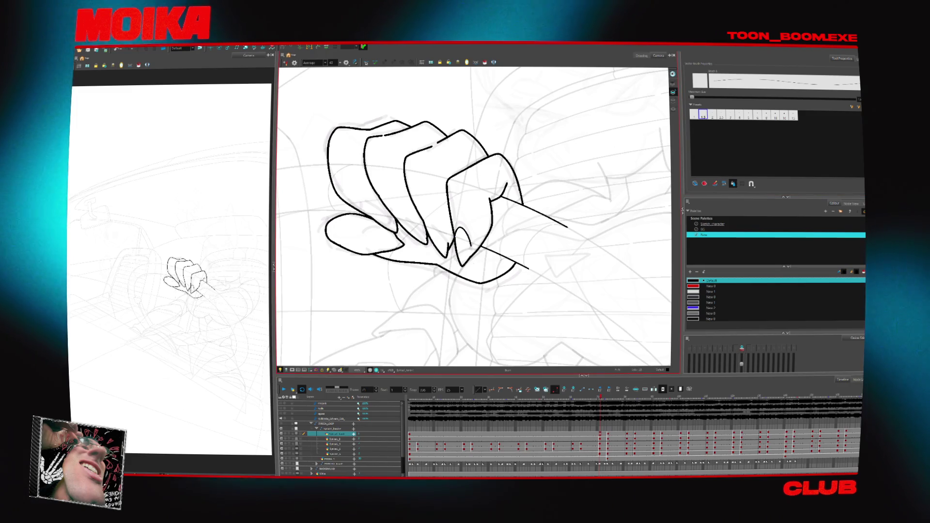
- Close the small curve on the hand into a loop and compare neighbouring fist drawings
{"action": "left_click_drag", "start_coordinate": [465, 231], "coordinate": [470, 245]}
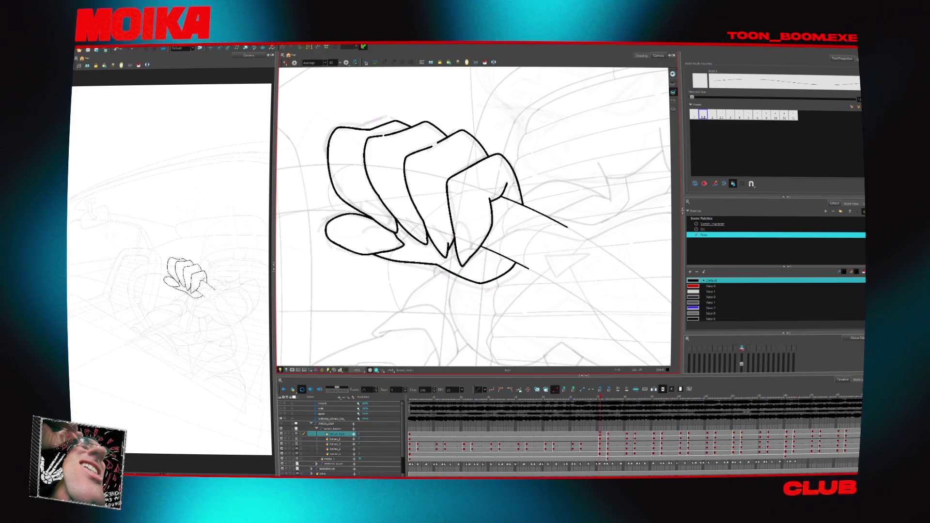
{"action": "key", "text": "period"}
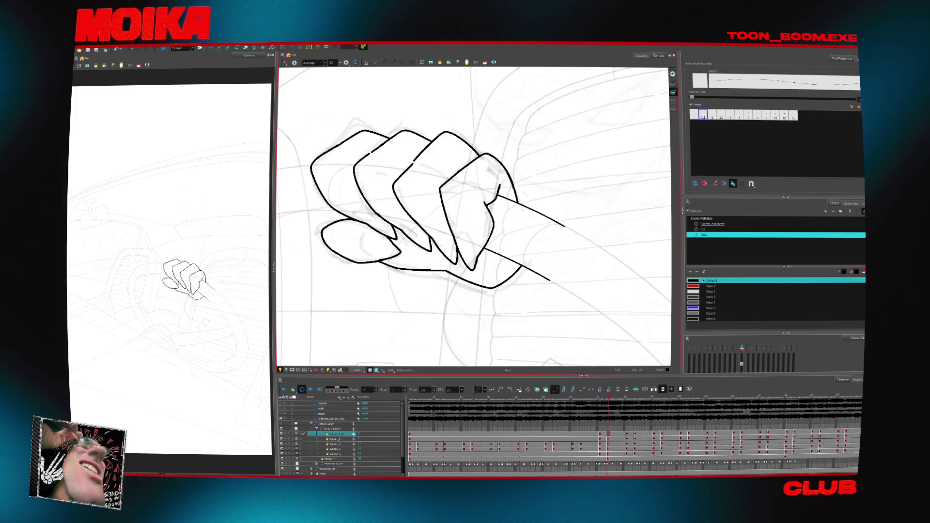
{"action": "key", "text": "comma"}
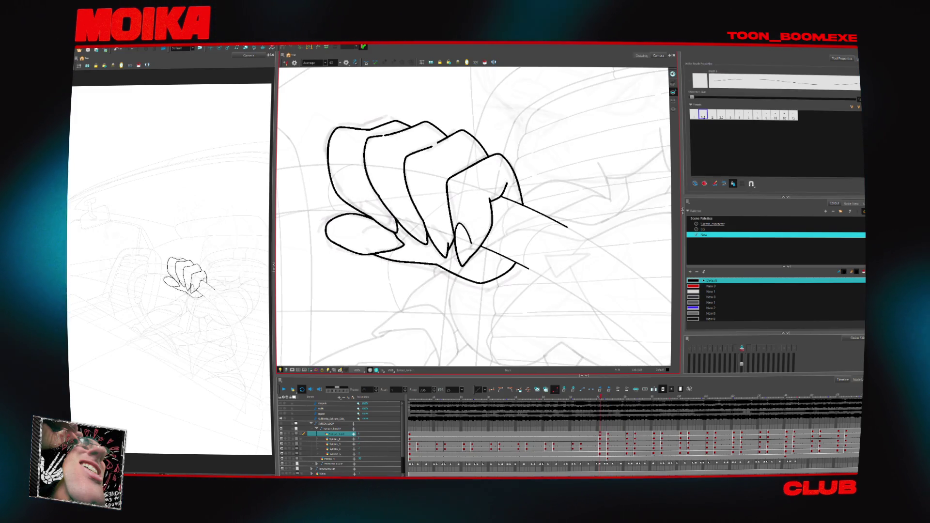
{"action": "key", "text": "period"}
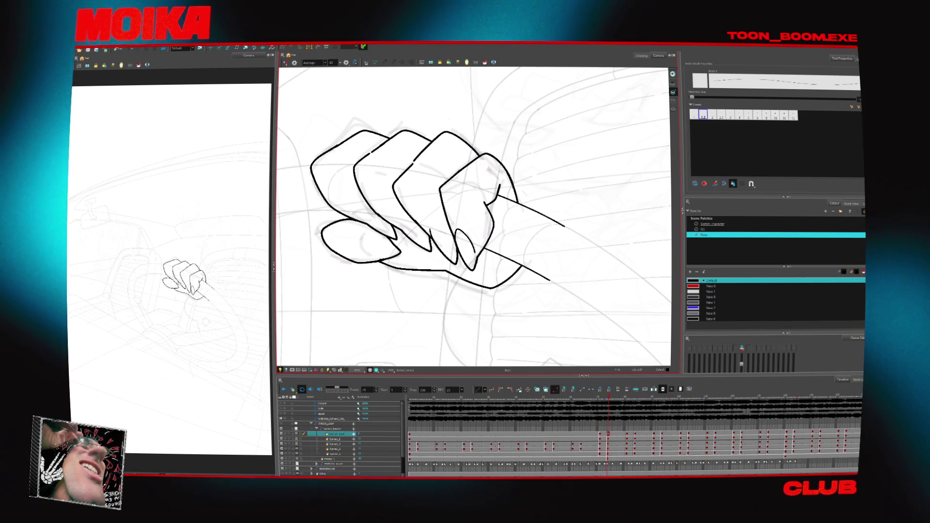
{"action": "key", "text": "comma"}
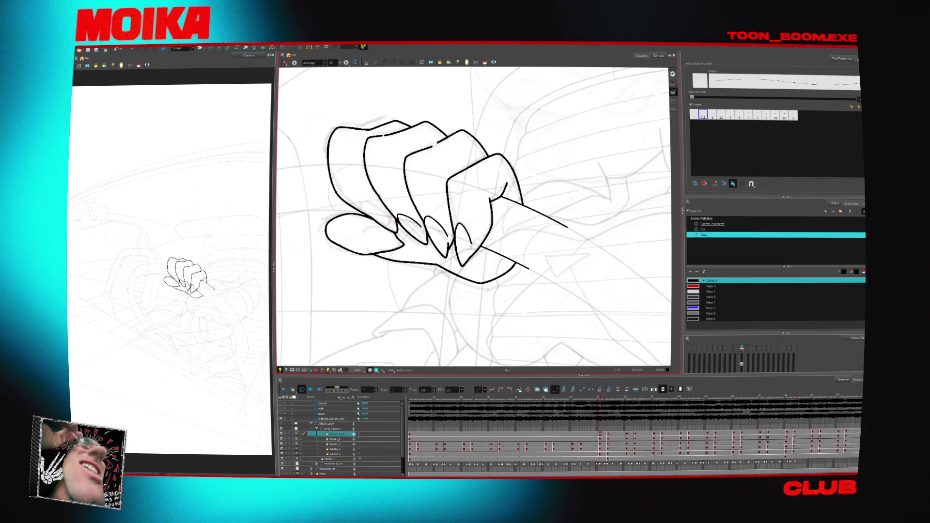
{"action": "key", "text": "period"}
- Check the fist drawings with the view mirrored and unmirrored, stepping between poses
{"action": "key", "text": "4"}
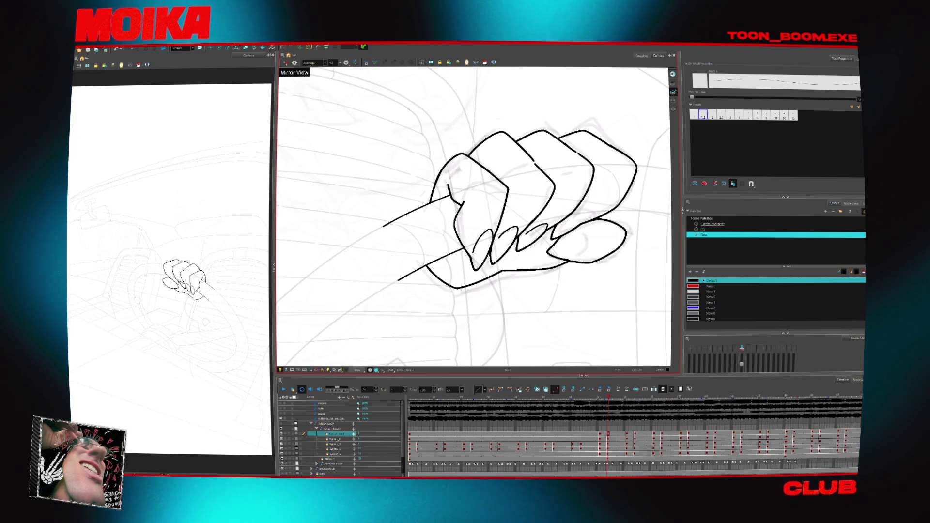
{"action": "key", "text": "comma"}
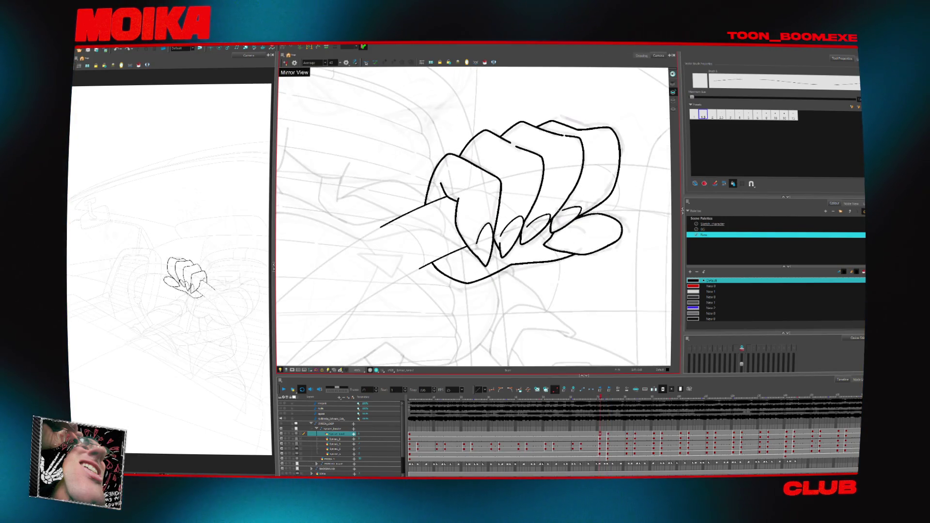
{"action": "key", "text": "period"}
{"action": "key", "text": "4"}
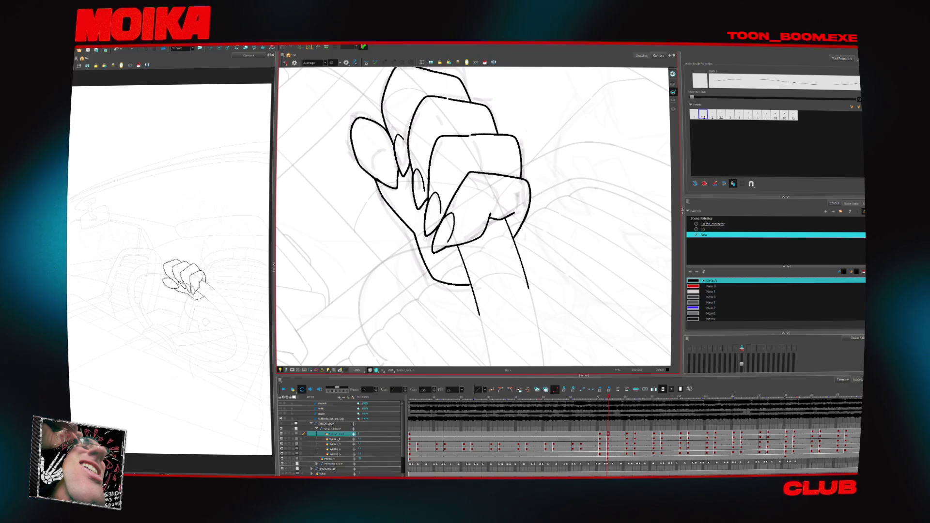
{"action": "key", "text": "4"}
{"action": "key", "text": "comma"}
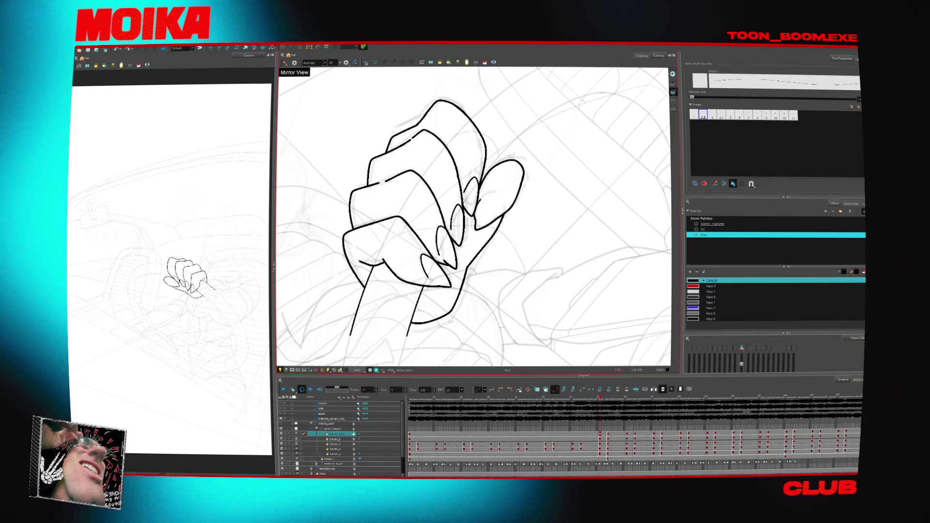
{"action": "key", "text": "period"}
{"action": "key", "text": "4"}
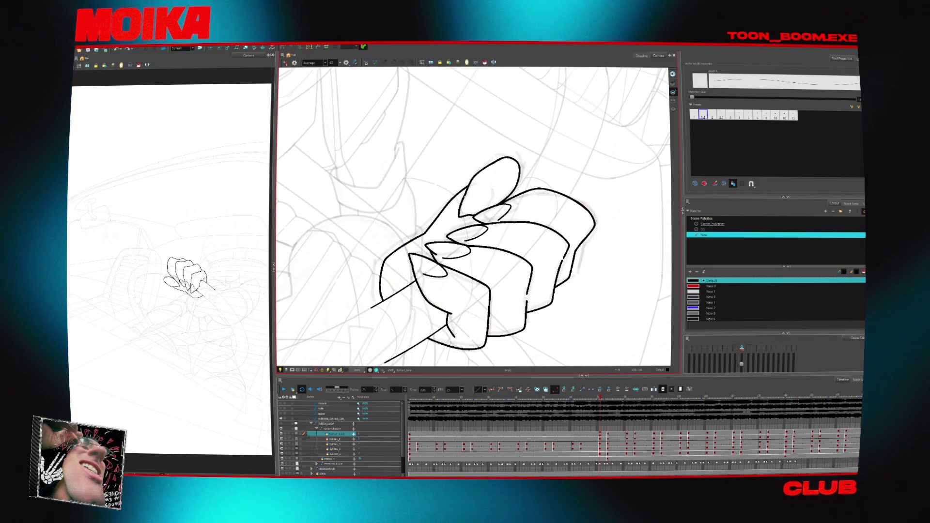
{"action": "key", "text": "comma"}
{"action": "key", "text": "4"}
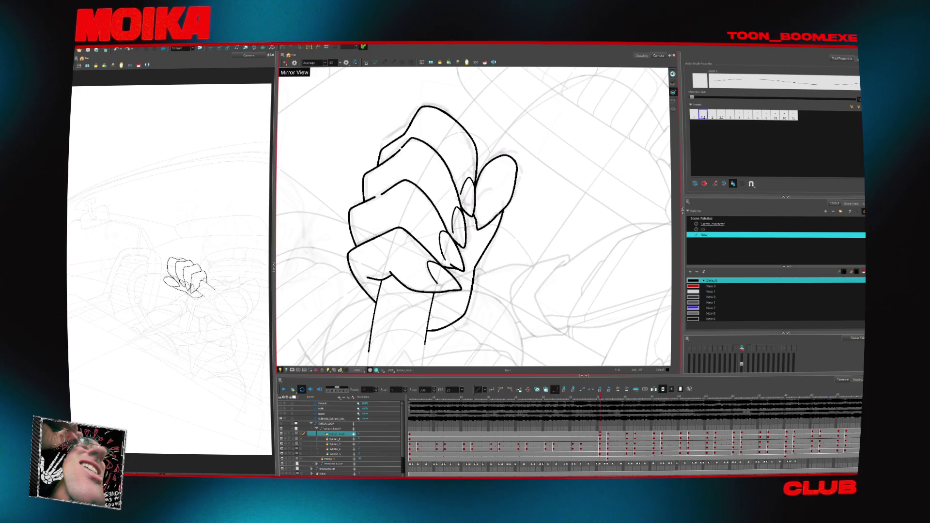
- Rotate the view to an inking angle, reset the rotation, and step between fist drawings
{"action": "left_click_drag", "start_coordinate": [538, 160], "coordinate": [533, 216]}
{"action": "key", "text": "shift+x"}
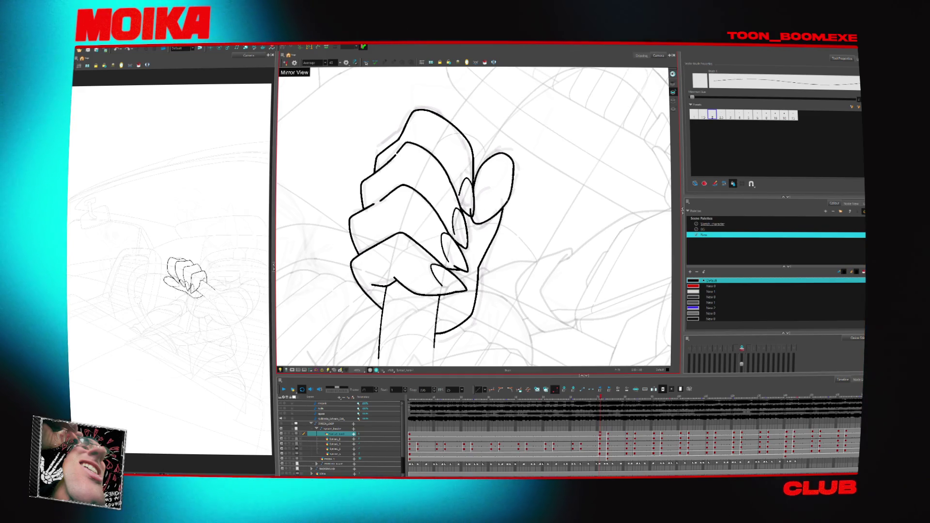
{"action": "key", "text": "g"}
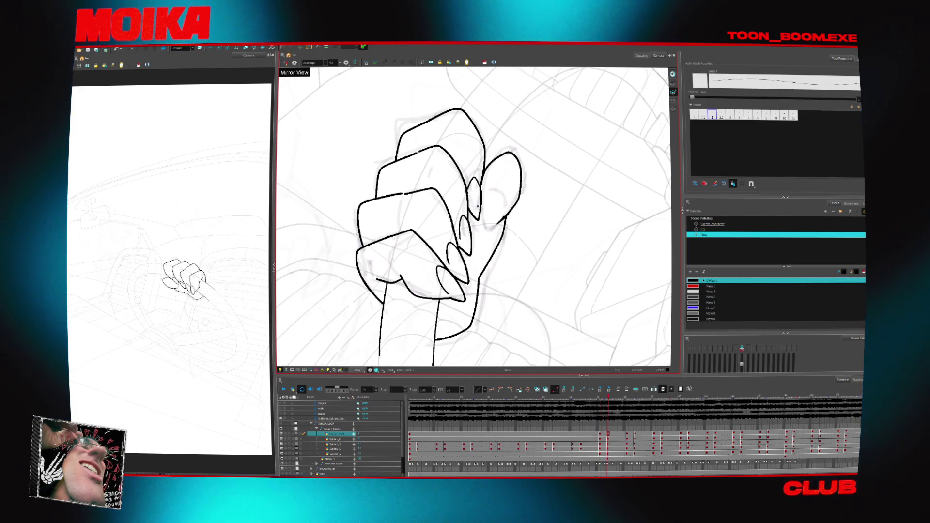
{"action": "key", "text": "f"}
{"action": "key", "text": "g"}
- Ink two short curves inside the thumb, including its top-left, with a 1.5 brush
{"action": "left_click", "coordinate": [491, 216]}
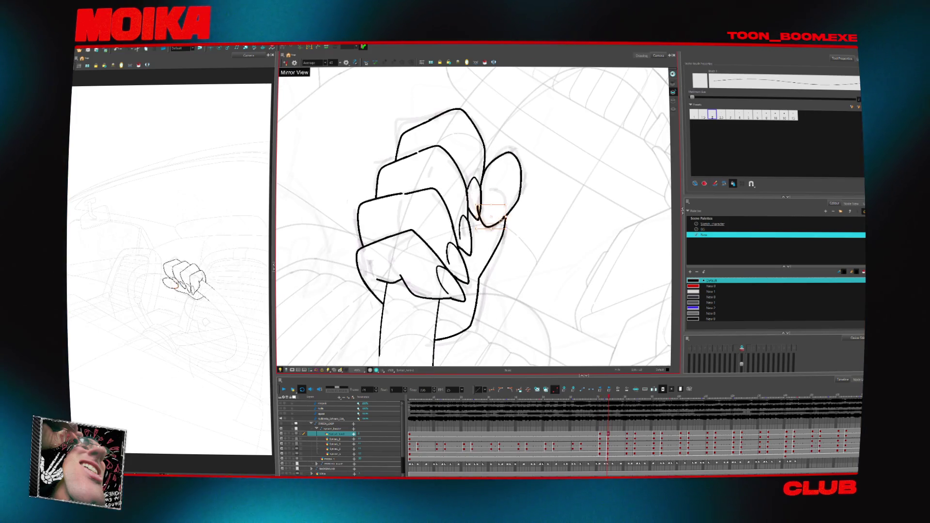
{"action": "left_click", "coordinate": [703, 115]}
{"action": "key", "text": "f"}
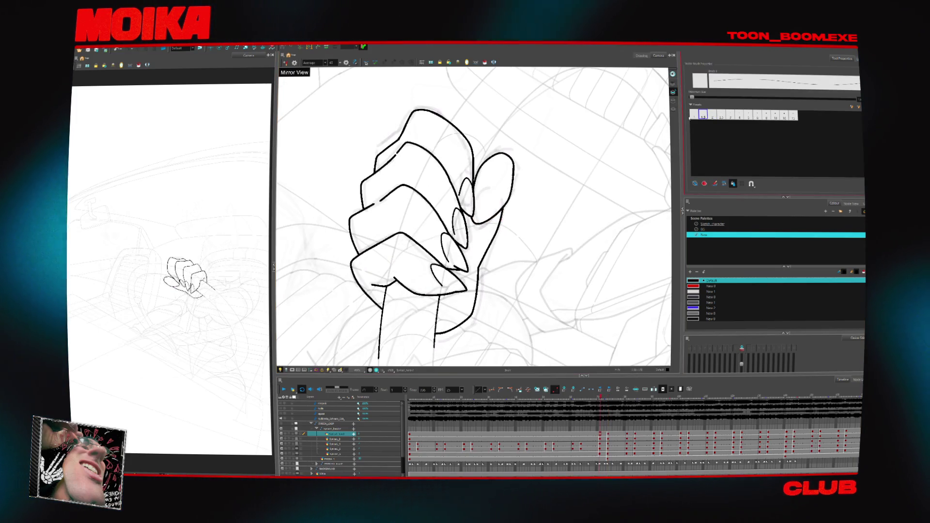
{"action": "left_click_drag", "start_coordinate": [474, 196], "coordinate": [484, 189]}
{"action": "key", "text": "f"}
{"action": "left_click_drag", "start_coordinate": [557, 145], "coordinate": [577, 203]}
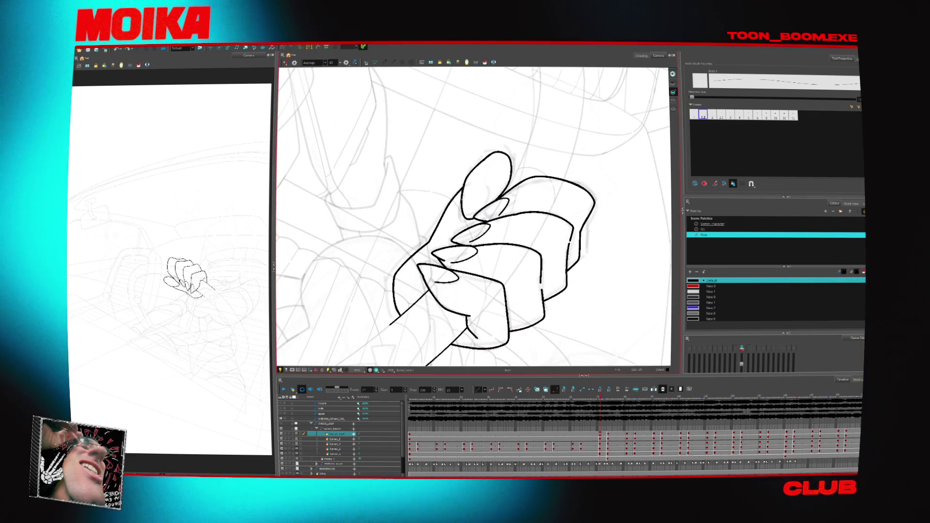
{"action": "left_click_drag", "start_coordinate": [477, 185], "coordinate": [465, 190]}
{"action": "key", "text": "f"}
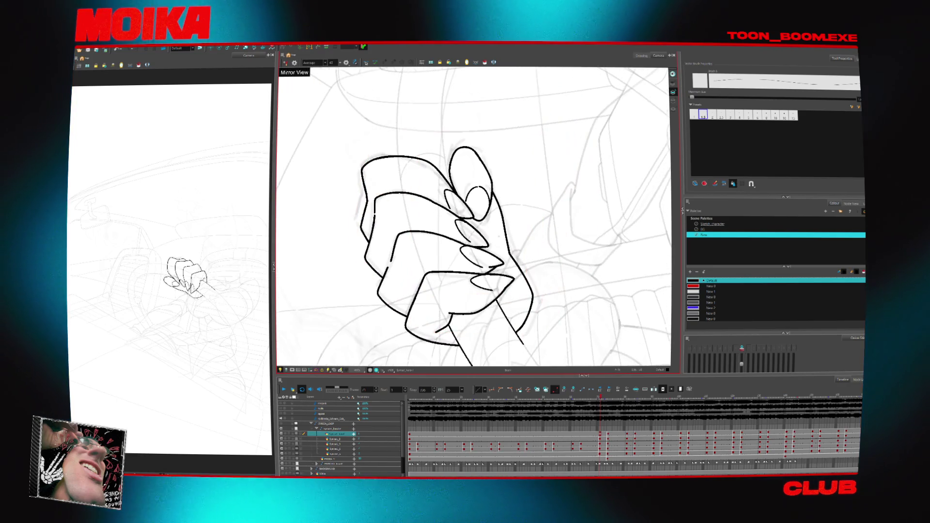
- Compare neighbouring hand drawings, then zoom the view out
{"action": "key", "text": "."}
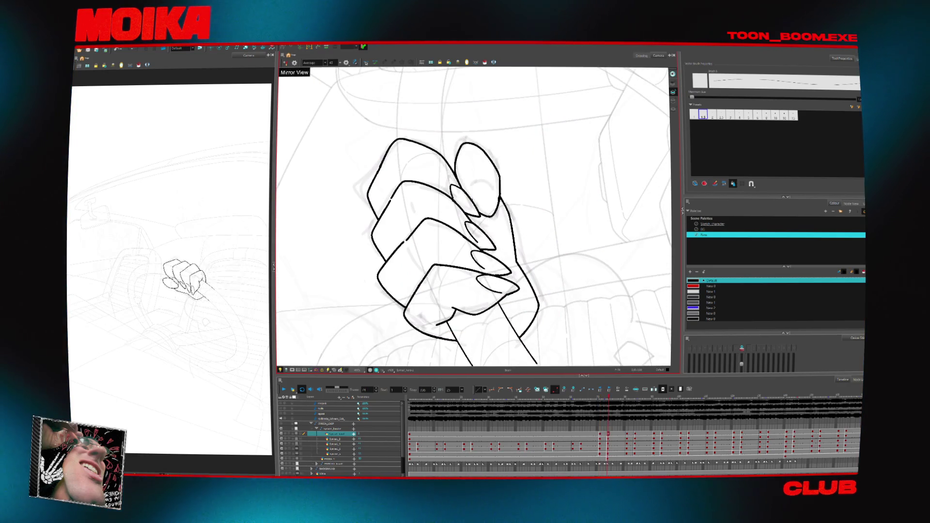
{"action": "key", "text": "comma"}
{"action": "key", "text": "period"}
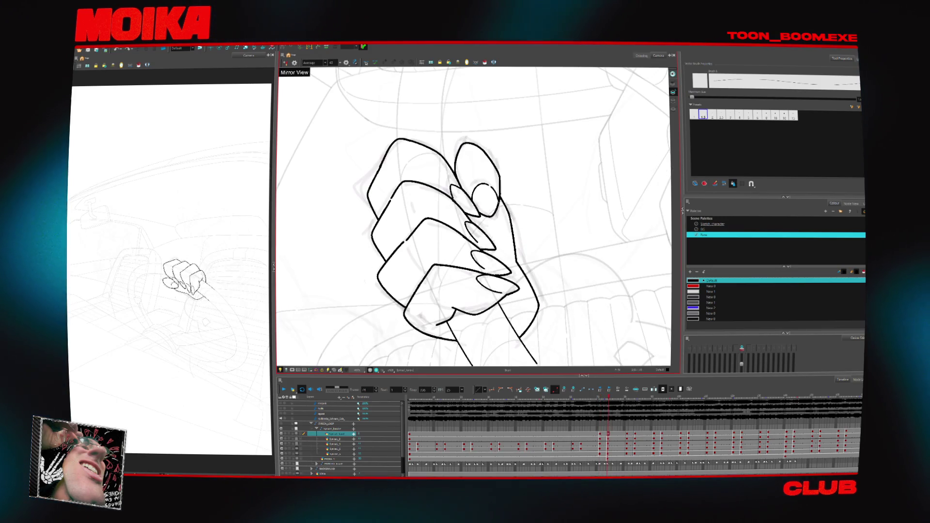
{"action": "key", "text": "alt+z"}
{"action": "scroll", "coordinate": [537, 212], "scroll_direction": "down", "scroll_amount": 5}
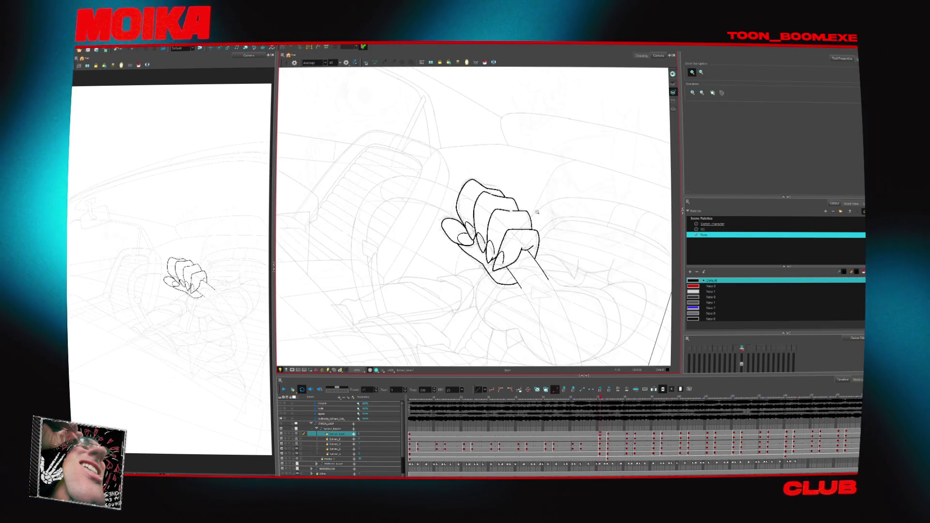
- Mirror and zoom out the whole scene, then undo the stray stroke near the fist
{"action": "key", "text": "4"}
{"action": "scroll", "coordinate": [499, 233], "scroll_direction": "down", "scroll_amount": 2}
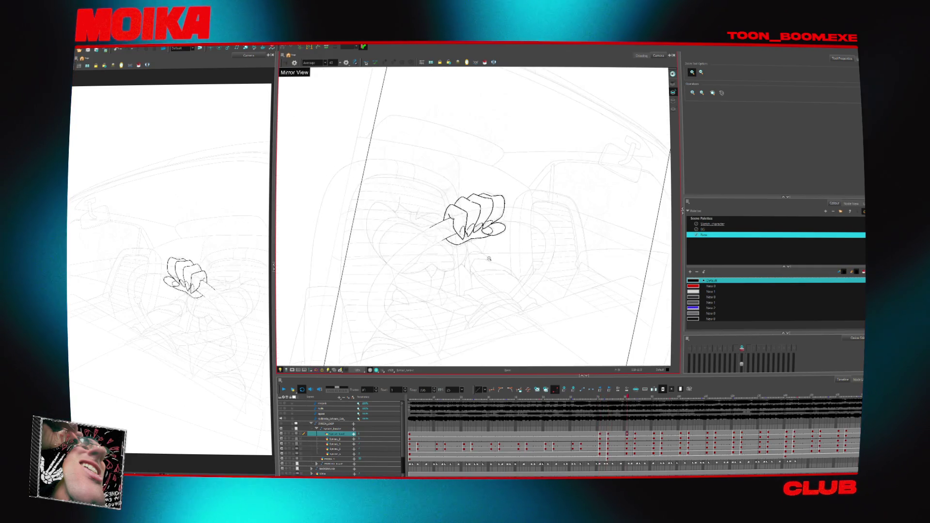
{"action": "key", "text": "alt+b"}
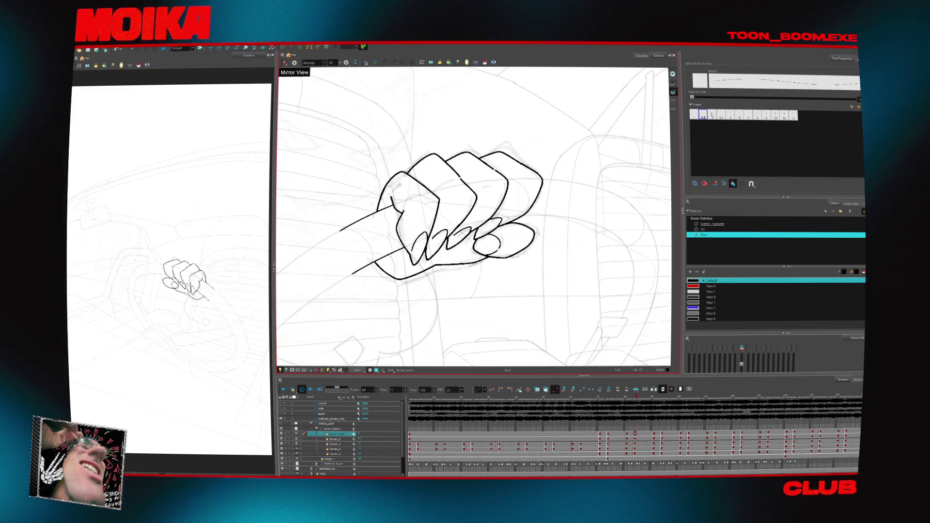
{"action": "key", "text": "ctrl+z"}
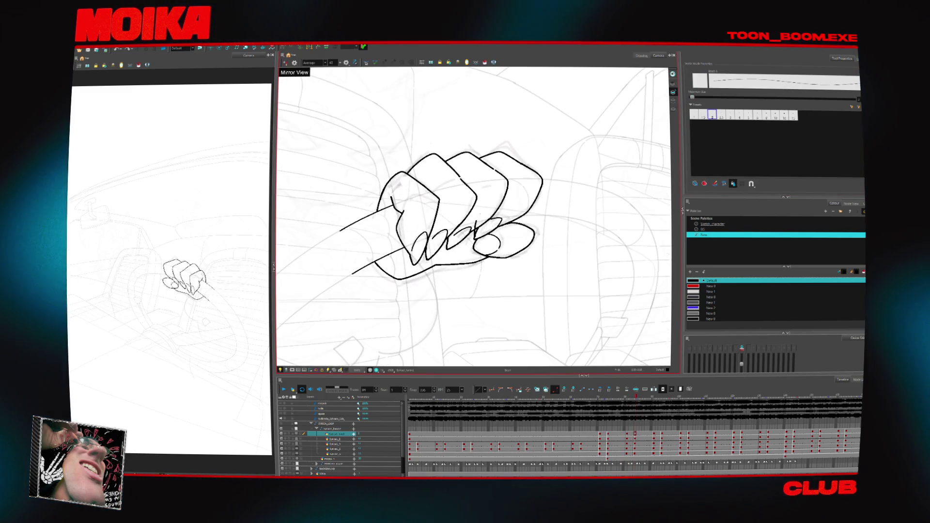
- Advance through the fist animation frames, then select the Symbol_4 layer
{"action": "key", "text": "period"}
{"action": "key", "text": "period"}
{"action": "key", "text": "period"}
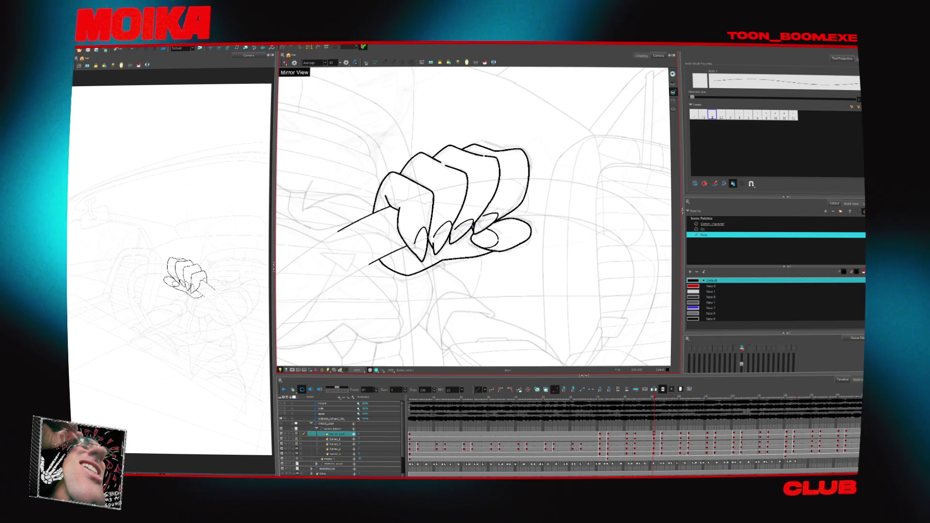
{"action": "key", "text": "period"}
{"action": "key", "text": "period"}
{"action": "key", "text": "period"}
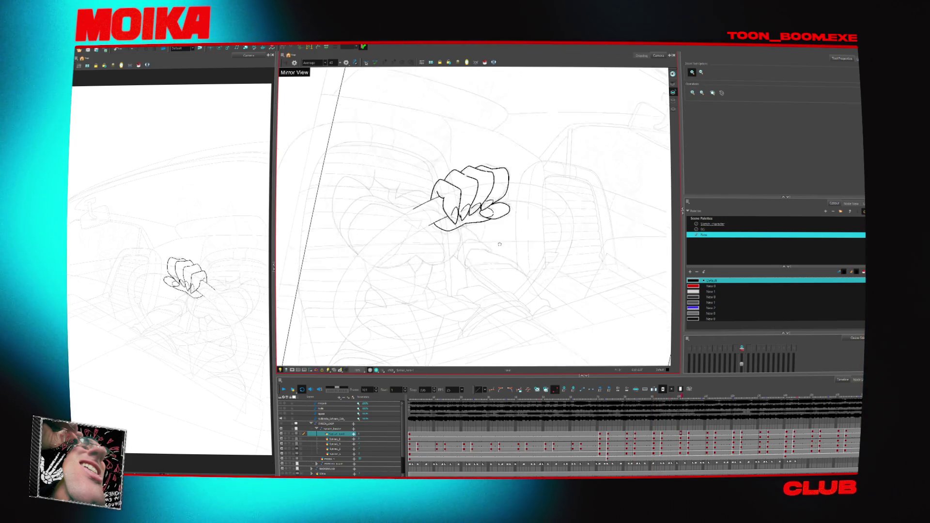
{"action": "key", "text": "period"}
{"action": "key", "text": "period"}
{"action": "key", "text": "period"}
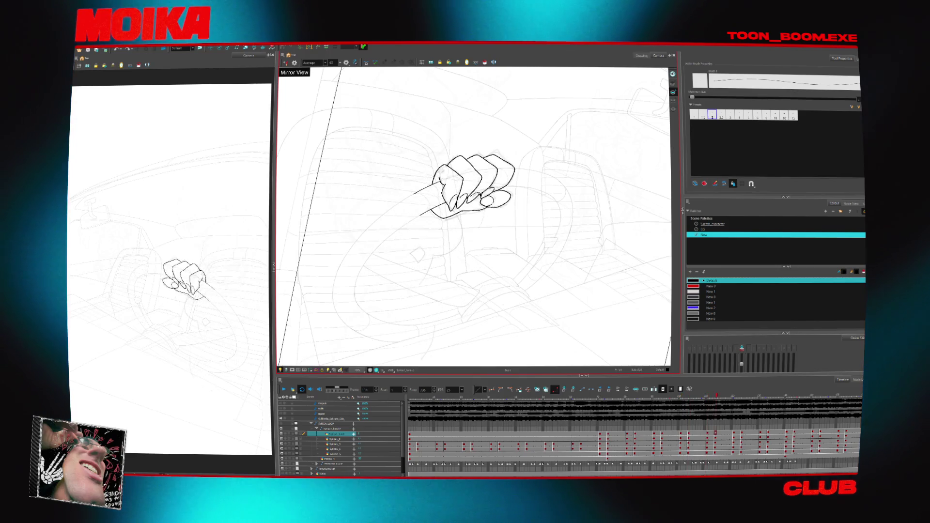
{"action": "key", "text": "period"}
{"action": "key", "text": "period"}
{"action": "key", "text": "period"}
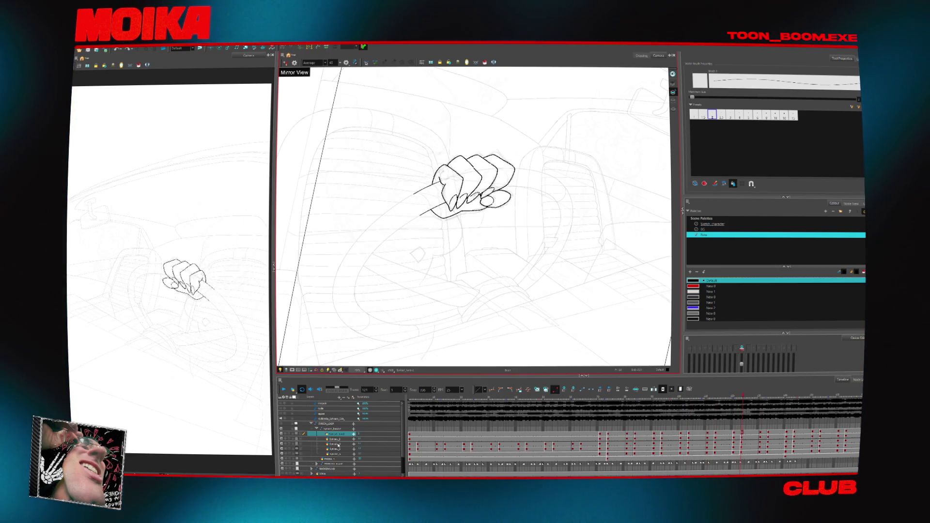
{"action": "left_click", "coordinate": [339, 444]}
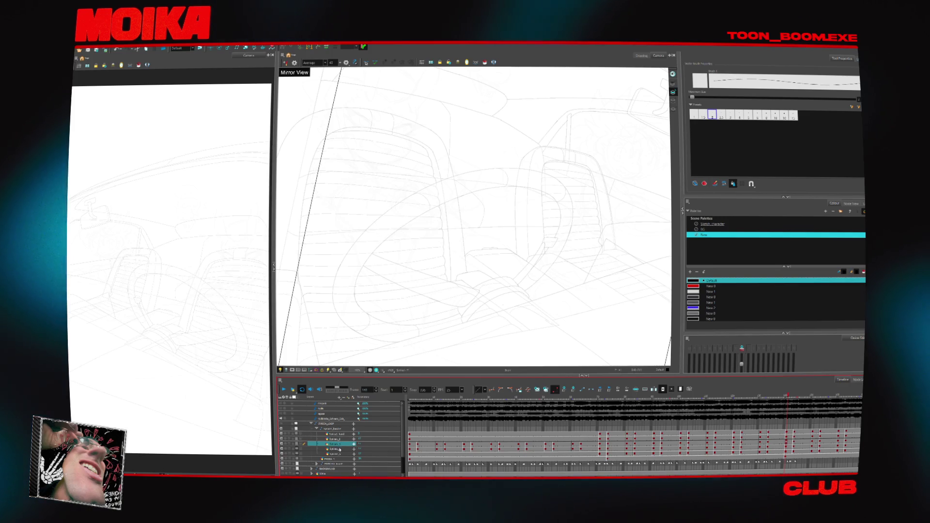
- Step back to frame 131 and select the layer holding the character drawing
{"action": "key", "text": "comma"}
{"action": "key", "text": "comma"}
{"action": "key", "text": "comma"}
{"action": "left_click", "coordinate": [339, 444]}
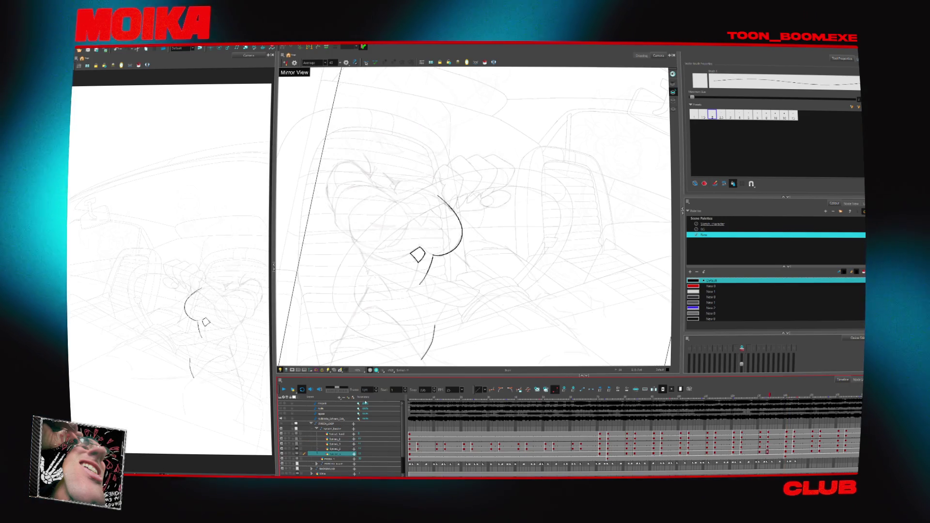
{"action": "key", "text": "comma"}
{"action": "key", "text": "comma"}
{"action": "key", "text": "comma"}
{"action": "left_click", "coordinate": [340, 448]}
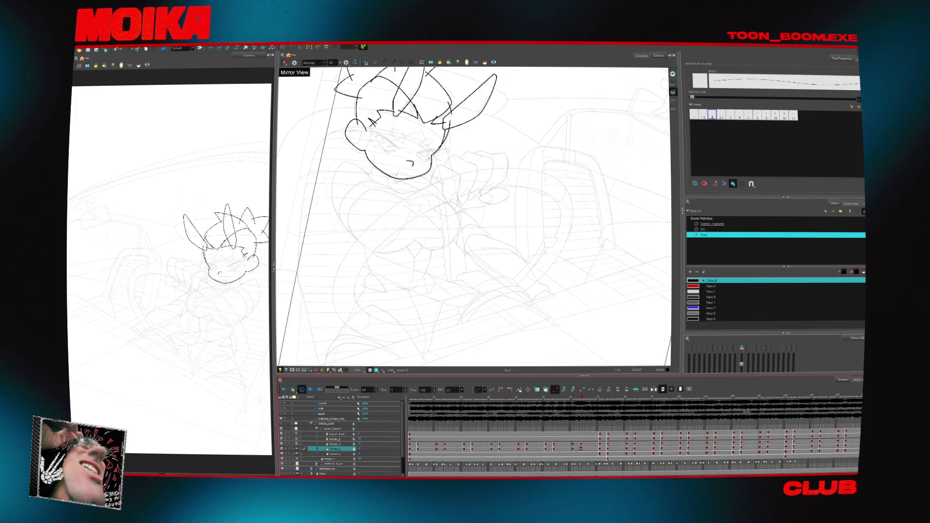
- Zoom in on the head and scrub frames ~71 to 131, comparing clean ink with rough sketches
{"action": "key", "text": "alt+z"}
{"action": "left_click", "coordinate": [428, 260]}
{"action": "key", "text": "comma"}
{"action": "key", "text": "comma"}
{"action": "key", "text": "comma"}
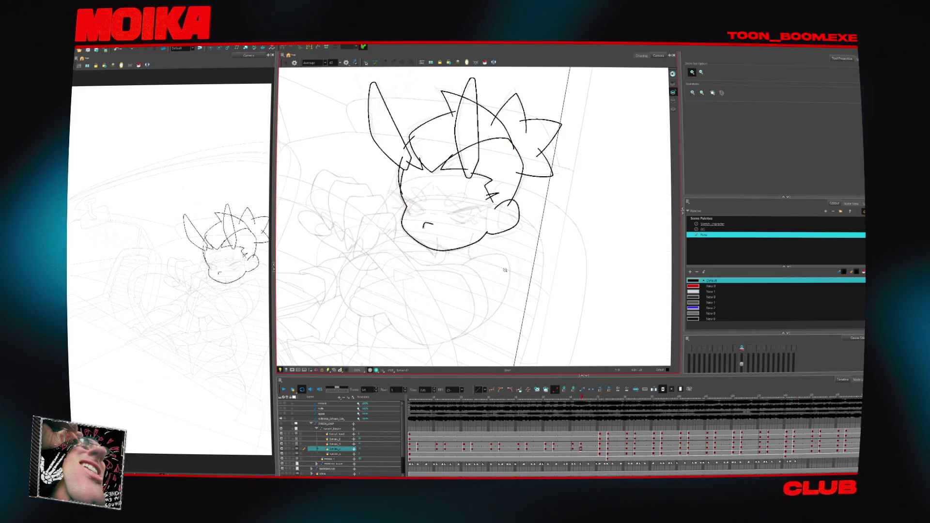
{"action": "key", "text": "period"}
{"action": "key", "text": "period"}
{"action": "key", "text": "period"}
{"action": "left_click", "coordinate": [600, 450]}
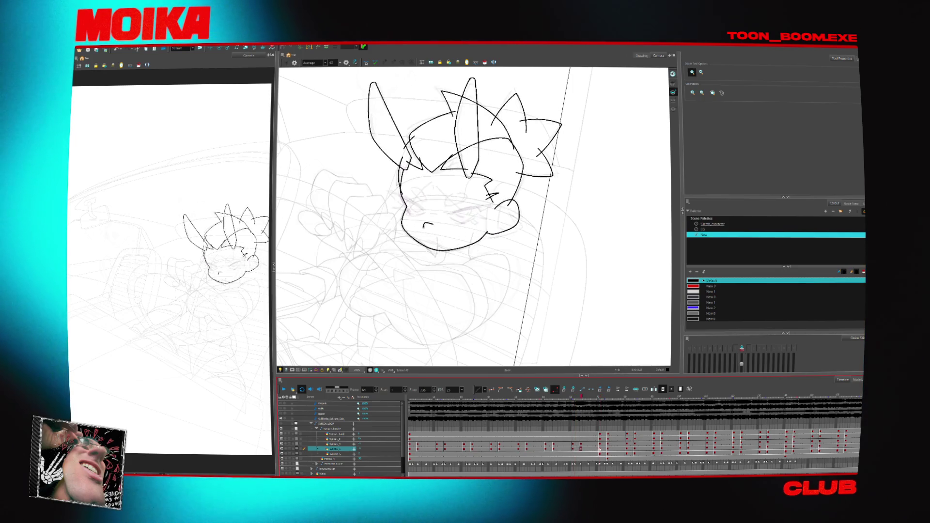
{"action": "left_click", "coordinate": [623, 451]}
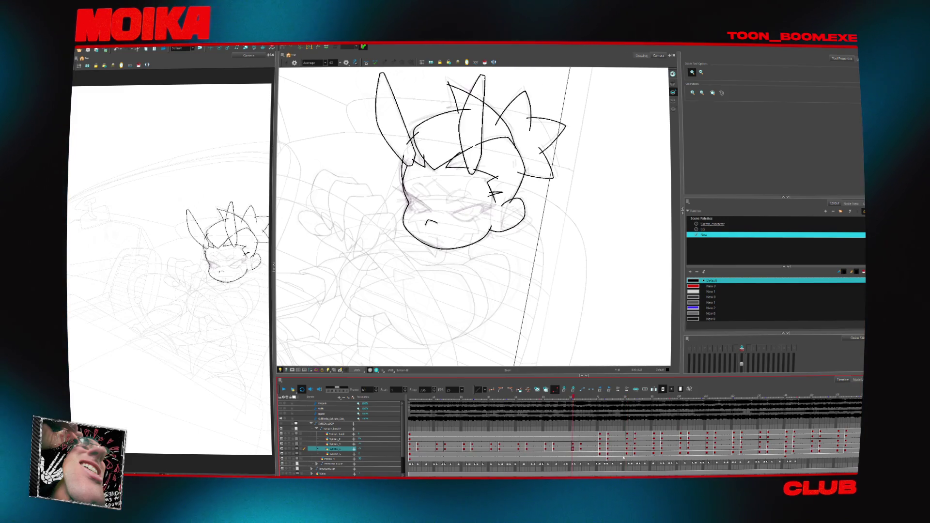
{"action": "left_click", "coordinate": [626, 449]}
{"action": "left_click", "coordinate": [655, 451]}
{"action": "left_click_drag", "start_coordinate": [702, 451], "coordinate": [812, 450]}
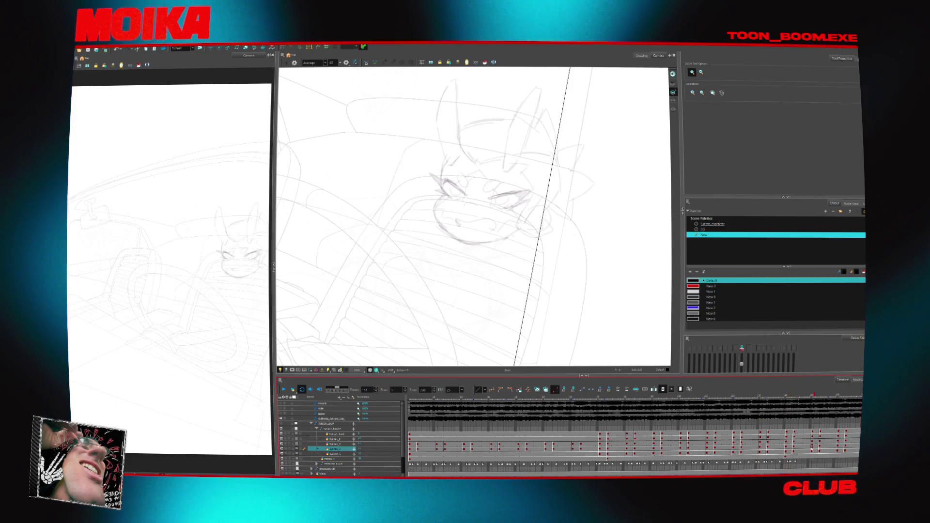
- Go back to the frame 83–84 rough head sketch and zoom in on the face
{"action": "left_click", "coordinate": [741, 438]}
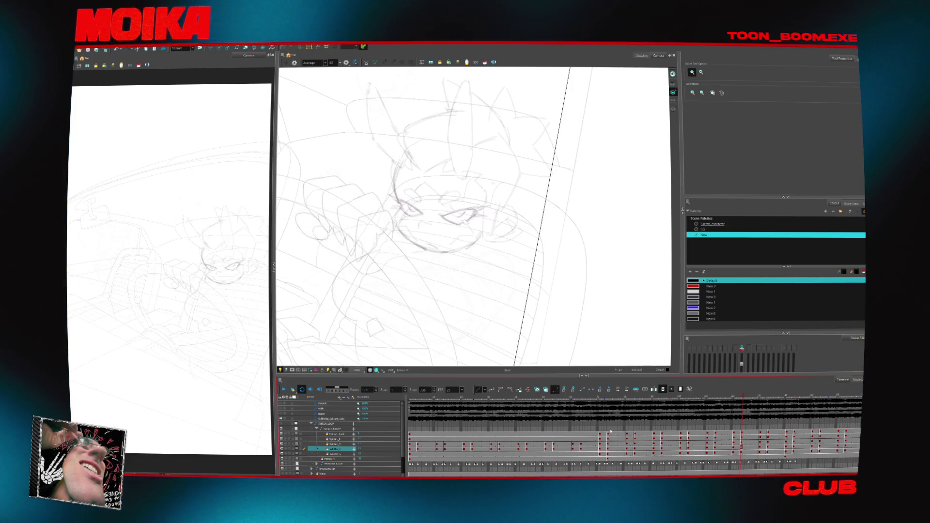
{"action": "left_click_drag", "start_coordinate": [585, 398], "coordinate": [626, 398]}
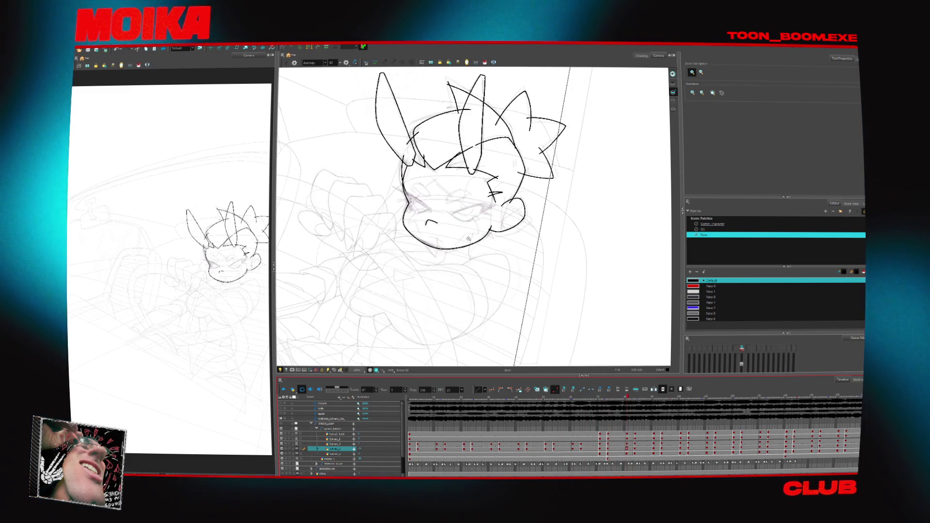
{"action": "left_click", "coordinate": [462, 212]}
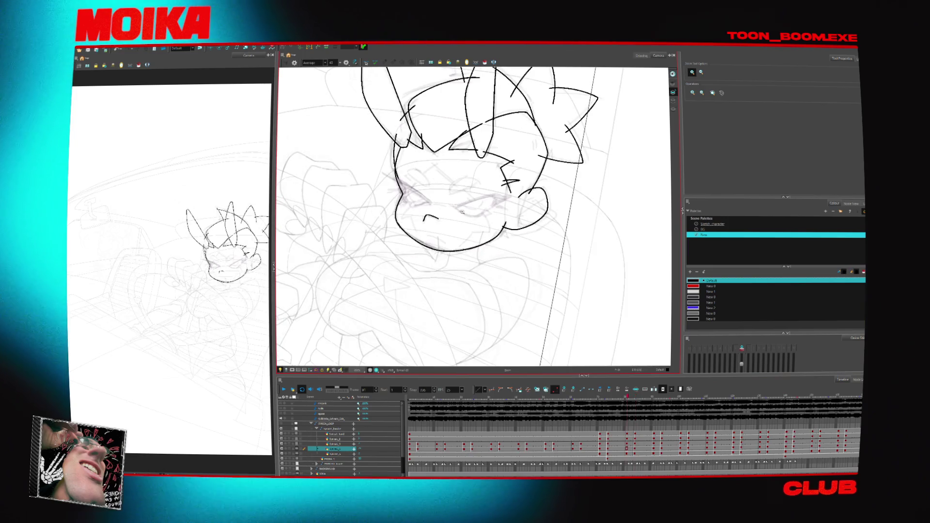
{"action": "key", "text": "period"}
{"action": "key", "text": "period"}
{"action": "key", "text": "period"}
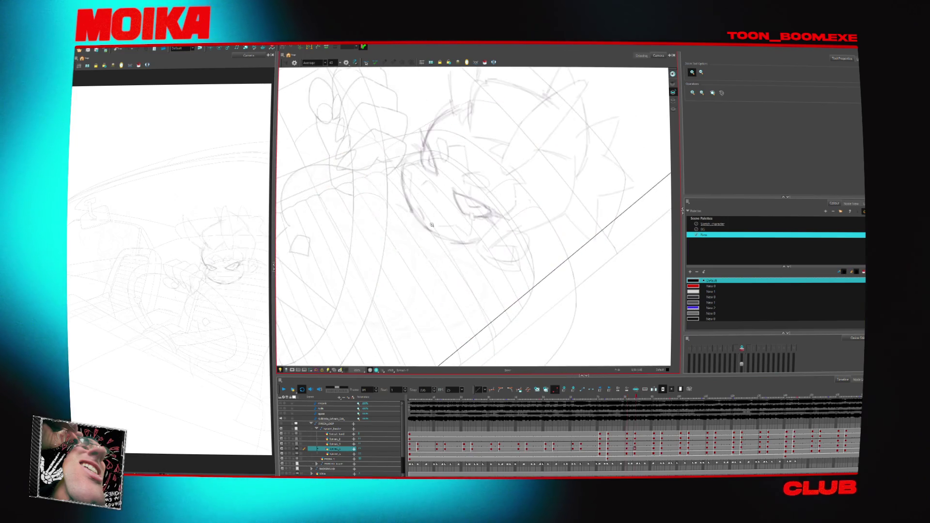
- Brush a trial stroke along the head's left side, undo it, and step frames
{"action": "key", "text": "alt+b"}
{"action": "left_click_drag", "start_coordinate": [421, 154], "coordinate": [410, 205]}
{"action": "key", "text": "ctrl+z"}
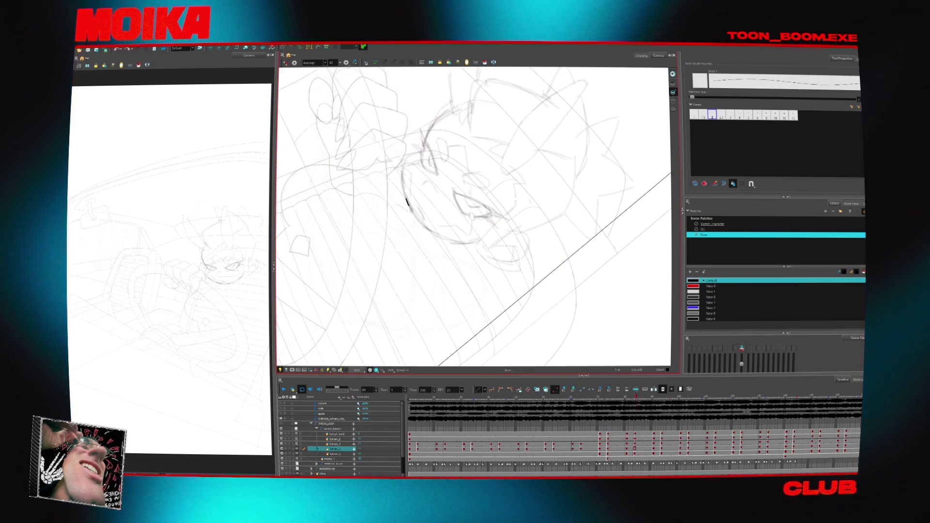
{"action": "key", "text": "comma"}
{"action": "key", "text": "comma"}
{"action": "key", "text": "comma"}
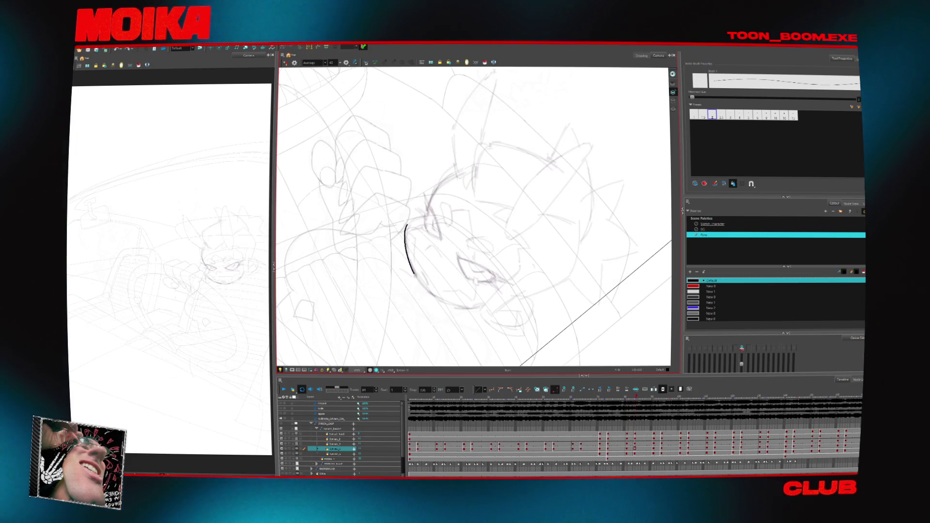
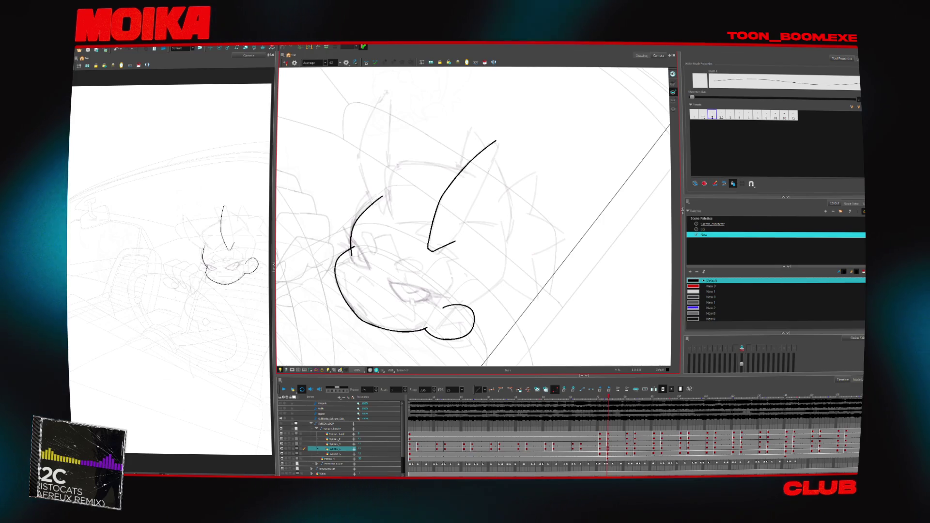
- With the Brush, ink an ear outline over the rough sketch, extending it up to its pointed tip
{"action": "key", "text": "alt+b"}
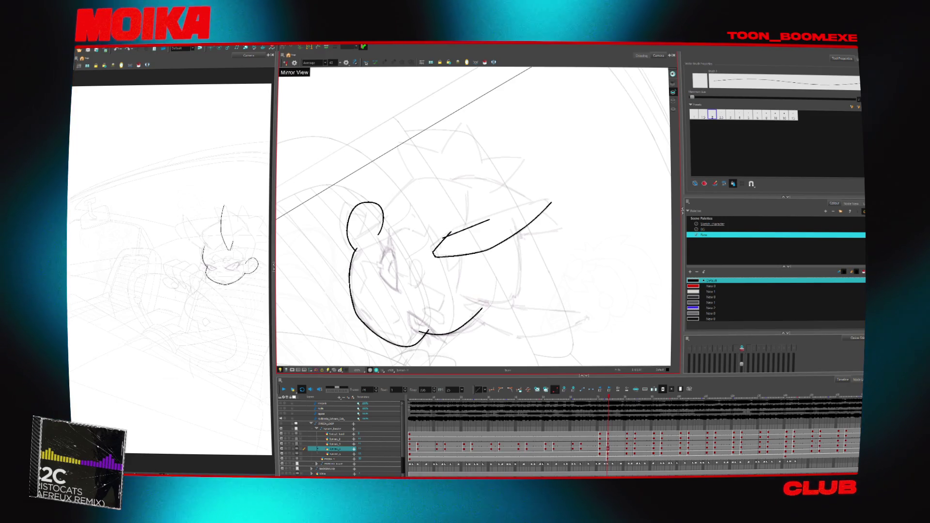
{"action": "left_click_drag", "start_coordinate": [489, 219], "coordinate": [551, 196]}
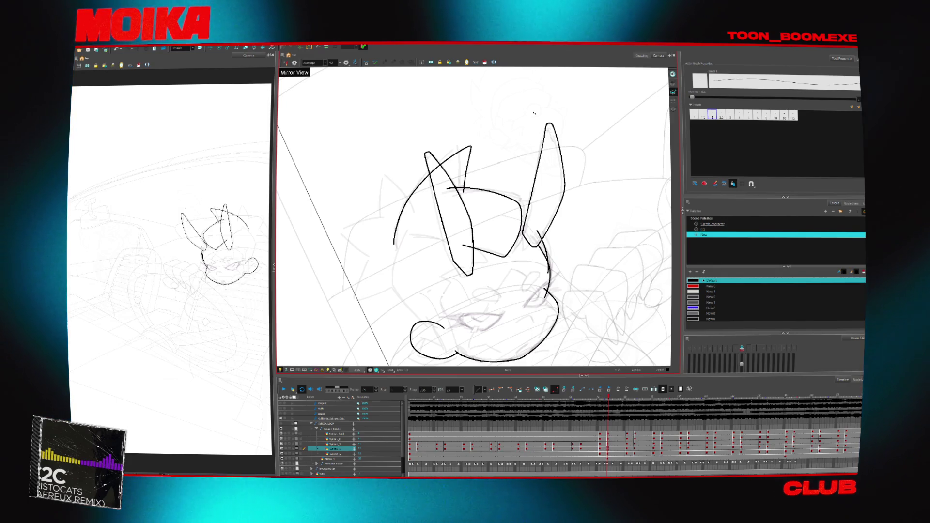
- Deselect the finished stroke and flip between neighbouring drawings to compare them
{"action": "key", "text": "comma"}
{"action": "key", "text": "comma"}
{"action": "key", "text": "comma"}
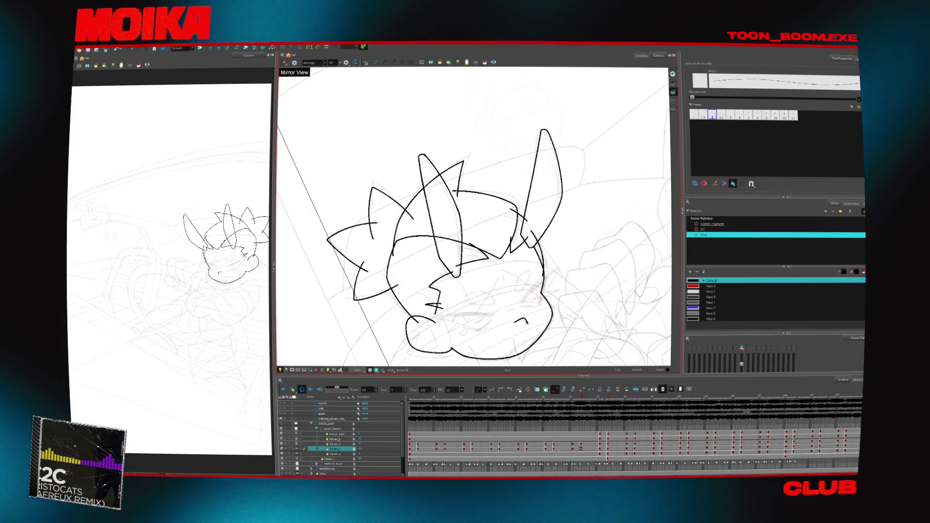
{"action": "left_click", "coordinate": [462, 155]}
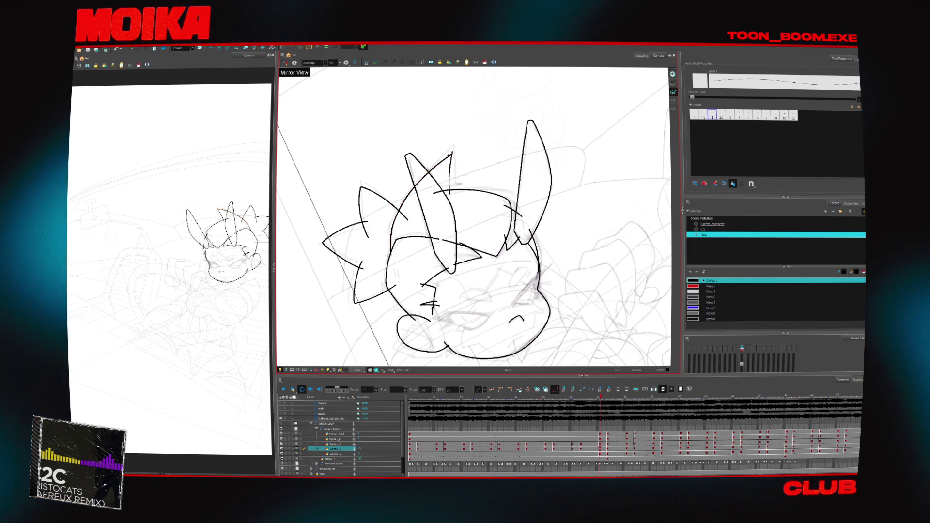
{"action": "key", "text": "period"}
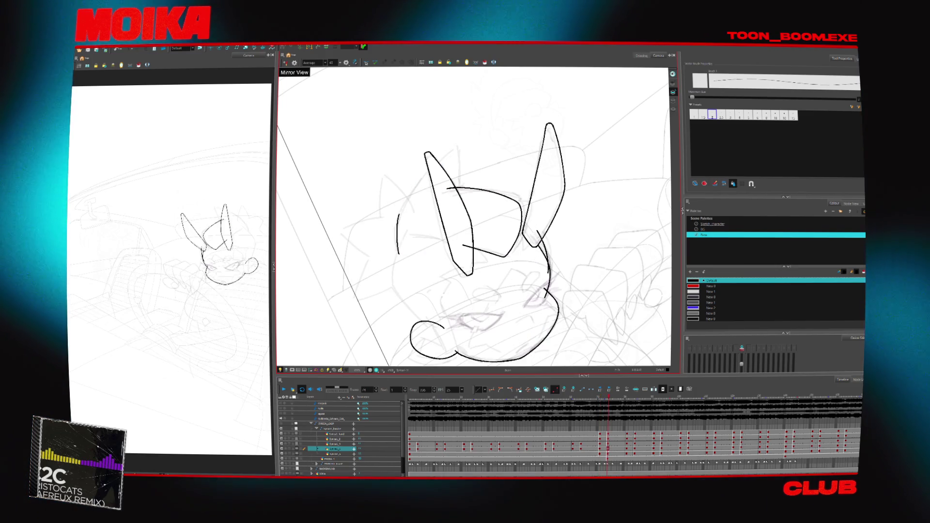
{"action": "key", "text": "comma"}
{"action": "key", "text": "period"}
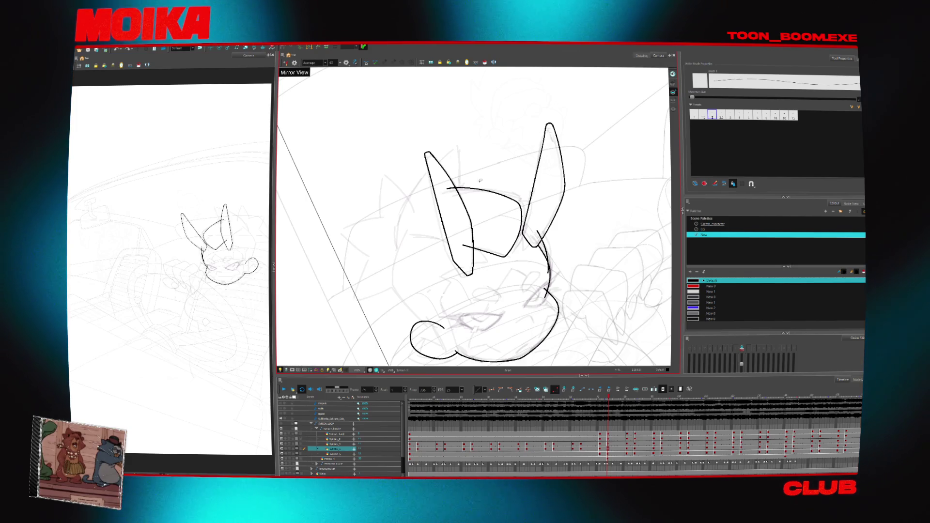
{"action": "key", "text": "comma"}
{"action": "key", "text": "period"}
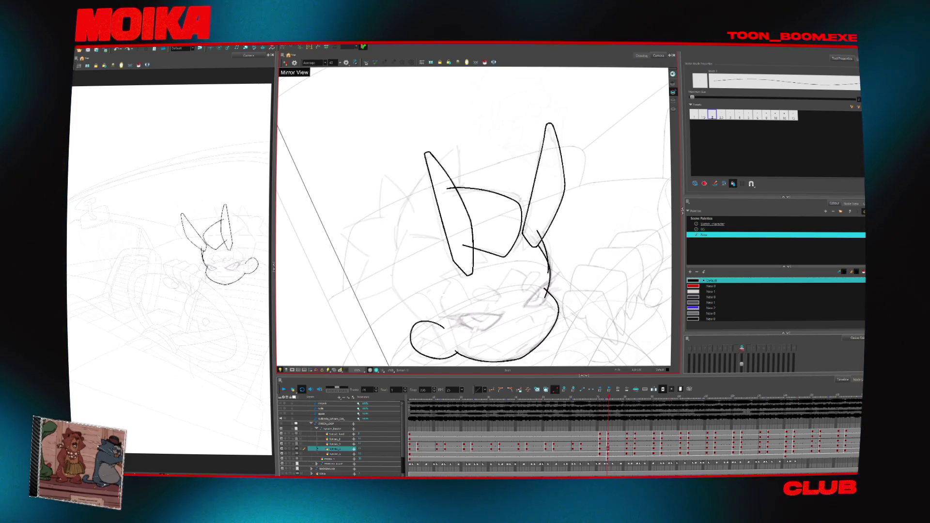
{"action": "key", "text": "comma"}
- Toggle Mirror View and rotate the view while flipping through adjacent drawings to the ears drawing
{"action": "key", "text": "4"}
{"action": "key", "text": "4"}
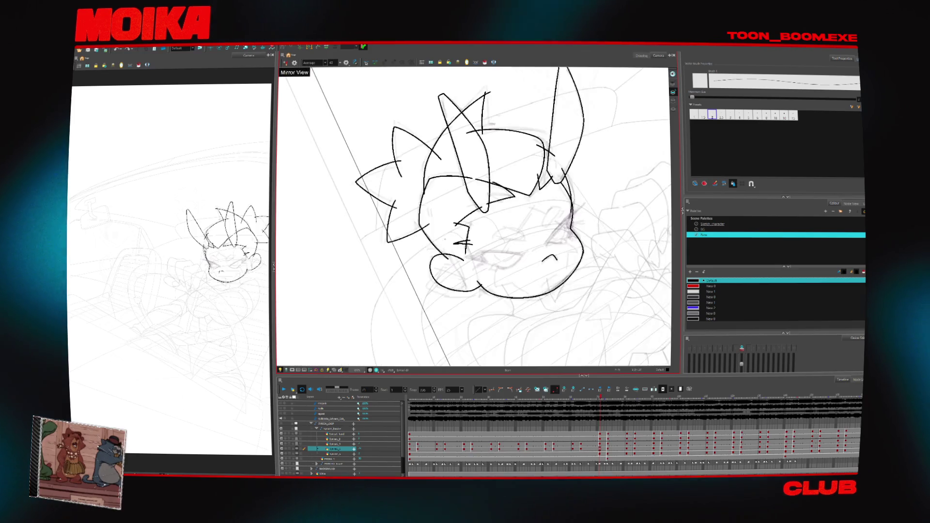
{"action": "key", "text": "period"}
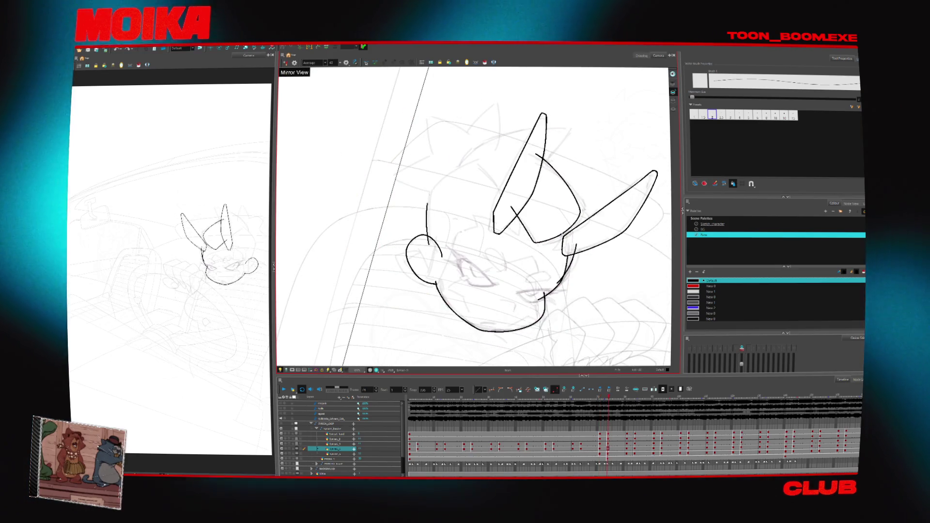
{"action": "key", "text": "comma"}
{"action": "key", "text": "period"}
{"action": "key", "text": "comma"}
{"action": "key", "text": "period"}
{"action": "key", "text": "4"}
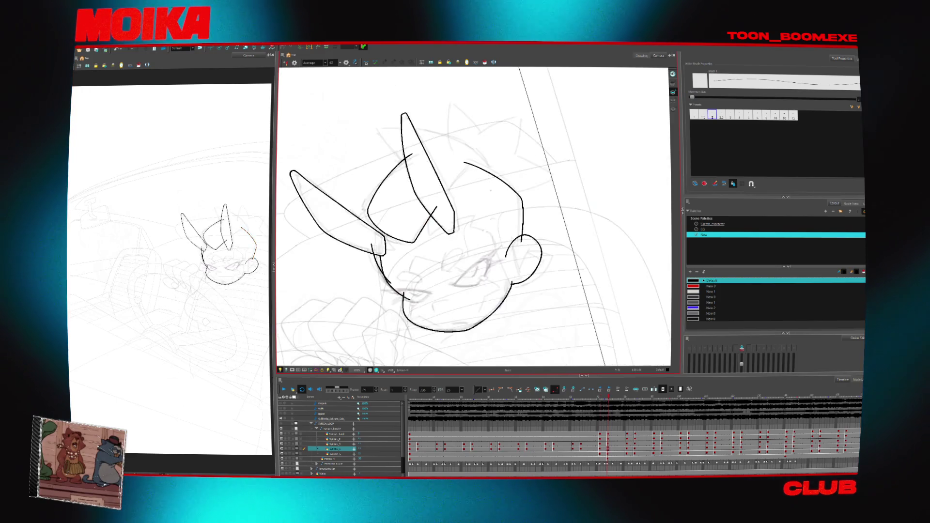
{"action": "key", "text": "comma"}
{"action": "key", "text": "period"}
{"action": "key", "text": "4"}
{"action": "key", "text": "v"}
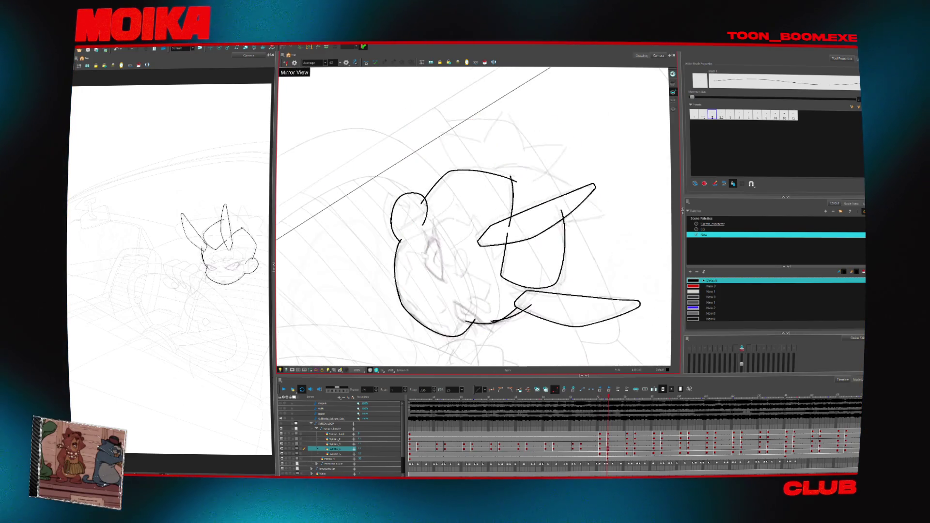
{"action": "key", "text": "comma"}
{"action": "key", "text": "period"}
{"action": "key", "text": "comma"}
{"action": "key", "text": "period"}
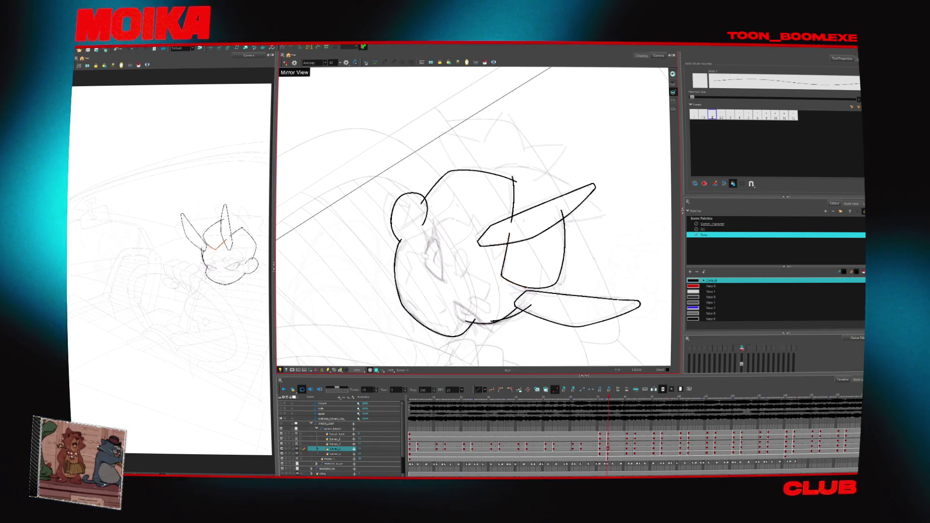
{"action": "key", "text": "v"}
{"action": "key", "text": "comma"}
{"action": "key", "text": "v"}
{"action": "key", "text": "v"}
{"action": "key", "text": "period"}
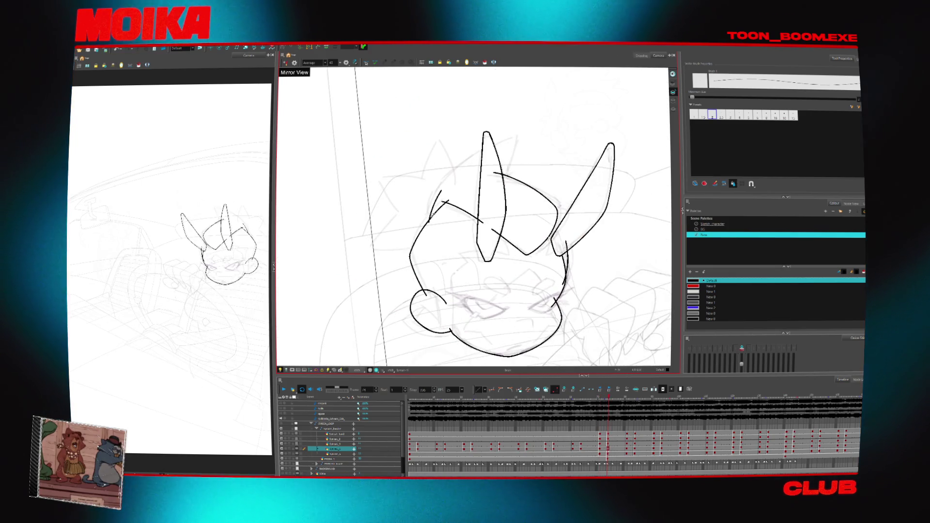
- Draw an arc over the top-left of the head, discarding trial horn and hook strokes, then deselect
{"action": "key", "text": "ctrl+z"}
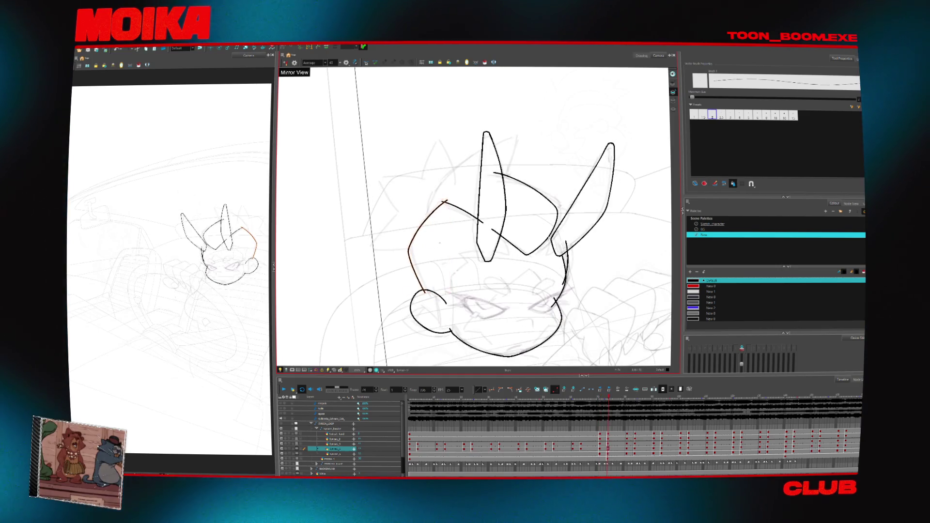
{"action": "key", "text": "ctrl+shift+z"}
{"action": "left_click_drag", "start_coordinate": [427, 220], "coordinate": [514, 139]}
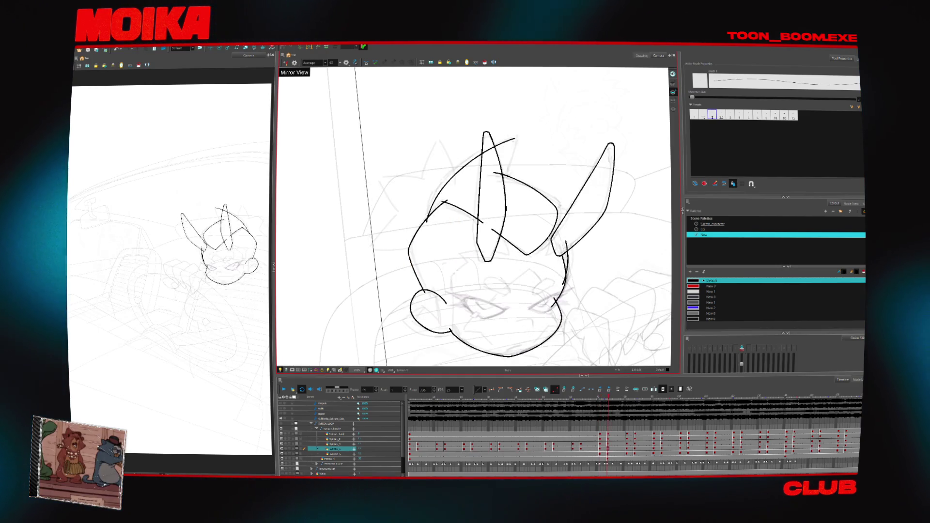
{"action": "key", "text": "ctrl+z"}
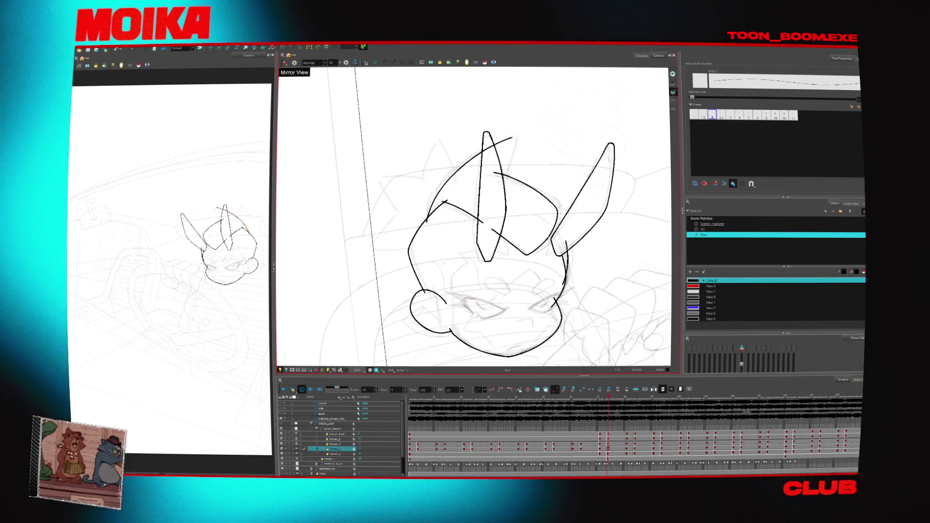
{"action": "left_click_drag", "start_coordinate": [513, 138], "coordinate": [505, 176]}
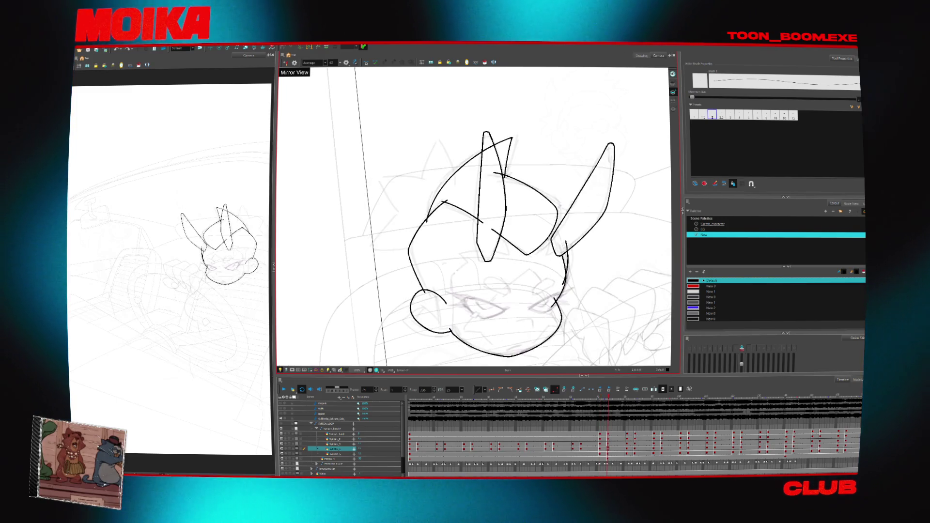
{"action": "key", "text": "ctrl+z"}
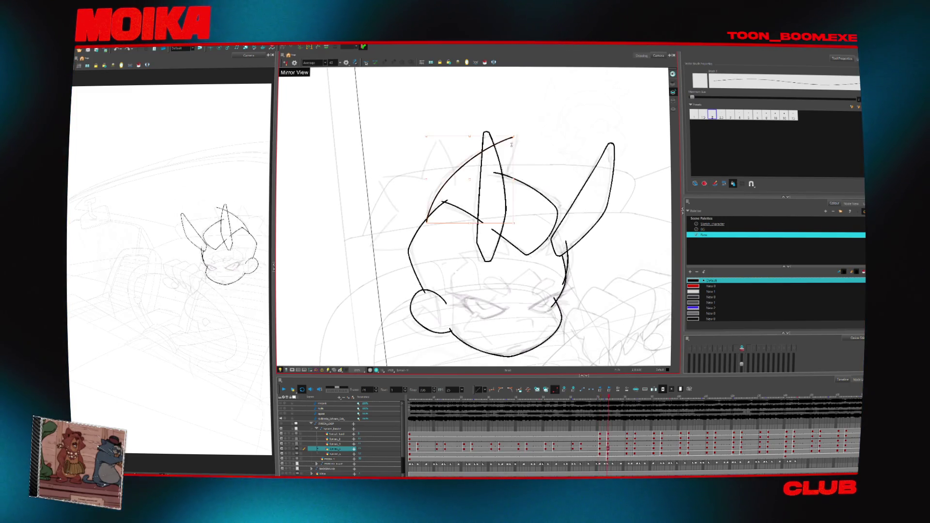
{"action": "key", "text": "ctrl+z"}
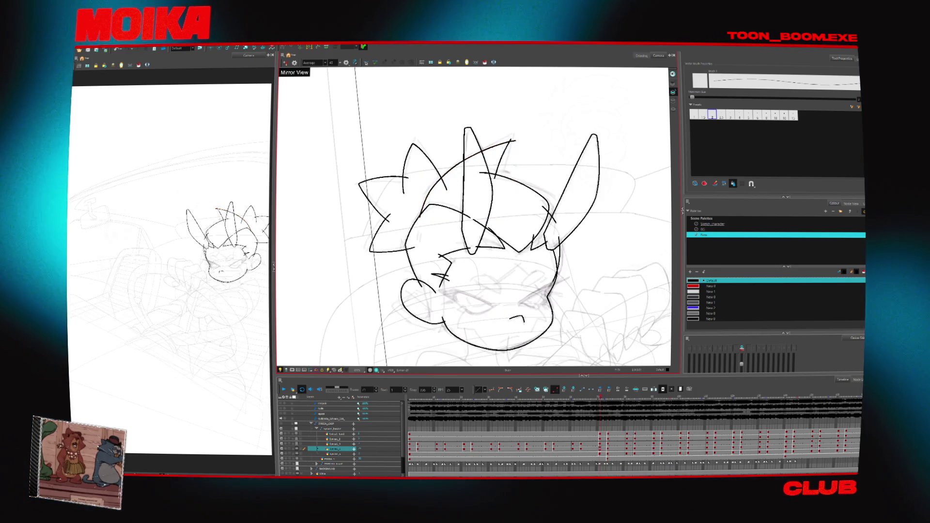
{"action": "key", "text": "ctrl+shift+z"}
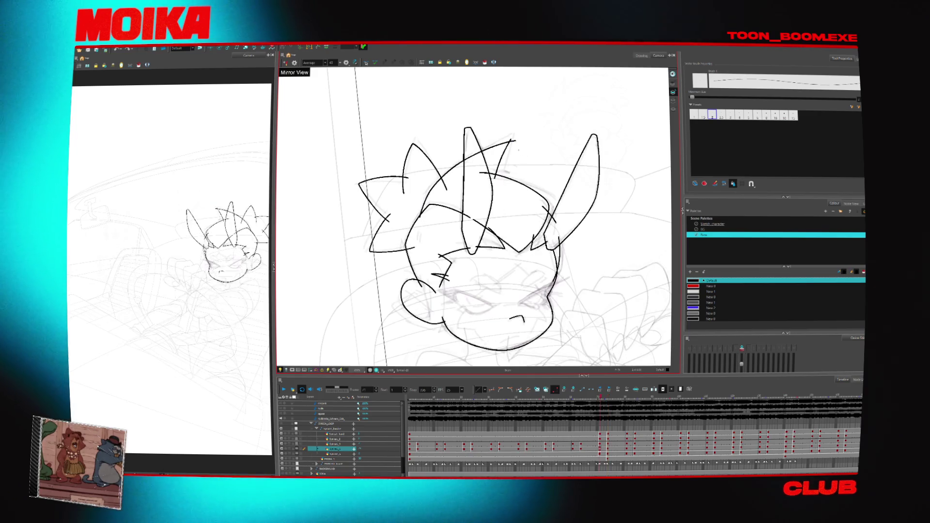
{"action": "key", "text": "ctrl+z"}
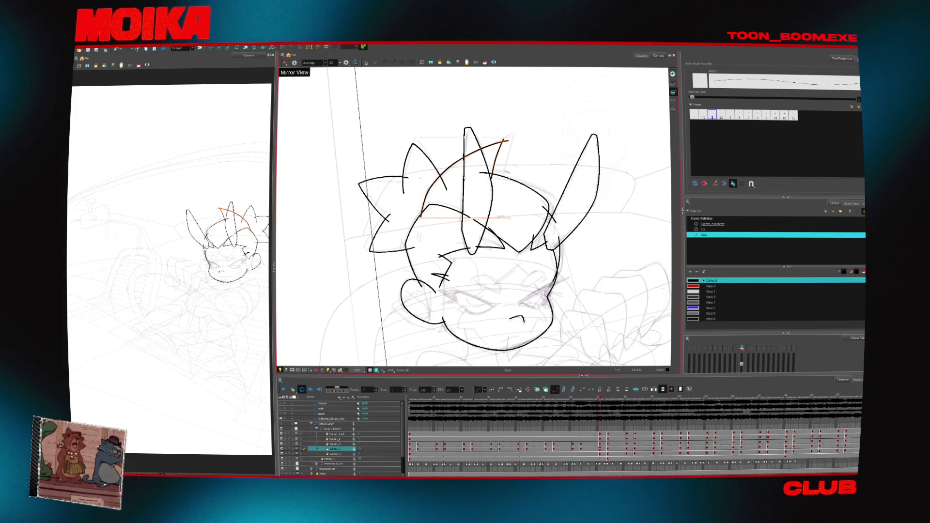
{"action": "key", "text": "period"}
{"action": "key", "text": "period"}
{"action": "key", "text": "period"}
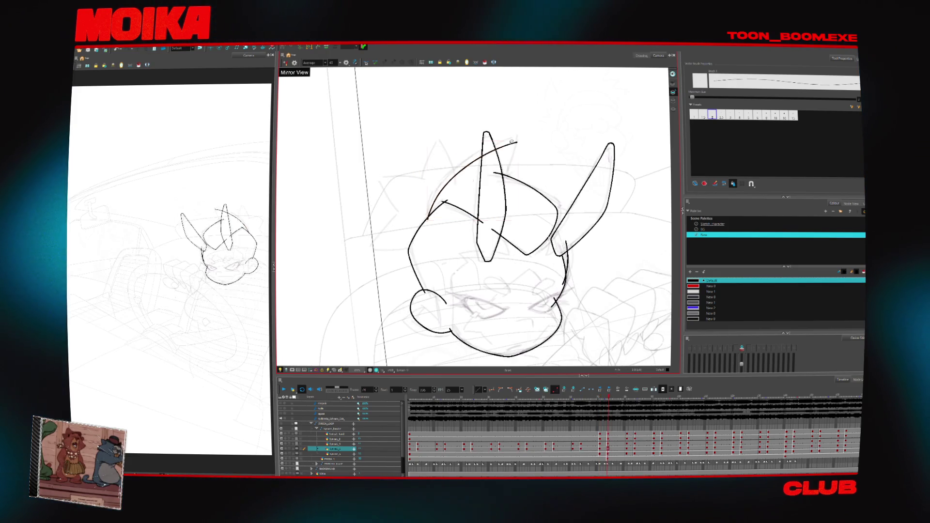
{"action": "left_click", "coordinate": [520, 152]}
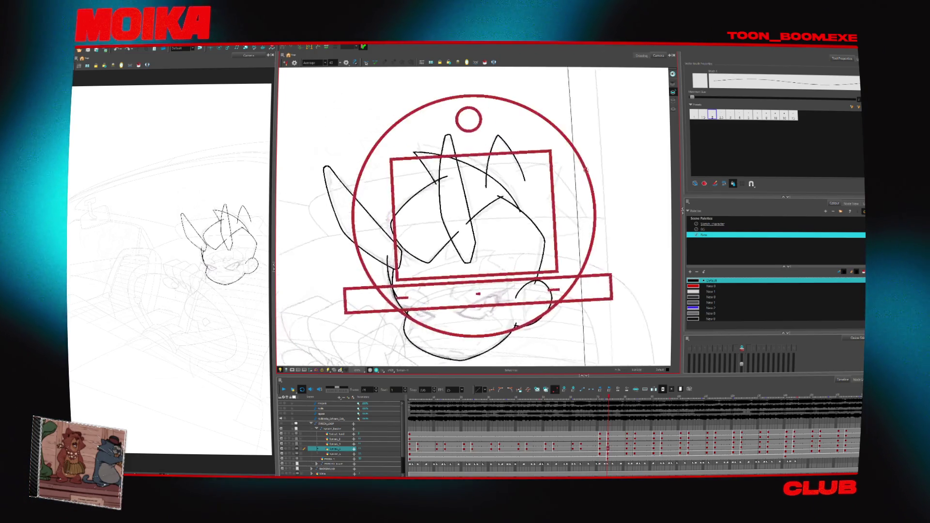
- Lengthen the top hair spike and add a short stroke near the middle spike, checking in mirrored view
{"action": "left_click", "coordinate": [546, 155]}
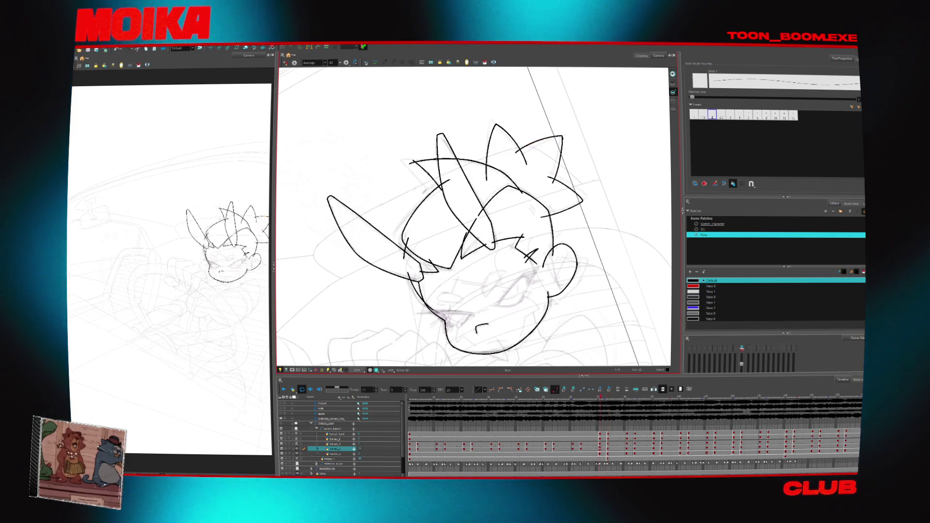
{"action": "key", "text": "4"}
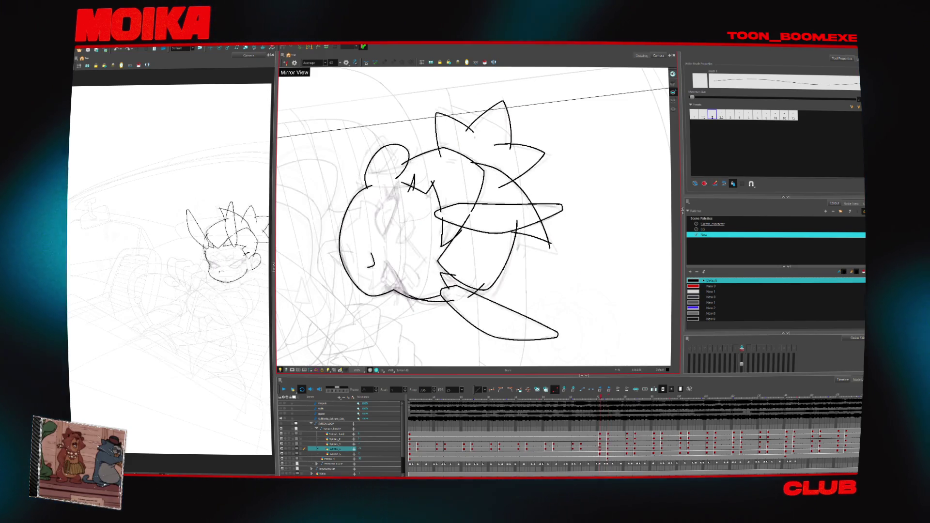
{"action": "left_click_drag", "start_coordinate": [447, 114], "coordinate": [439, 164]}
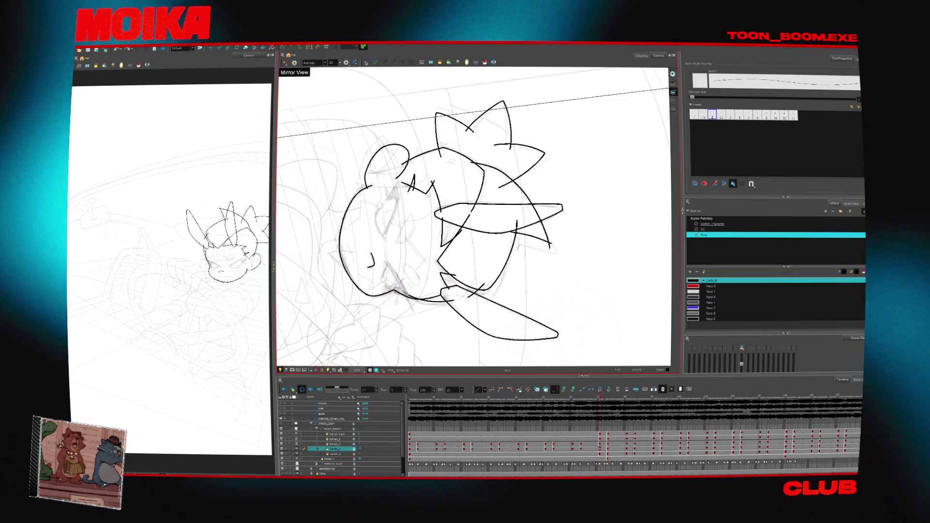
{"action": "key", "text": "x"}
{"action": "key", "text": "x"}
{"action": "key", "text": "x"}
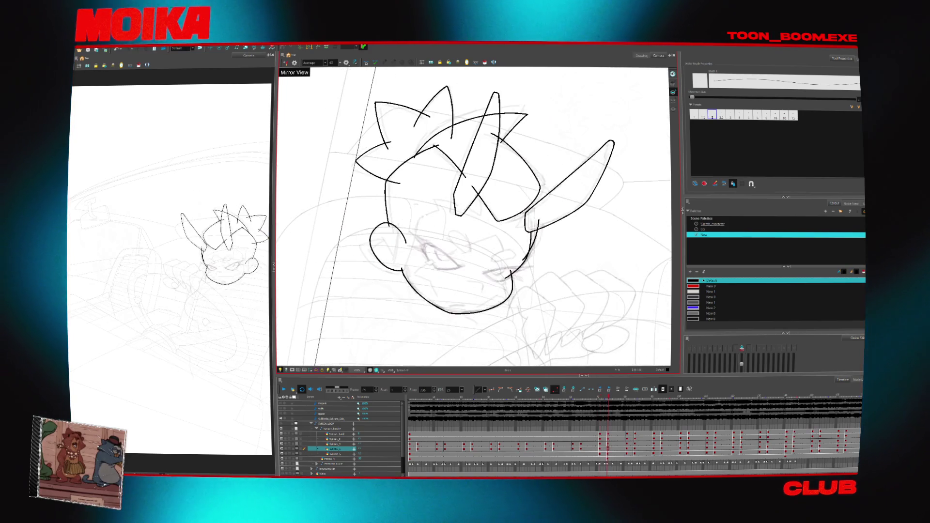
{"action": "key", "text": "4"}
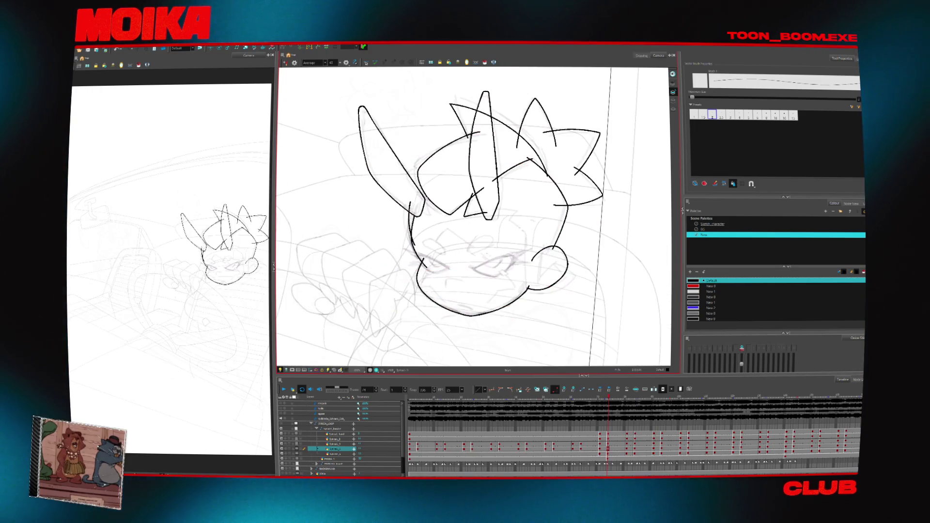
{"action": "key", "text": "ctrl+z"}
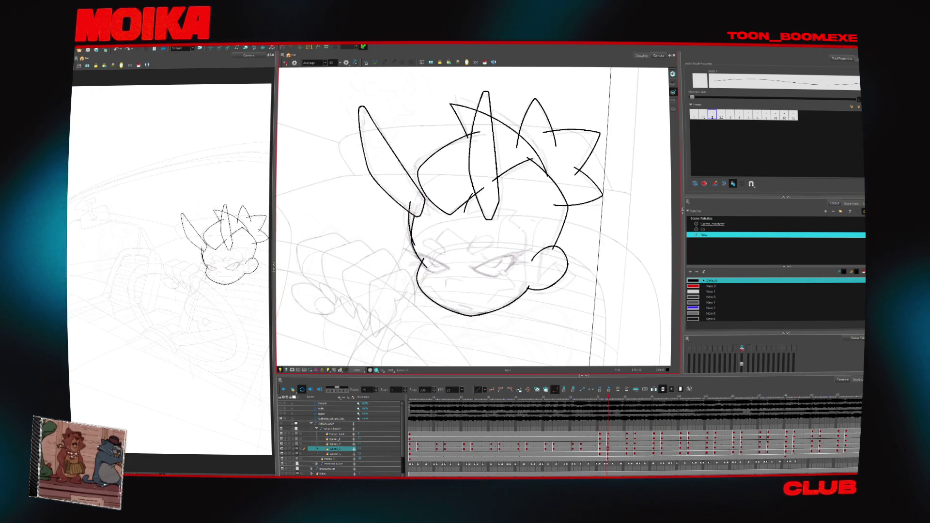
{"action": "key", "text": "4"}
{"action": "left_click_drag", "start_coordinate": [457, 208], "coordinate": [484, 214]}
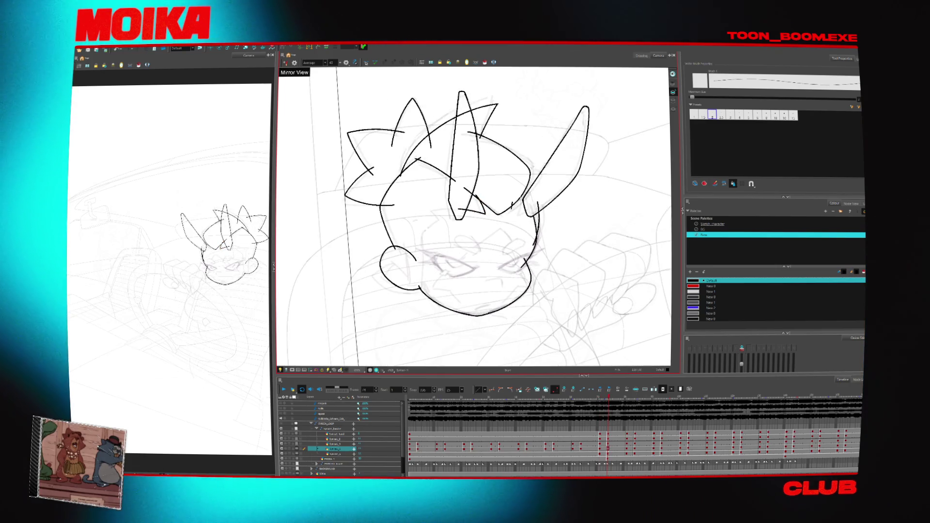
{"action": "key", "text": "4"}
{"action": "key", "text": "4"}
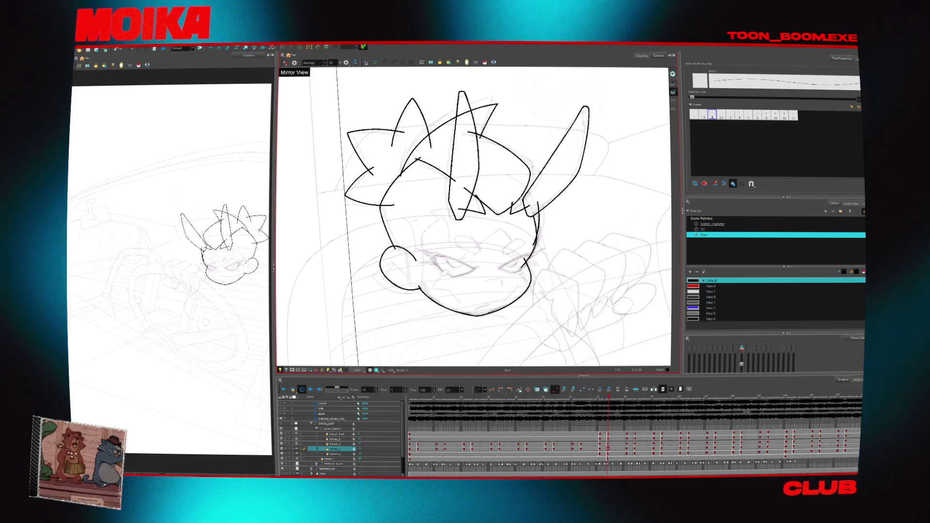
{"action": "key", "text": "4"}
{"action": "key", "text": "4"}
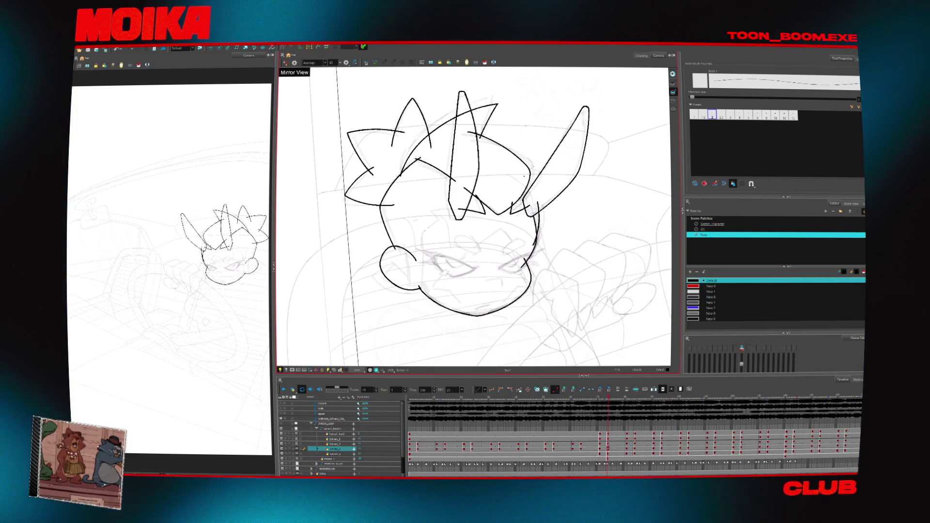
- Flip between neighbouring frames, toggling Mirror View to check the head's proportions
{"action": "key", "text": "comma"}
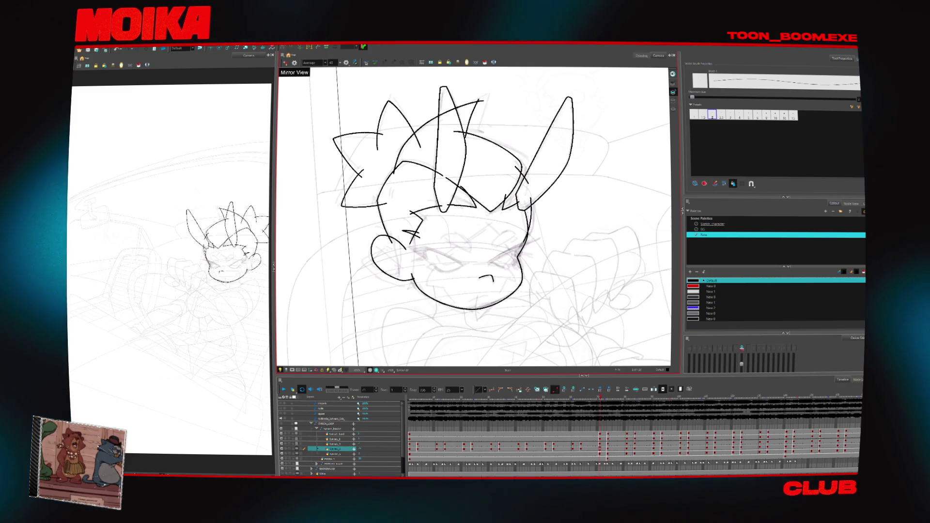
{"action": "key", "text": "4"}
{"action": "key", "text": "period"}
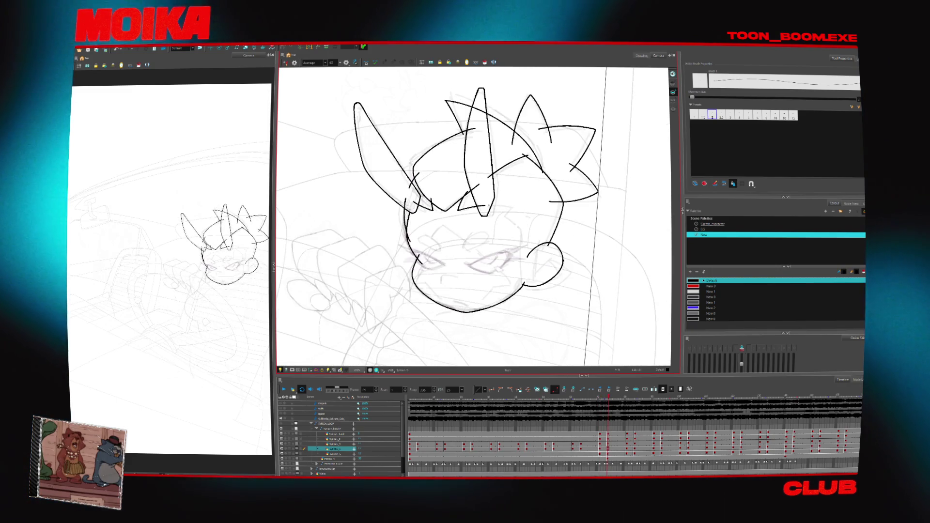
{"action": "key", "text": "comma"}
{"action": "key", "text": "period"}
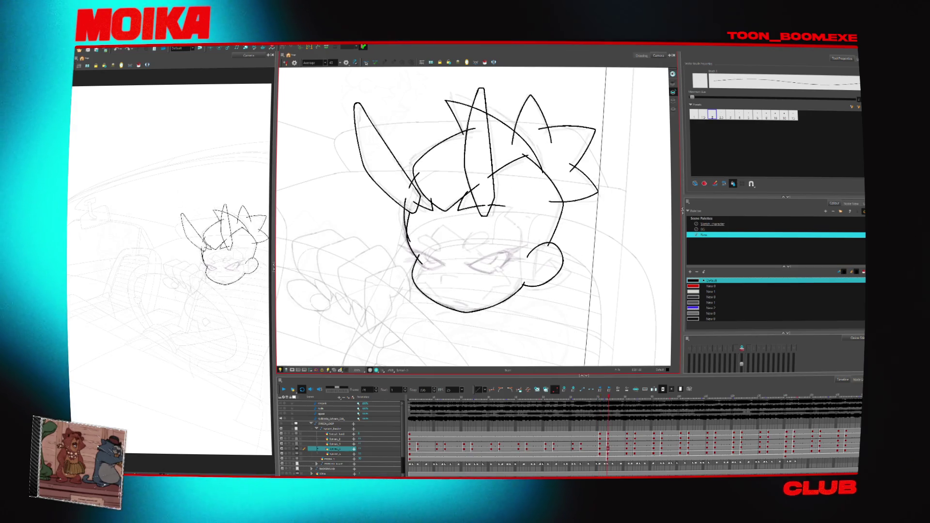
{"action": "key", "text": "4"}
{"action": "key", "text": "period"}
{"action": "key", "text": "comma"}
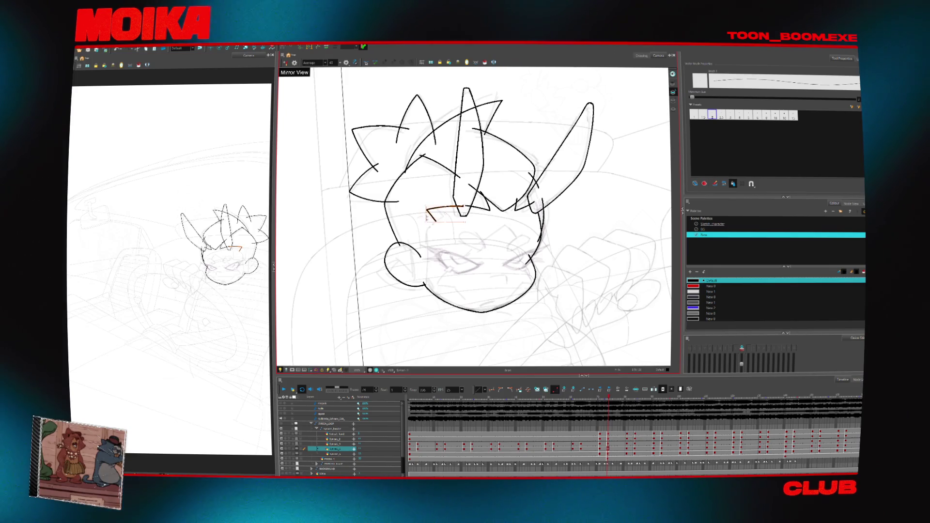
{"action": "key", "text": "comma"}
{"action": "key", "text": "period"}
{"action": "key", "text": "period"}
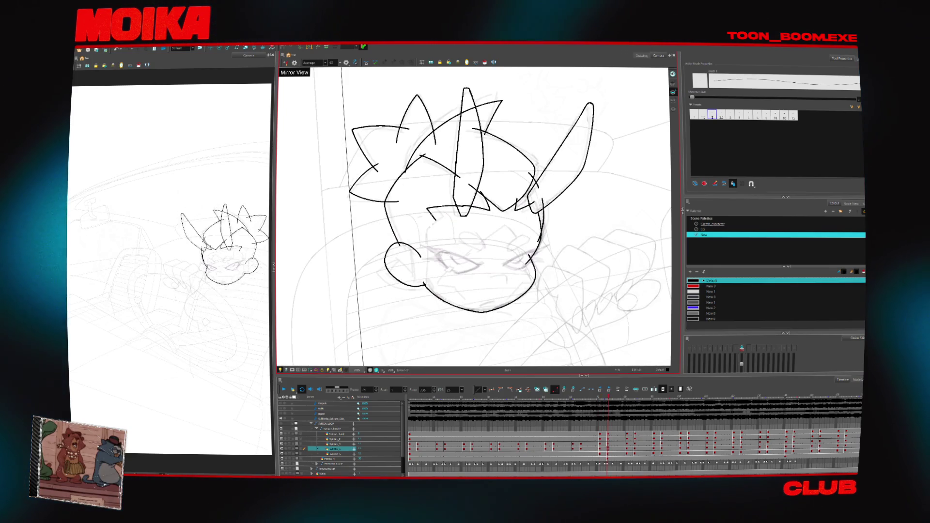
- With the Brush active, step through the drawings to another head pose in mirrored view
{"action": "key", "text": "alt+b"}
{"action": "key", "text": "comma"}
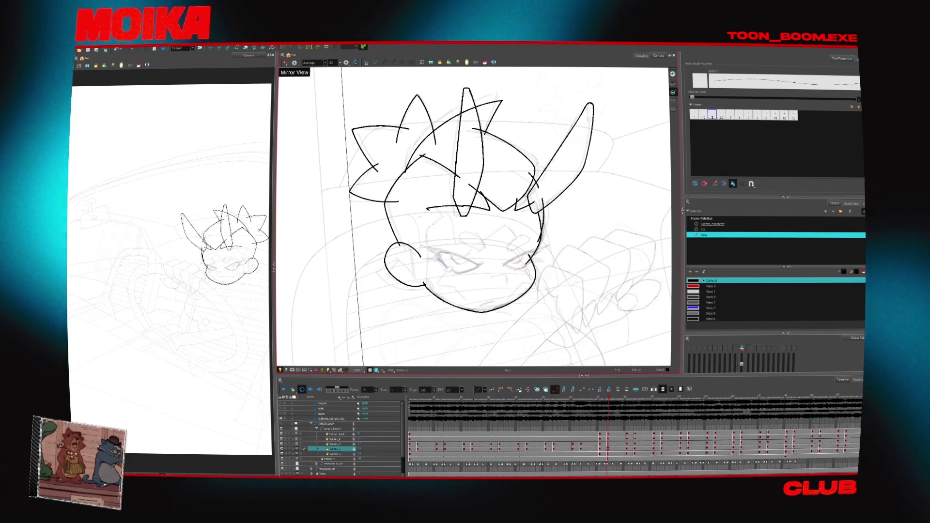
{"action": "key", "text": "comma"}
{"action": "key", "text": "period"}
{"action": "key", "text": "comma"}
{"action": "key", "text": "period"}
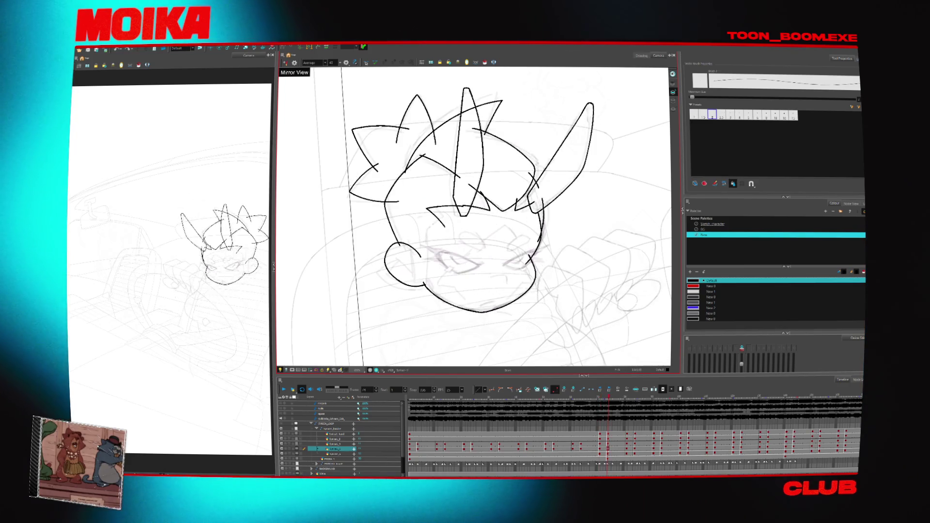
{"action": "key", "text": "period"}
{"action": "key", "text": "period"}
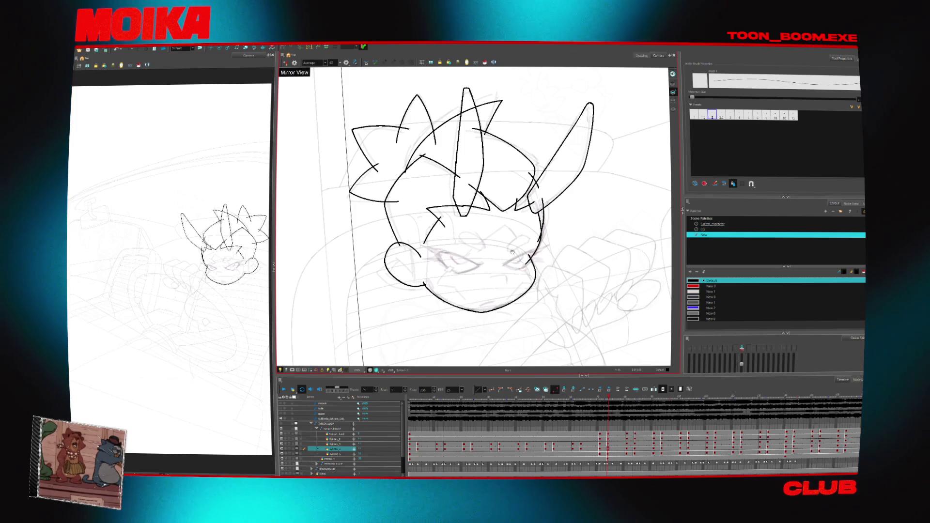
{"action": "key", "text": "4"}
{"action": "key", "text": "period"}
{"action": "key", "text": "period"}
{"action": "key", "text": "period"}
{"action": "key", "text": "period"}
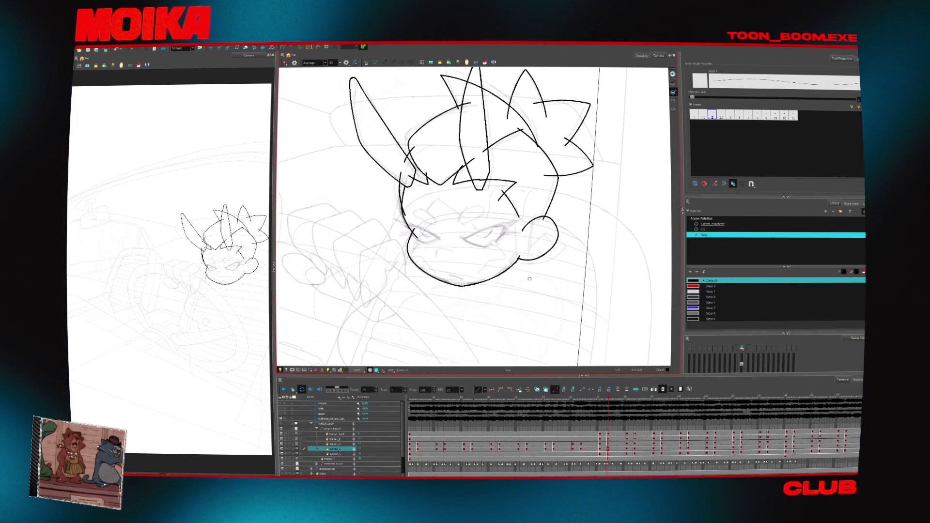
{"action": "key", "text": "period"}
{"action": "key", "text": "period"}
{"action": "key", "text": "period"}
- Rework the mouth stroke, rotating the canvas and comparing mirrored and neighbouring drawings
{"action": "mouse_move", "coordinate": [520, 318]}
{"action": "left_mouse_down"}
{"action": "mouse_move", "coordinate": [504, 324]}
{"action": "mouse_move", "coordinate": [366, 256]}
{"action": "left_mouse_up"}
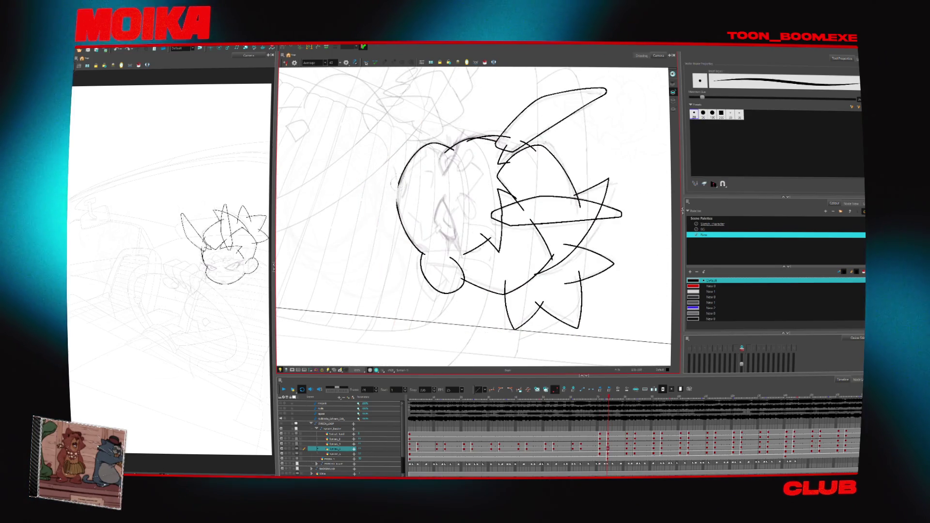
{"action": "key", "text": "4"}
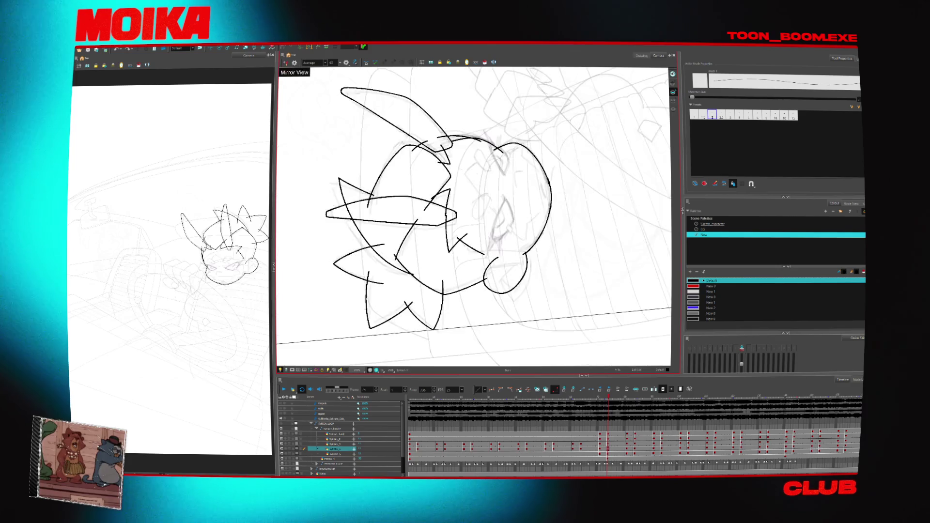
{"action": "key", "text": "g"}
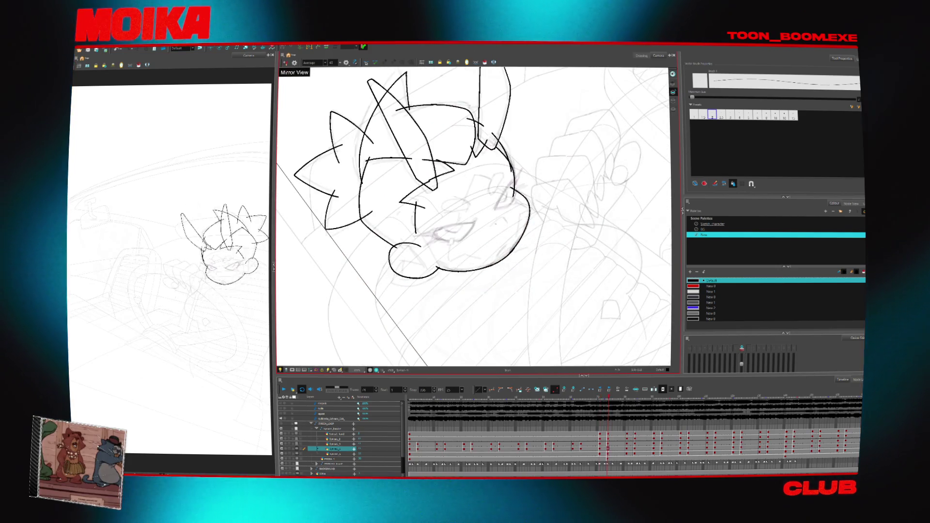
{"action": "key", "text": "4"}
{"action": "key", "text": "shift+x"}
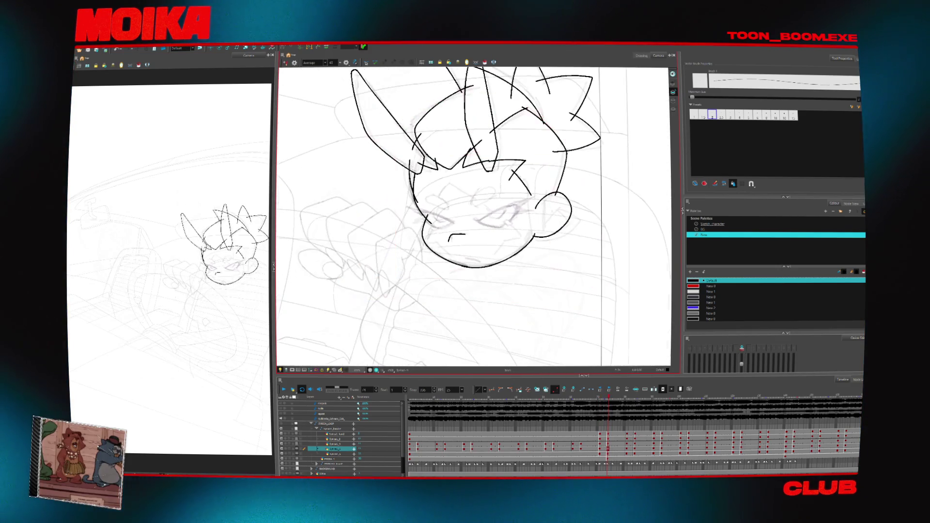
{"action": "key", "text": "ctrl+z"}
{"action": "key", "text": "g"}
{"action": "key", "text": "f"}
{"action": "key", "text": "f"}
{"action": "key", "text": "g"}
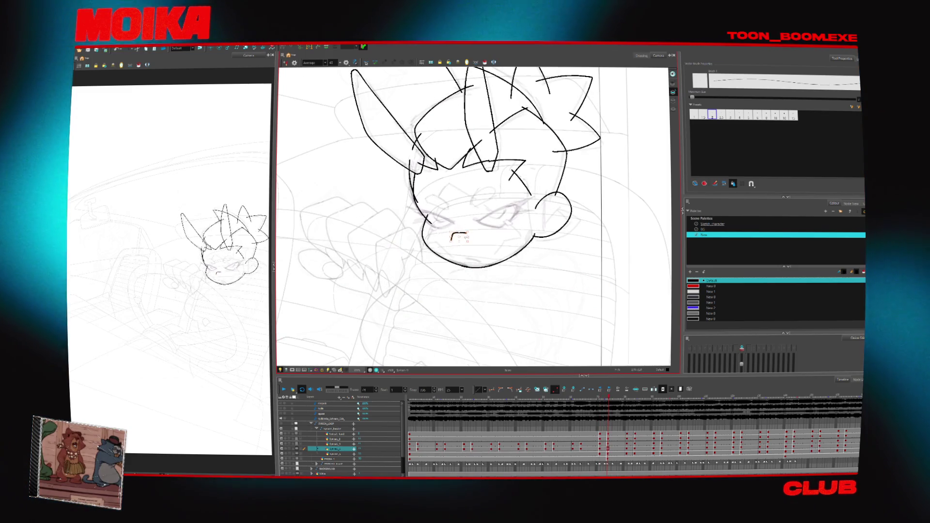
{"action": "key", "text": "ctrl+alt+x"}
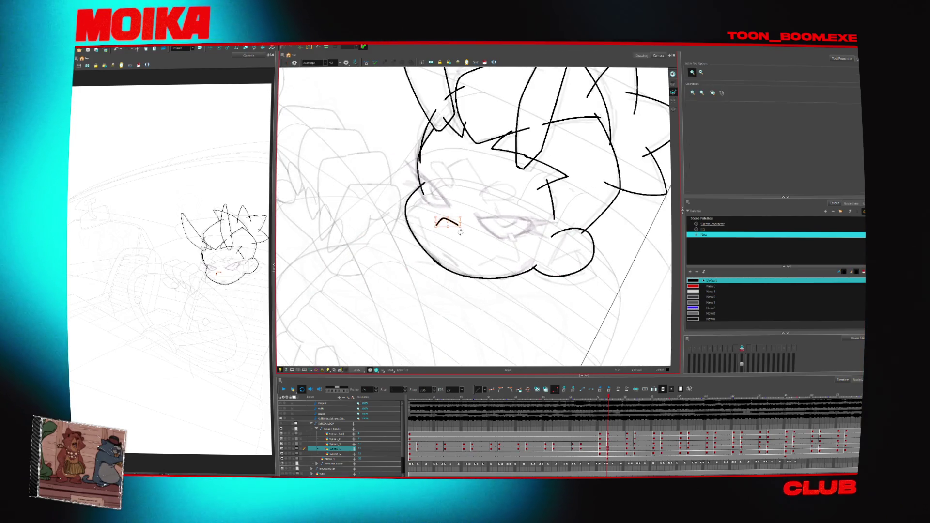
{"action": "key", "text": "4"}
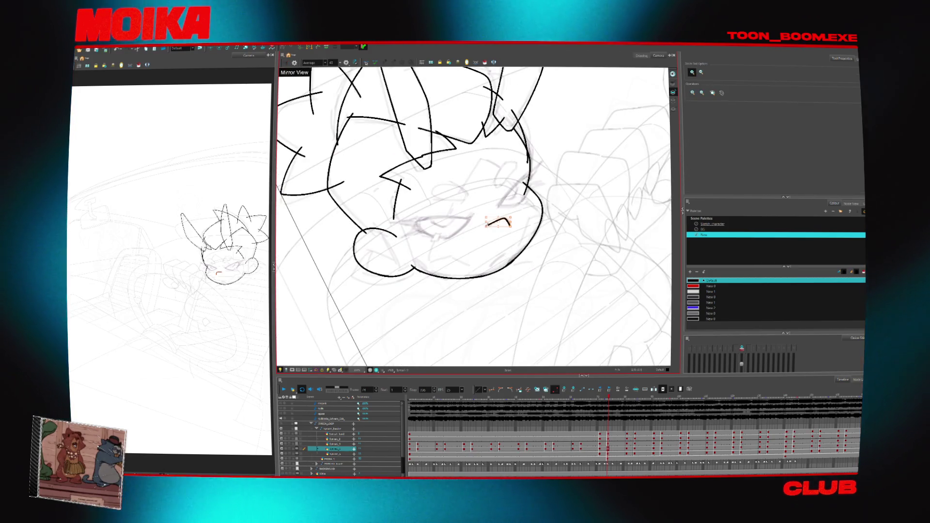
{"action": "key", "text": "Escape"}
- Rotate and zoom the view around the face to inspect the mouth stroke
{"action": "left_click_drag", "start_coordinate": [582, 208], "coordinate": [561, 273]}
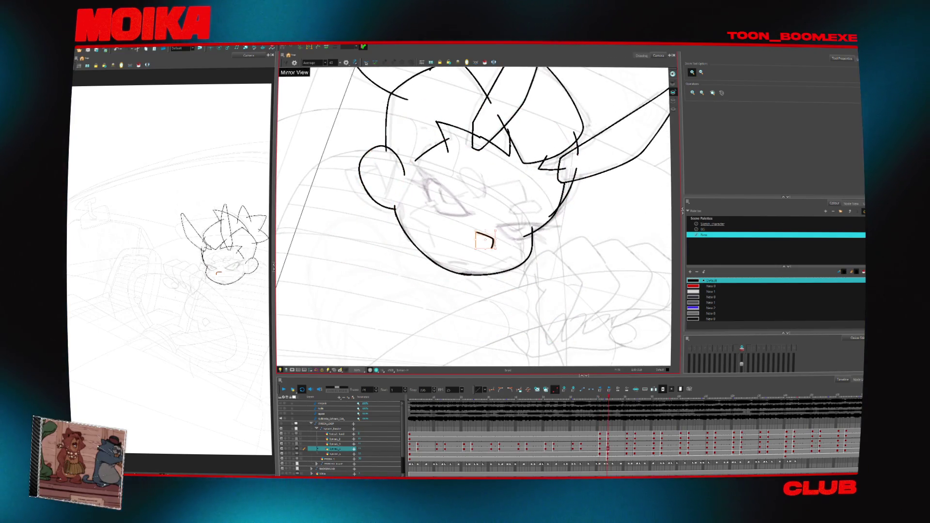
{"action": "scroll", "coordinate": [464, 362], "scroll_direction": "up", "scroll_amount": 3}
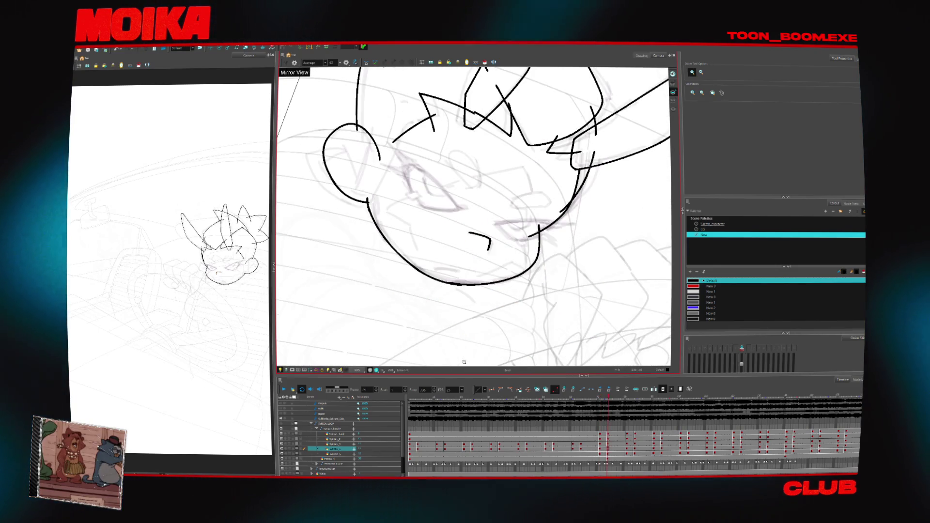
{"action": "scroll", "coordinate": [480, 241], "scroll_direction": "down", "scroll_amount": 3}
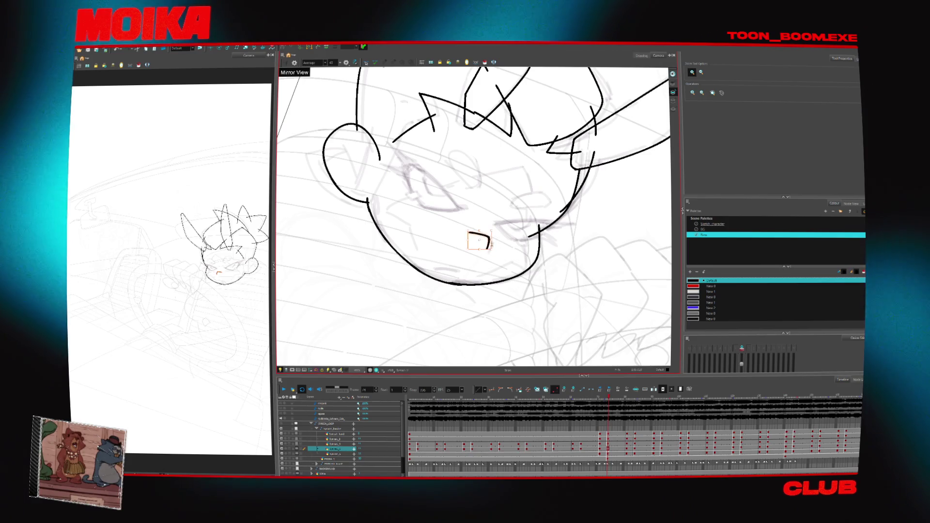
{"action": "mouse_move", "coordinate": [489, 271]}
{"action": "left_mouse_down"}
{"action": "mouse_move", "coordinate": [523, 314]}
{"action": "mouse_move", "coordinate": [513, 291]}
{"action": "left_mouse_up"}
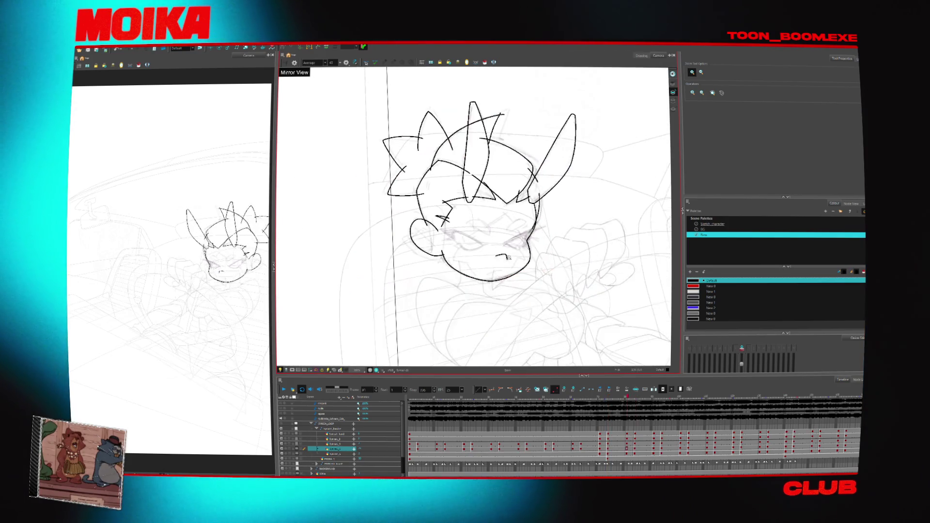
{"action": "scroll", "coordinate": [524, 258], "scroll_direction": "up", "scroll_amount": 2}
{"action": "scroll", "coordinate": [524, 258], "scroll_direction": "up", "scroll_amount": 2}
{"action": "key", "text": "alt+s"}
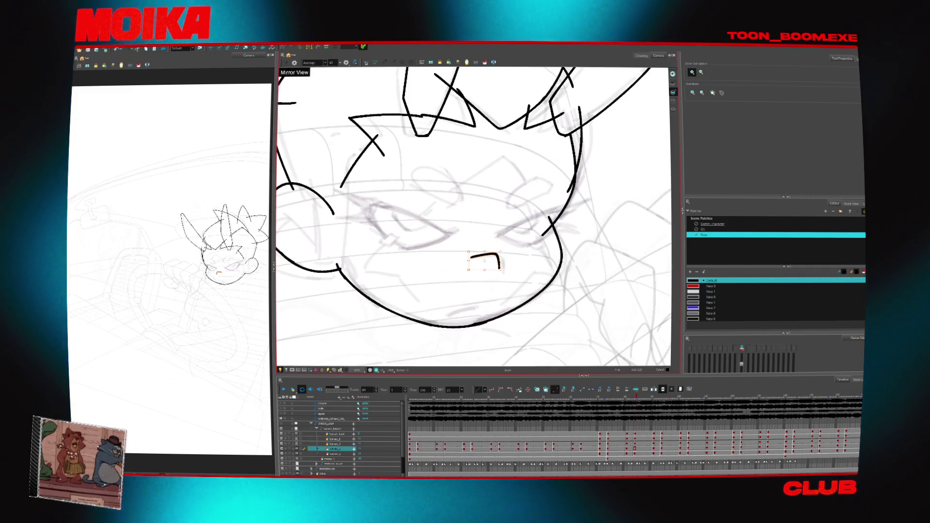
{"action": "scroll", "coordinate": [500, 266], "scroll_direction": "down", "scroll_amount": 5}
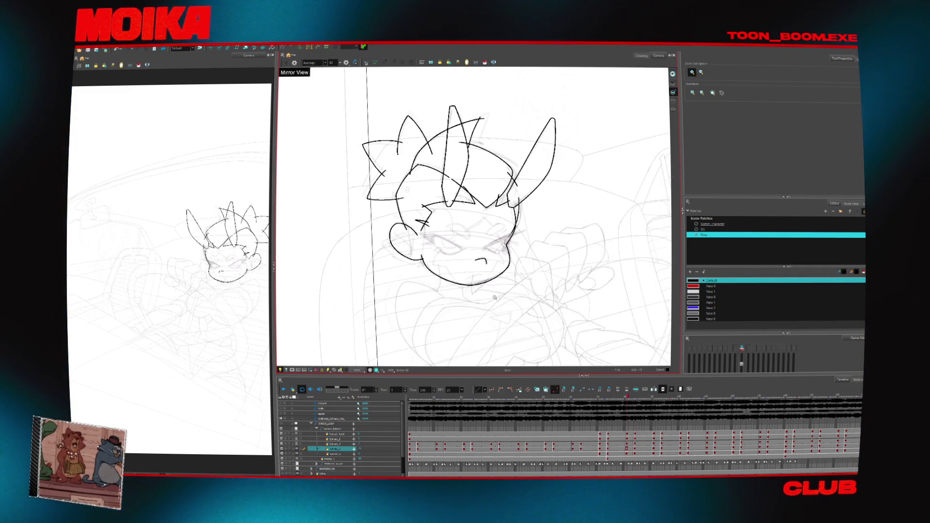
{"action": "scroll", "coordinate": [447, 254], "scroll_direction": "up", "scroll_amount": 3}
{"action": "scroll", "coordinate": [429, 225], "scroll_direction": "down", "scroll_amount": 1}
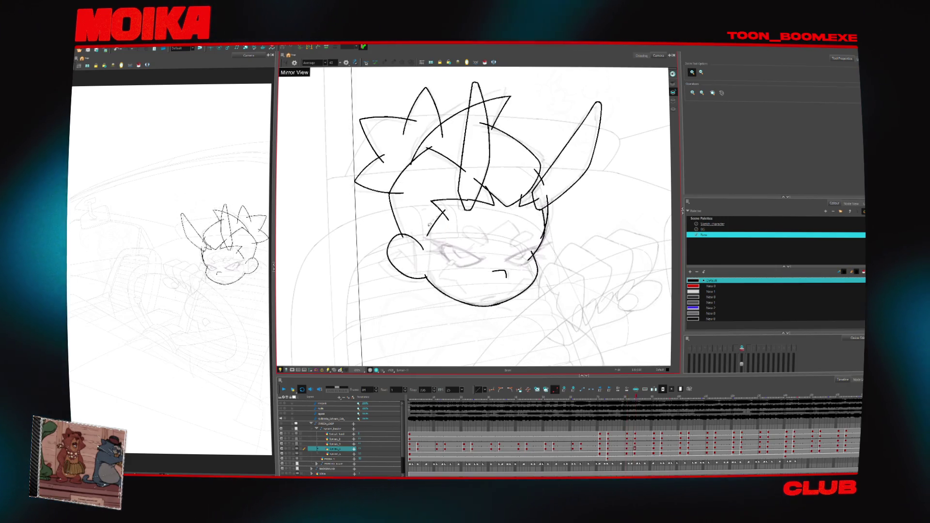
- Try a short brush stroke beside the slanted line, undo it, then play the animation back
{"action": "key", "text": "alt+b"}
{"action": "left_click_drag", "start_coordinate": [418, 225], "coordinate": [435, 235]}
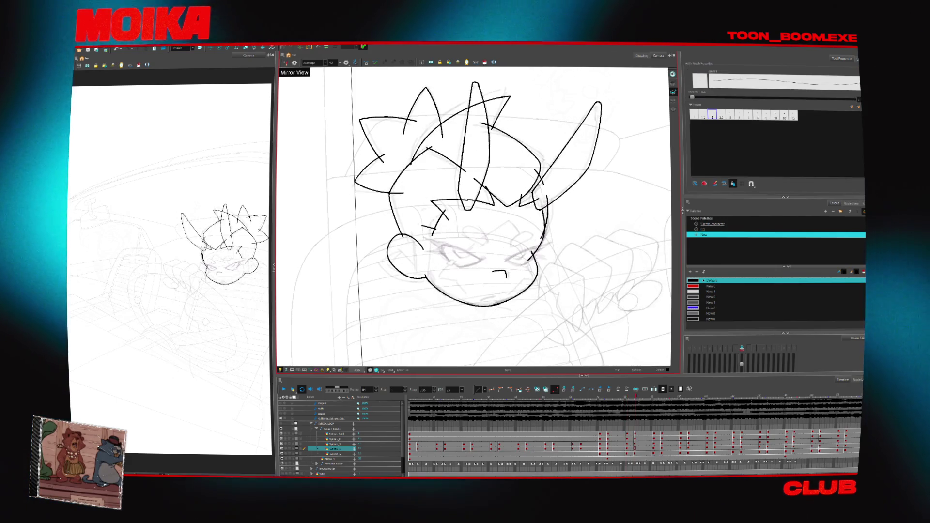
{"action": "key", "text": "ctrl+z"}
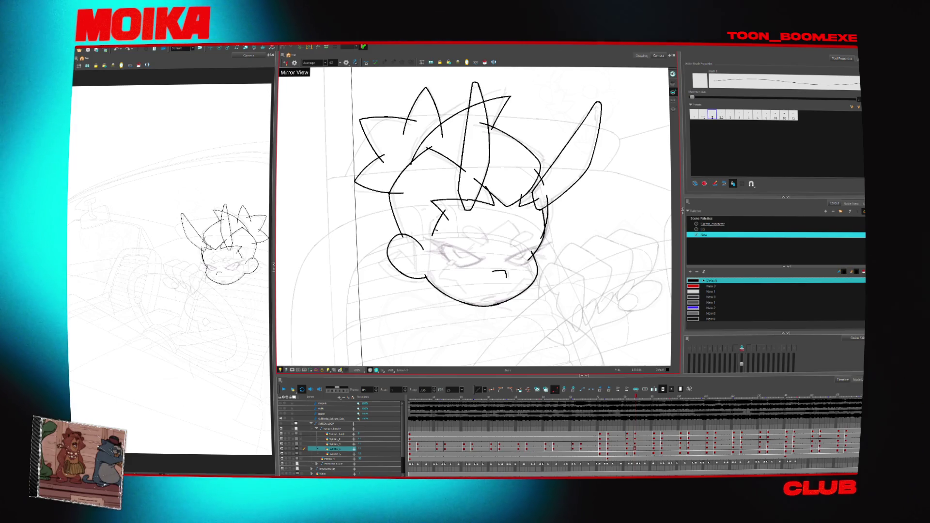
{"action": "left_click_drag", "start_coordinate": [488, 251], "coordinate": [449, 278]}
{"action": "key", "text": "alt+z"}
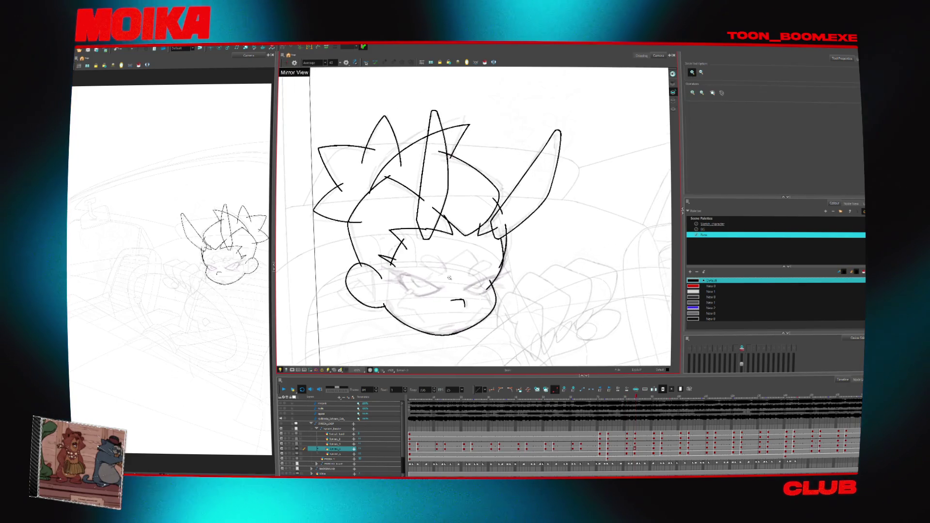
{"action": "scroll", "coordinate": [449, 278], "scroll_direction": "down", "scroll_amount": 2}
{"action": "key", "text": "Return"}
{"action": "scroll", "coordinate": [520, 331], "scroll_direction": "down", "scroll_amount": 1}
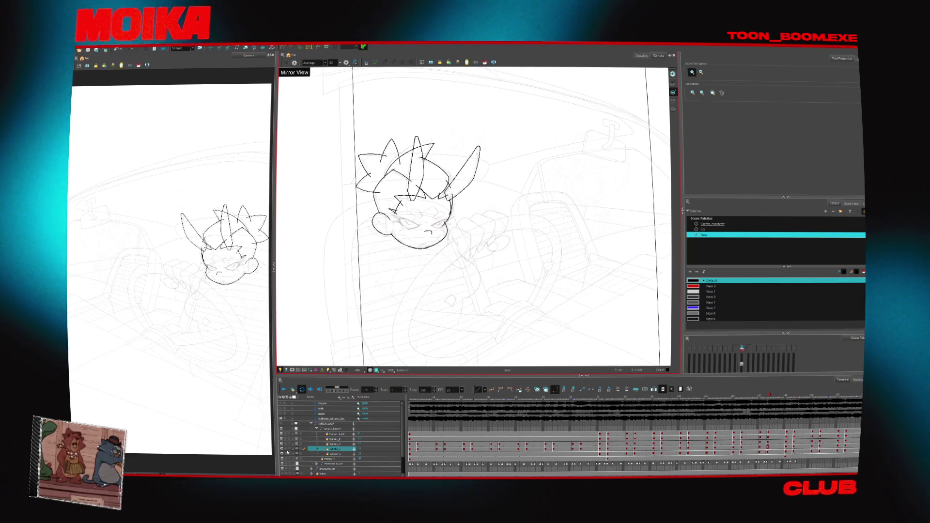
- Stop playback, jump to frame 6 and make the background and layout layers visible again
{"action": "left_click", "coordinate": [294, 390]}
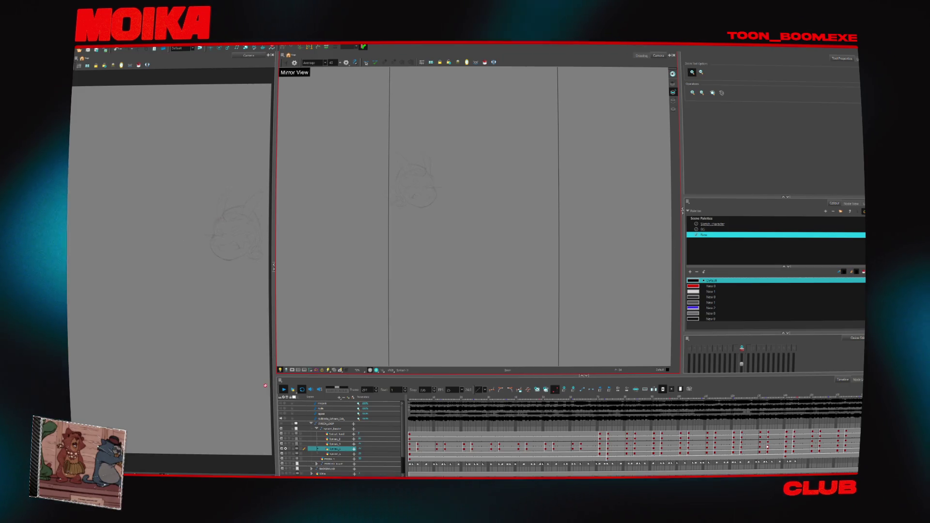
{"action": "key", "text": "Return"}
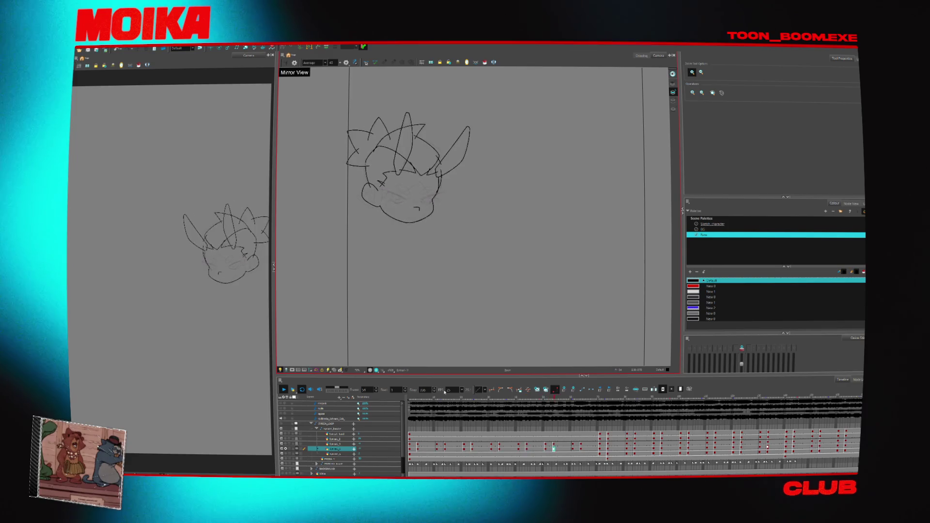
{"action": "left_click", "coordinate": [424, 399]}
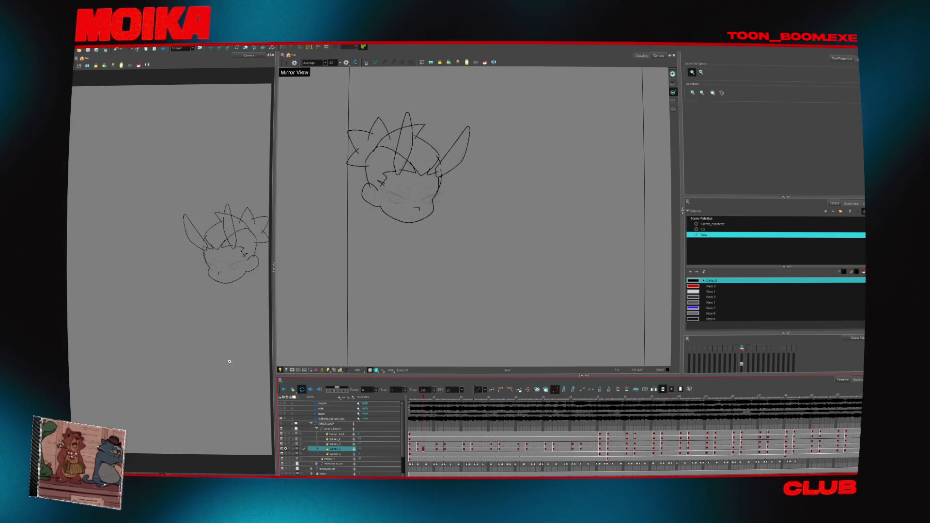
{"action": "left_click", "coordinate": [286, 450]}
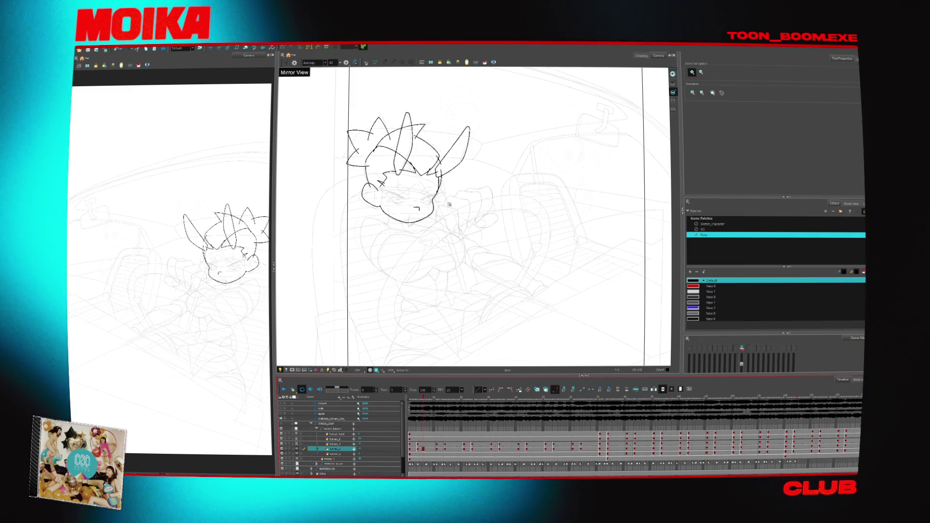
- Stop on a later frame and delete the old strokes around the upper head
{"action": "key", "text": "Return"}
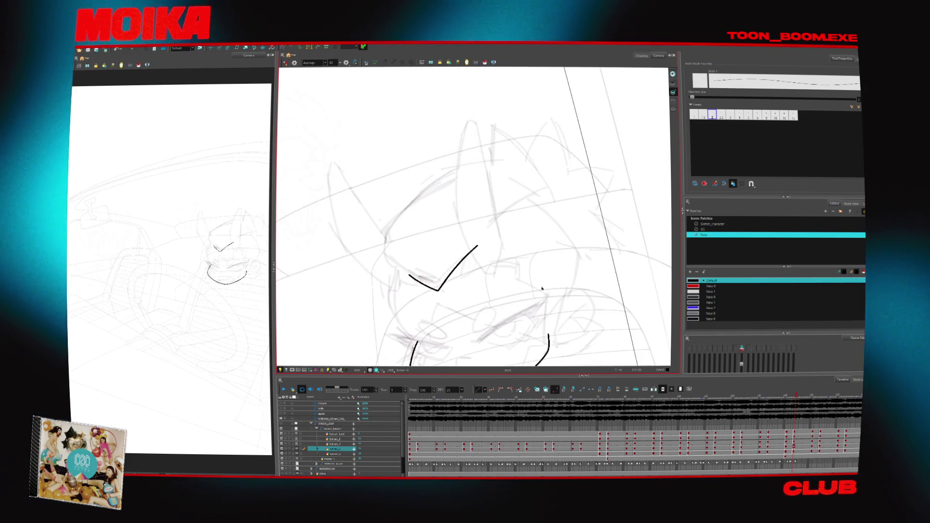
{"action": "key", "text": "space"}
{"action": "left_click_drag", "start_coordinate": [480, 133], "coordinate": [478, 223]}
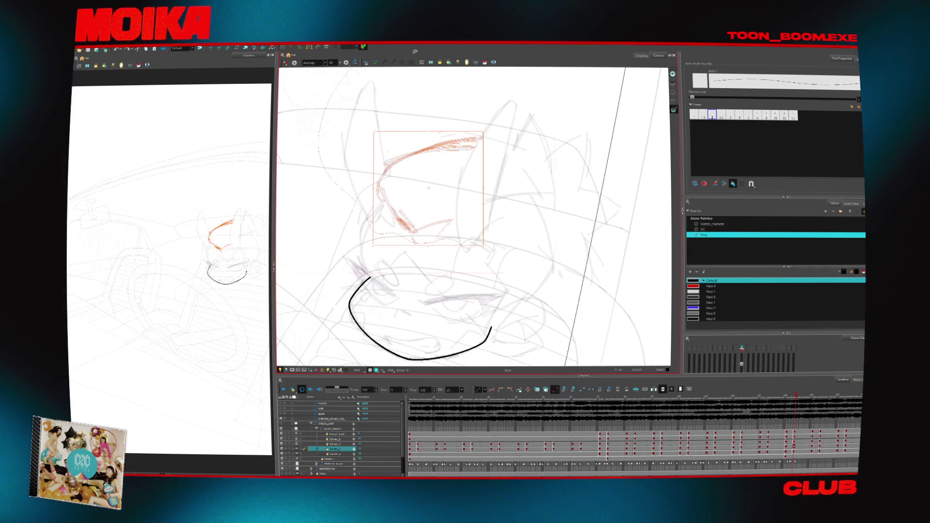
{"action": "key", "text": "alt+s"}
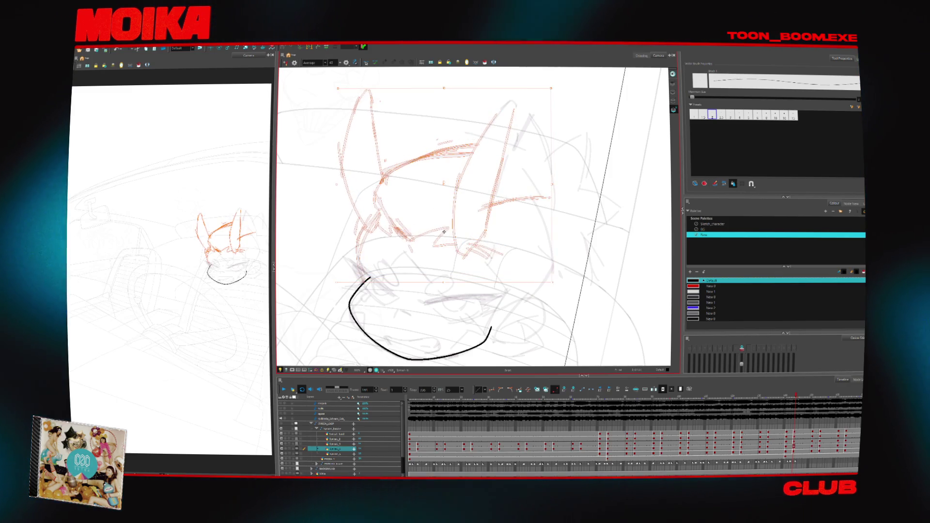
{"action": "key", "text": "Delete"}
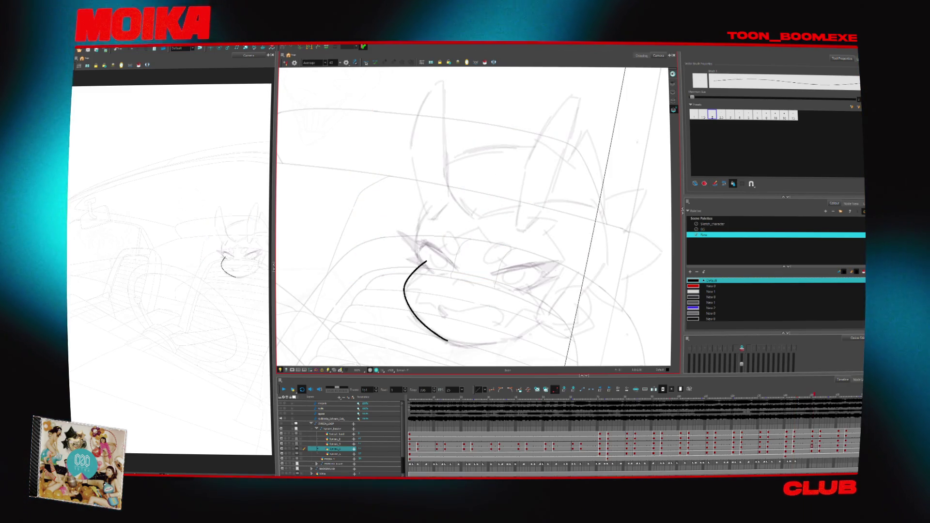
- Ink the curved cheek, V-shaped brow and jaw curve, then move to the next drawing
{"action": "left_click_drag", "start_coordinate": [401, 231], "coordinate": [455, 310]}
{"action": "left_click_drag", "start_coordinate": [426, 143], "coordinate": [433, 167]}
{"action": "key", "text": "ctrl+z"}
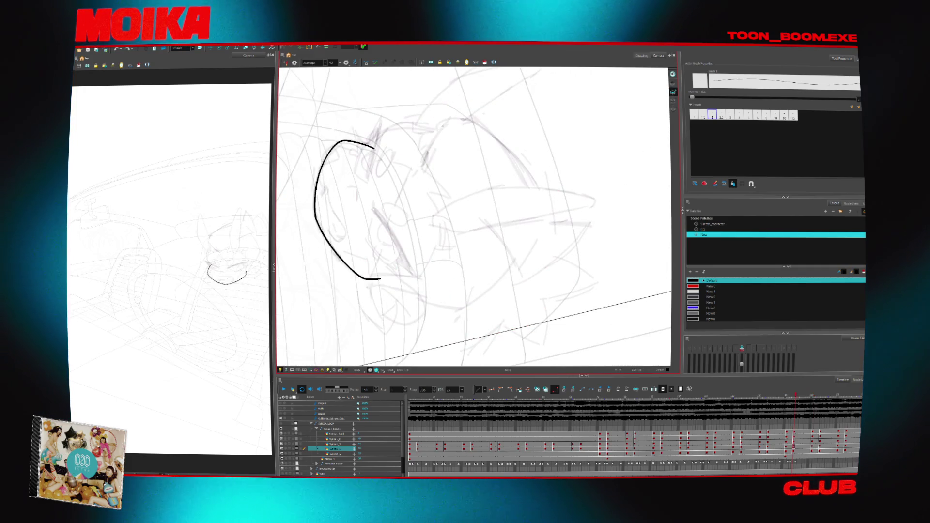
{"action": "left_click_drag", "start_coordinate": [442, 127], "coordinate": [422, 169]}
{"action": "left_click_drag", "start_coordinate": [509, 145], "coordinate": [558, 252]}
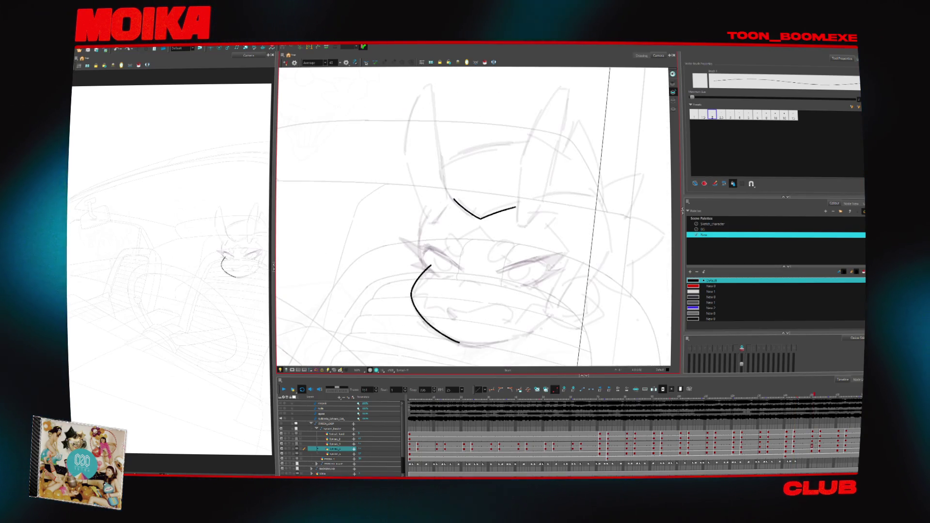
{"action": "key", "text": "ctrl+z"}
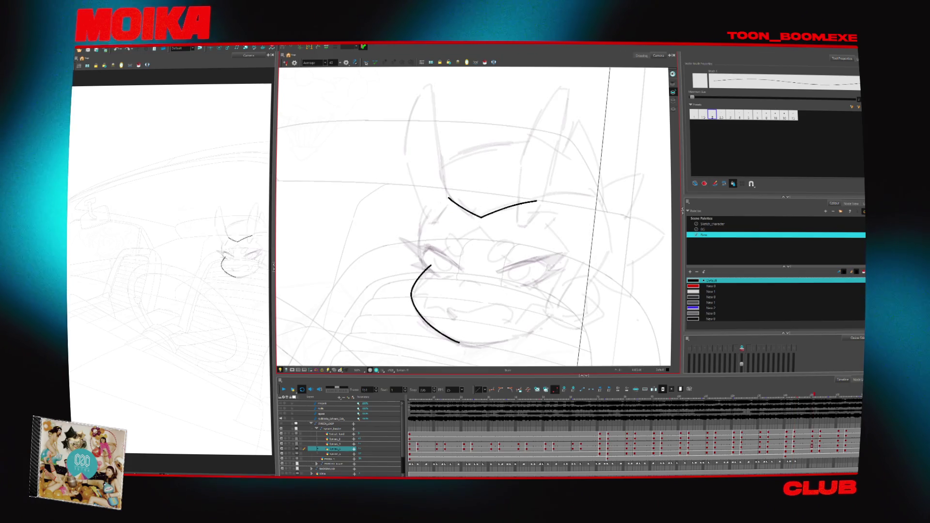
{"action": "left_click_drag", "start_coordinate": [481, 218], "coordinate": [536, 201]}
{"action": "mouse_move", "coordinate": [473, 217]}
{"action": "left_mouse_down"}
{"action": "mouse_move", "coordinate": [421, 183]}
{"action": "mouse_move", "coordinate": [493, 161]}
{"action": "left_mouse_up"}
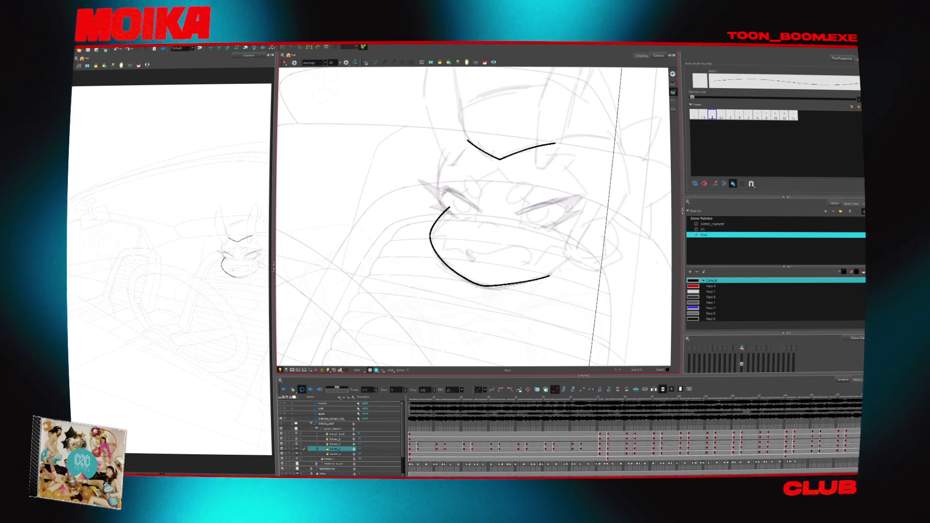
{"action": "left_click_drag", "start_coordinate": [482, 286], "coordinate": [570, 255]}
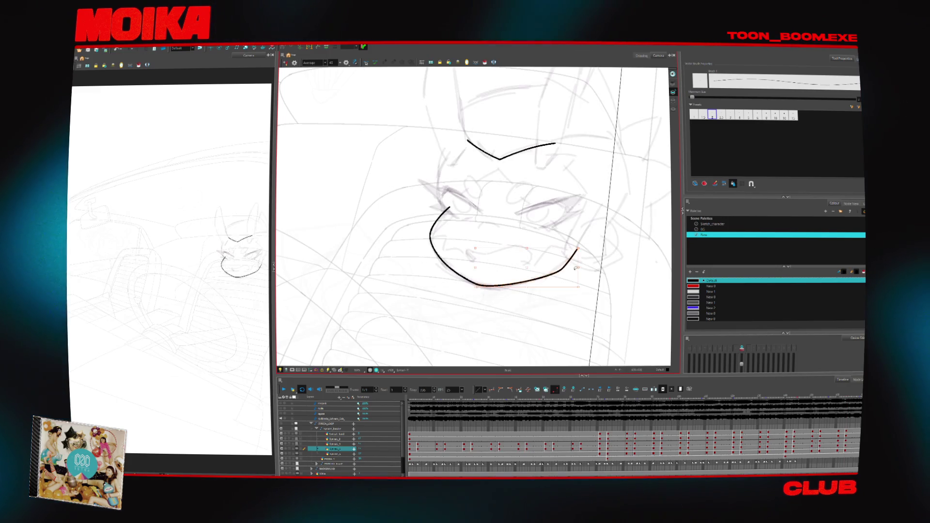
{"action": "left_click_drag", "start_coordinate": [583, 266], "coordinate": [424, 295]}
{"action": "key", "text": "g"}
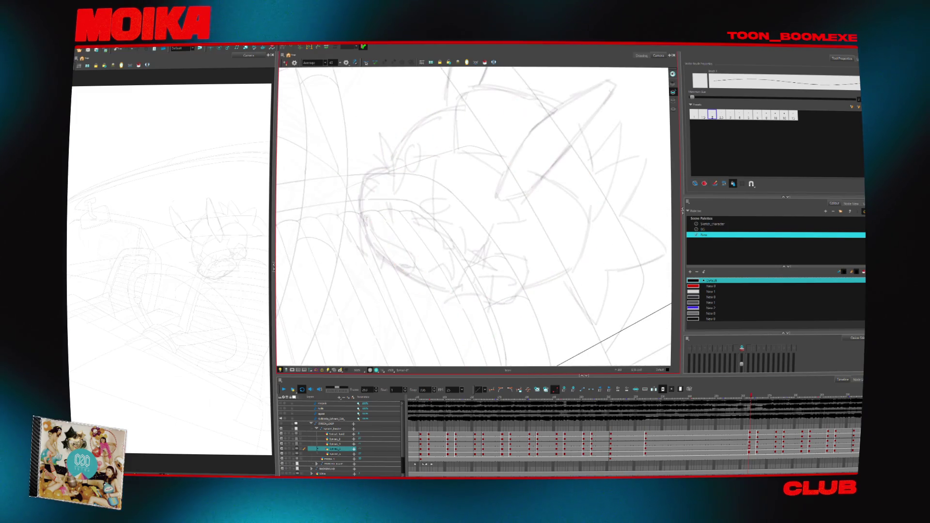
- Ink the left side of the head in black, redoing the curve with the view mirrored and rotated
{"action": "key", "text": "ctrl+z"}
{"action": "left_click_drag", "start_coordinate": [388, 166], "coordinate": [375, 170]}
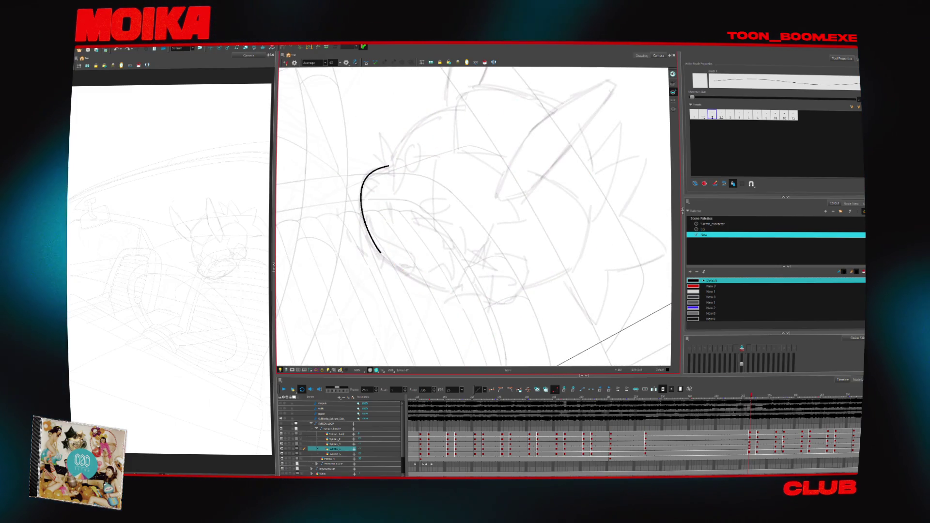
{"action": "key", "text": "v"}
{"action": "key", "text": "v"}
{"action": "key", "text": "v"}
{"action": "key", "text": "4"}
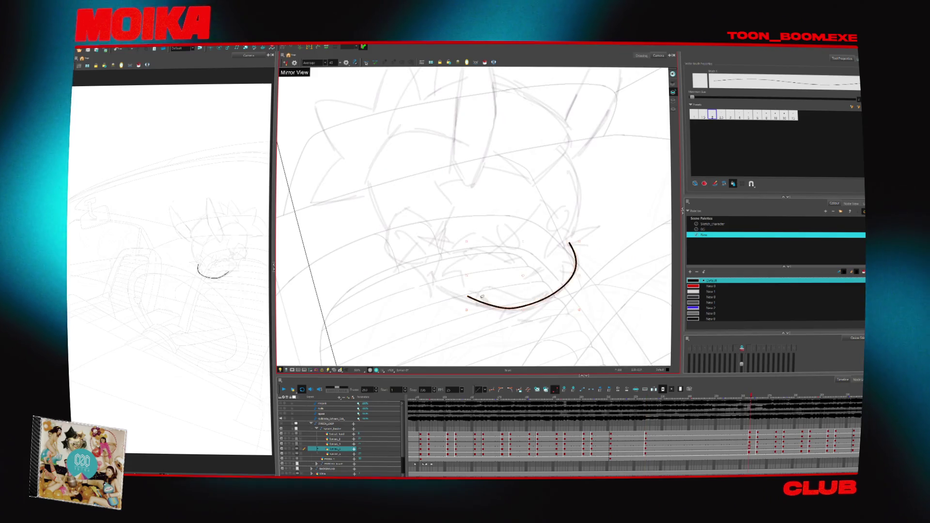
{"action": "key", "text": "Escape"}
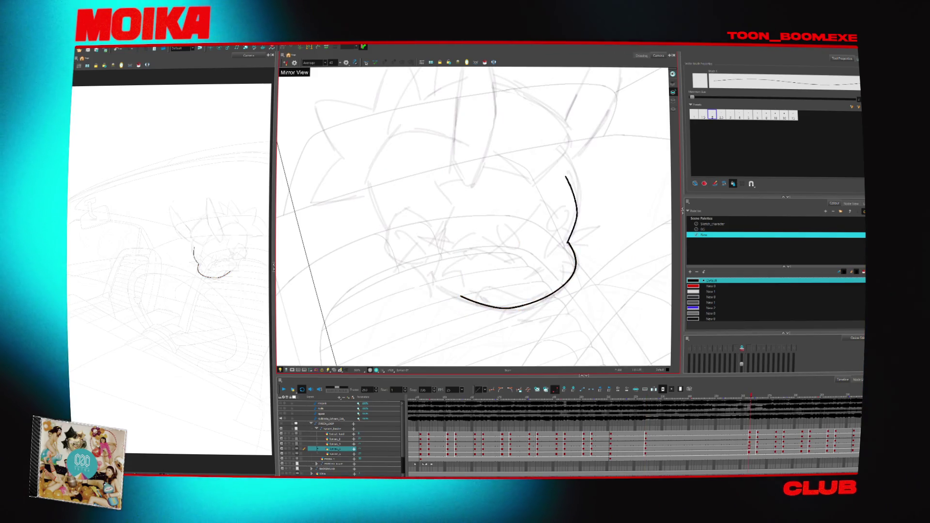
{"action": "key", "text": "4"}
{"action": "key", "text": "ctrl+z"}
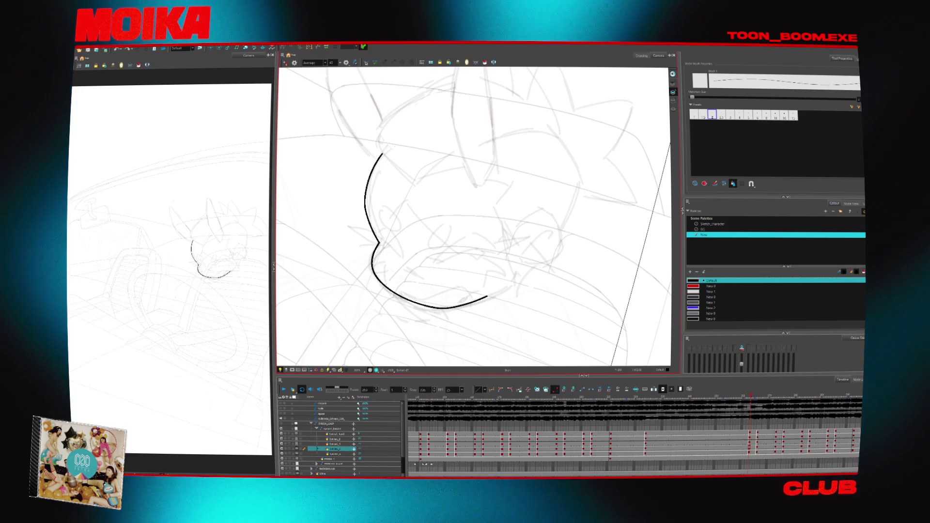
- Select the red ear sketch strokes and remove them
{"action": "left_click", "coordinate": [467, 163]}
{"action": "key", "text": "ctrl+z"}
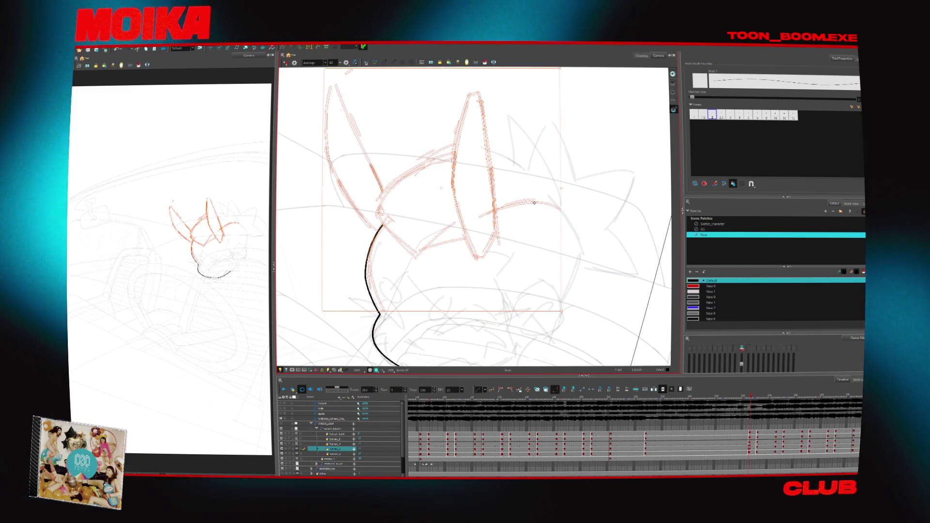
{"action": "key", "text": "ctrl+z"}
{"action": "key", "text": "ctrl+z"}
{"action": "key", "text": "ctrl+z"}
{"action": "key", "text": "ctrl+z"}
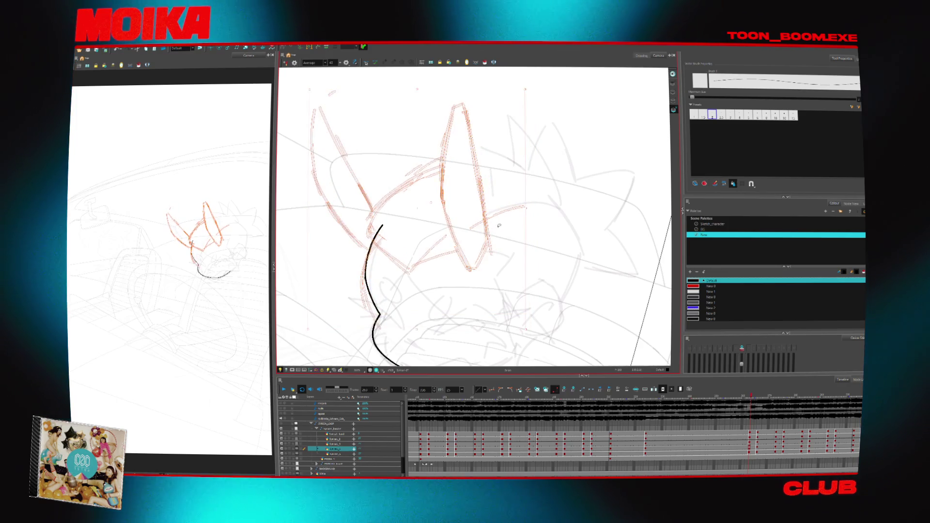
{"action": "key", "text": "ctrl+z"}
{"action": "key", "text": "ctrl+z"}
- On the next drawing, ink the cheek curve down to the jaw, then play back the animation
{"action": "key", "text": "period"}
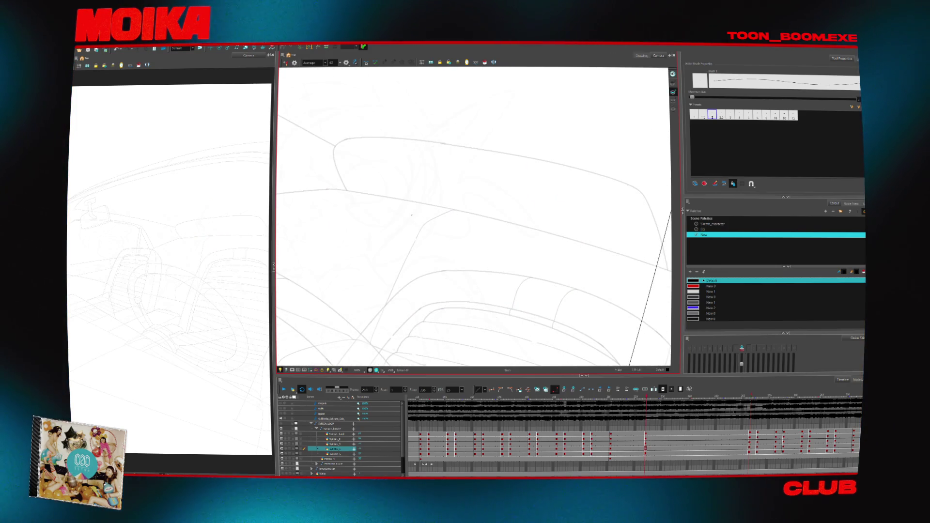
{"action": "key", "text": "comma"}
{"action": "key", "text": "period"}
{"action": "key", "text": "period"}
{"action": "key", "text": "period"}
{"action": "left_click_drag", "start_coordinate": [475, 173], "coordinate": [467, 212]}
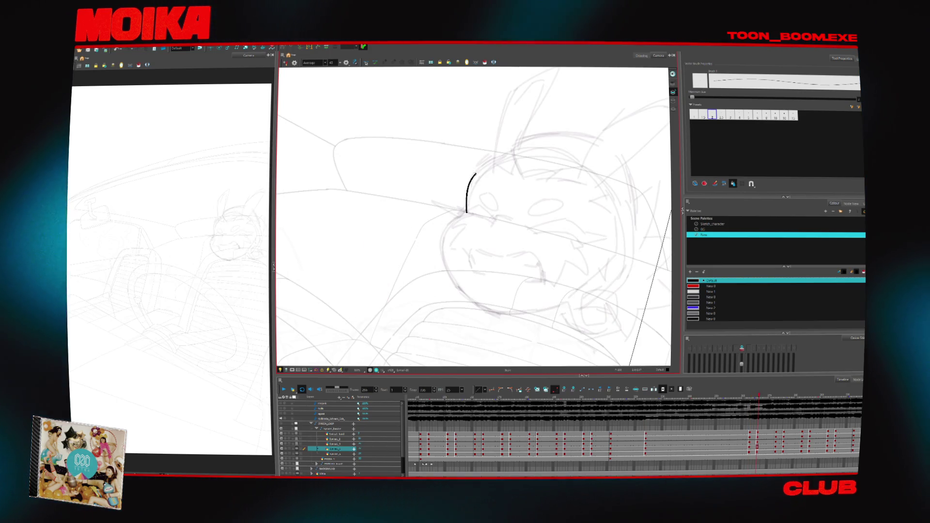
{"action": "mouse_move", "coordinate": [474, 177]}
{"action": "left_mouse_down"}
{"action": "mouse_move", "coordinate": [442, 252]}
{"action": "mouse_move", "coordinate": [457, 286]}
{"action": "left_mouse_up"}
{"action": "key", "text": "ctrl+z"}
{"action": "mouse_move", "coordinate": [468, 210]}
{"action": "left_mouse_down"}
{"action": "mouse_move", "coordinate": [458, 286]}
{"action": "mouse_move", "coordinate": [385, 304]}
{"action": "left_mouse_up"}
{"action": "key", "text": "4"}
{"action": "key", "text": "4"}
{"action": "key", "text": "4"}
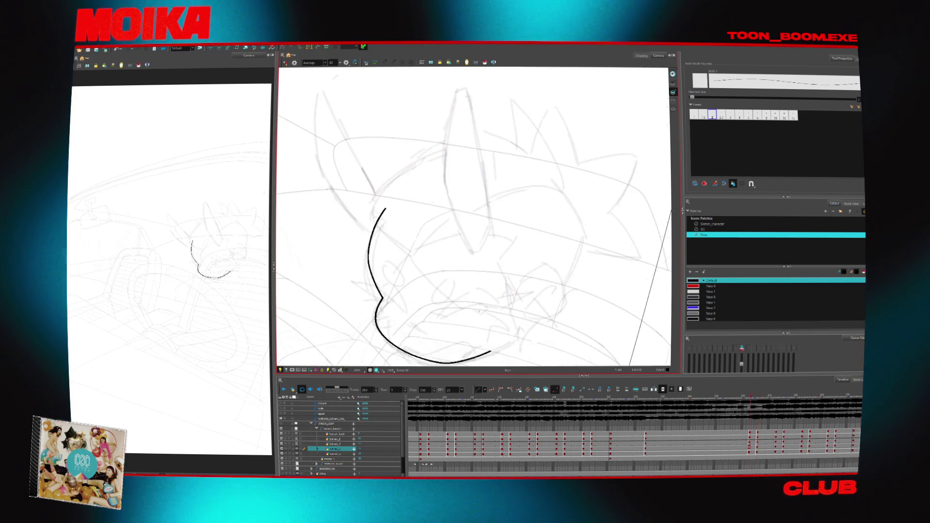
{"action": "key", "text": "4"}
{"action": "left_click", "coordinate": [481, 308]}
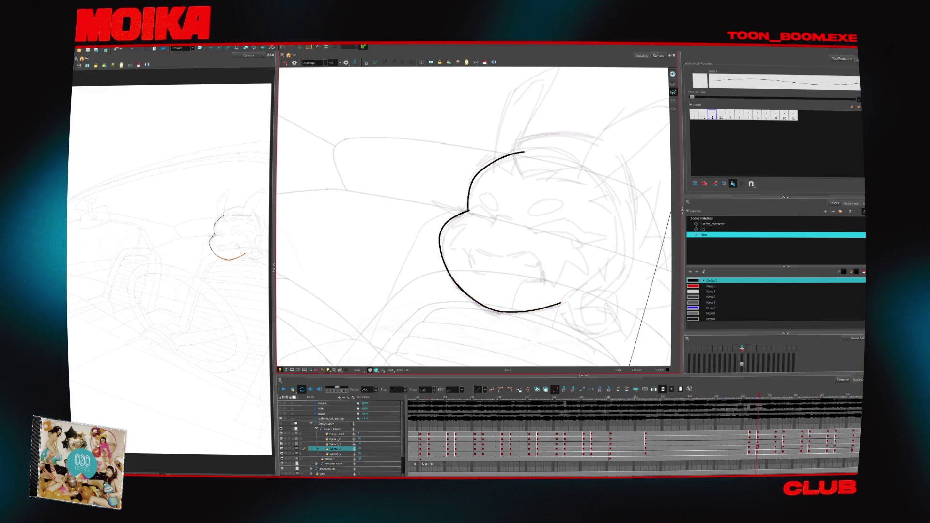
{"action": "key", "text": "Return"}
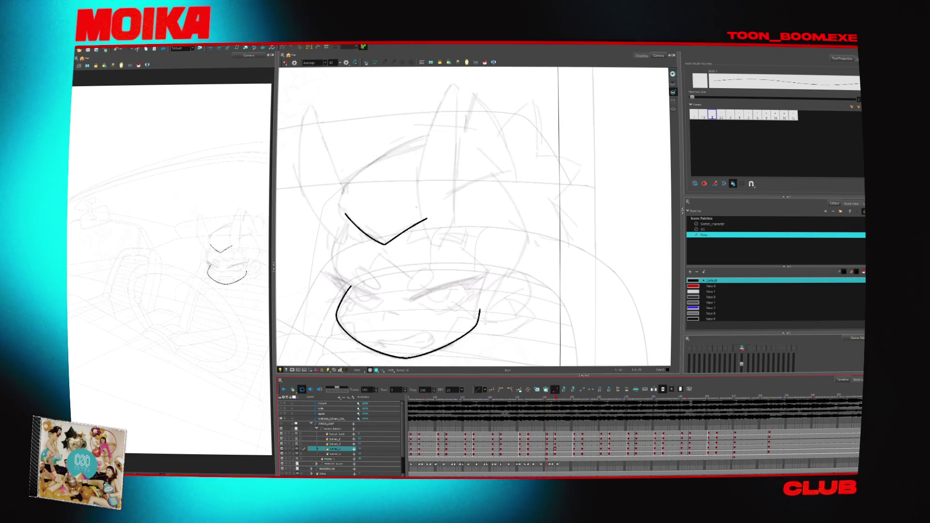
- Ink vertical inner-ear lines up from the brow V, redrawing the hooked stroke and extending the left one
{"action": "left_click_drag", "start_coordinate": [419, 192], "coordinate": [427, 239]}
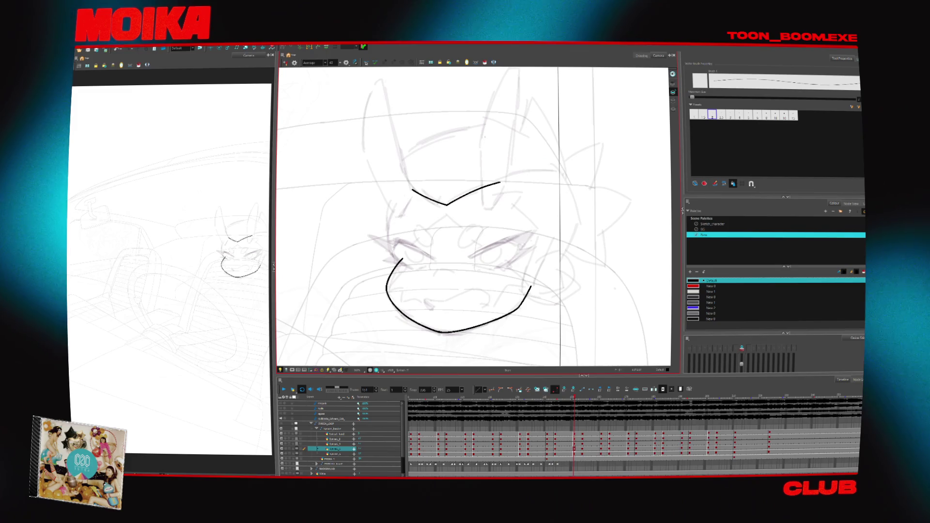
{"action": "left_click_drag", "start_coordinate": [484, 135], "coordinate": [502, 188]}
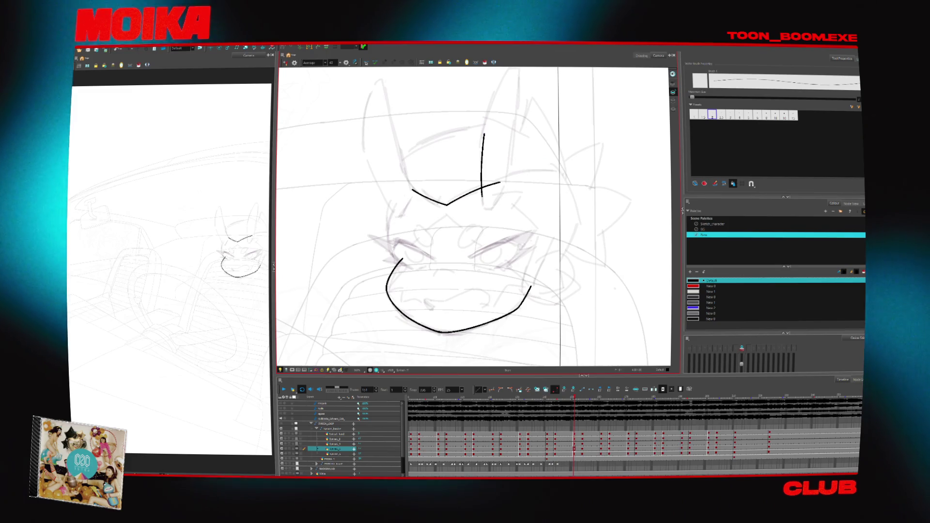
{"action": "key", "text": "ctrl+z"}
{"action": "left_click_drag", "start_coordinate": [483, 135], "coordinate": [503, 188]}
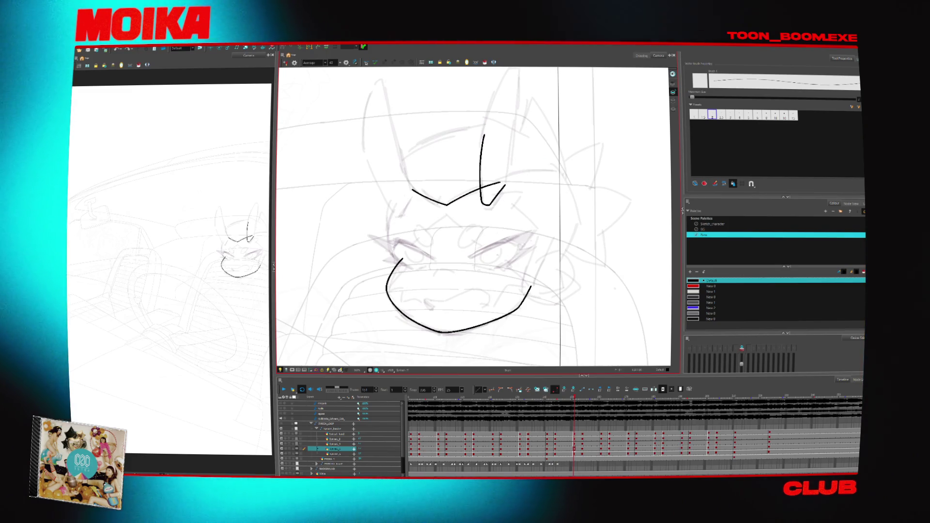
{"action": "left_click_drag", "start_coordinate": [413, 182], "coordinate": [417, 197]}
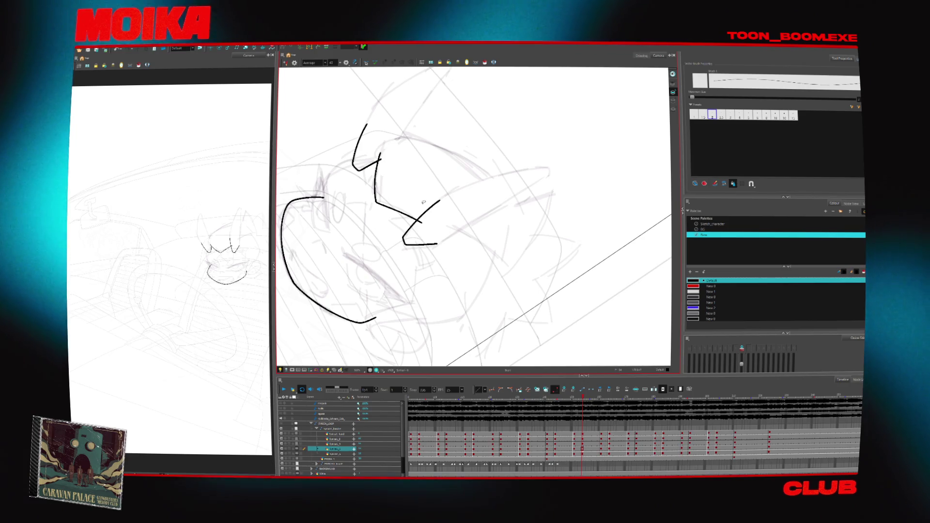
- Extend the right ear line up to a tip, trim the left ear's top, and play to check
{"action": "key", "text": "shift+x"}
{"action": "key", "text": "comma"}
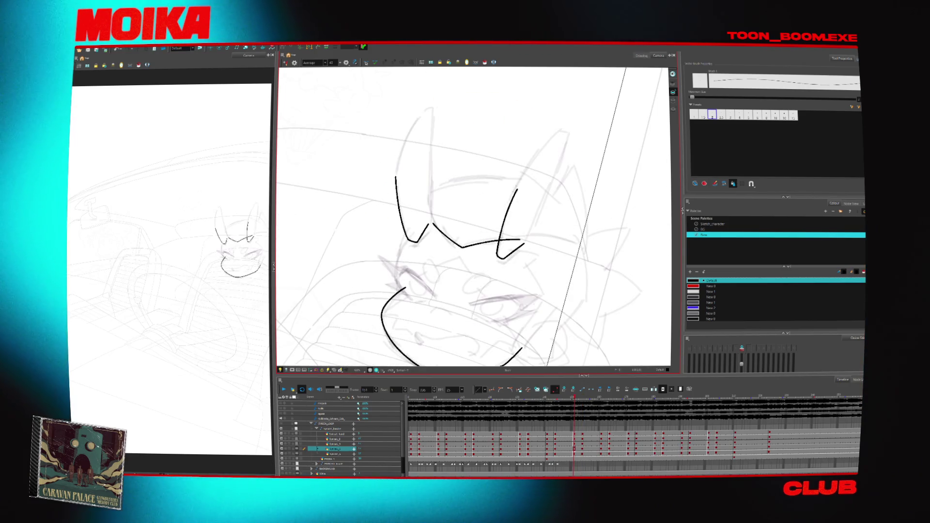
{"action": "left_click_drag", "start_coordinate": [513, 191], "coordinate": [565, 130]}
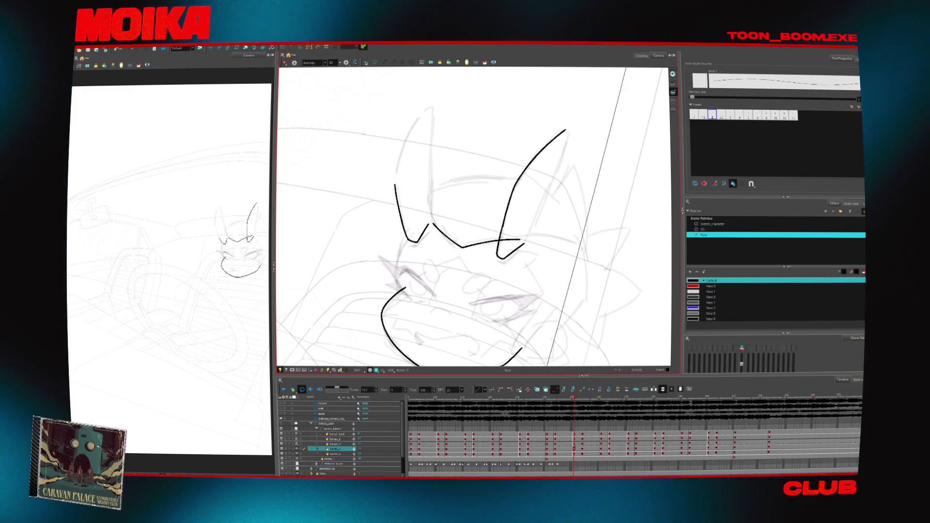
{"action": "mouse_move", "coordinate": [425, 106]}
{"action": "left_mouse_down"}
{"action": "mouse_move", "coordinate": [400, 213]}
{"action": "mouse_move", "coordinate": [393, 180]}
{"action": "left_mouse_up"}
{"action": "key", "text": "f"}
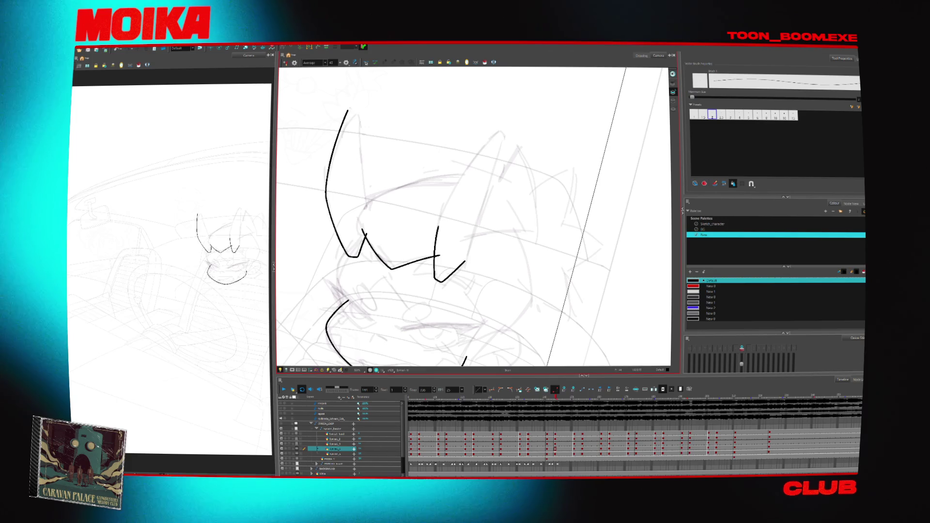
{"action": "key", "text": "ctrl+z"}
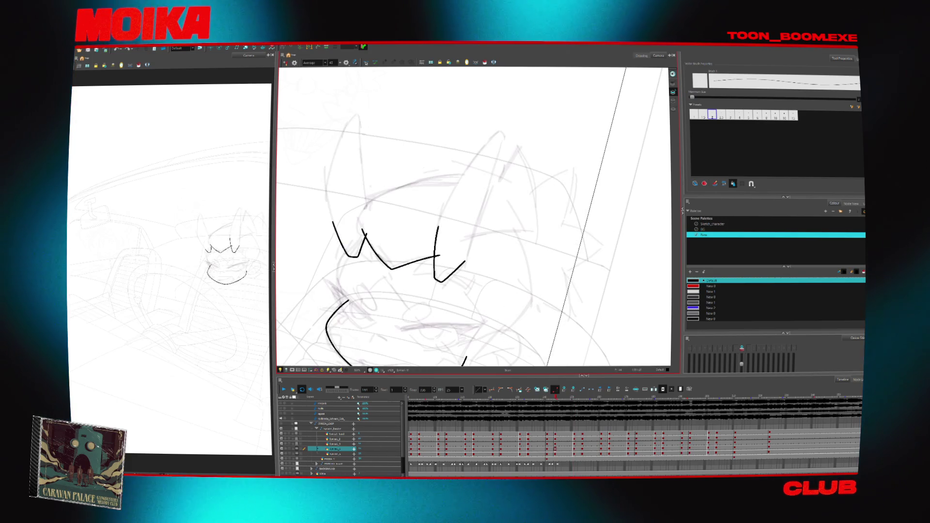
{"action": "key", "text": "Return"}
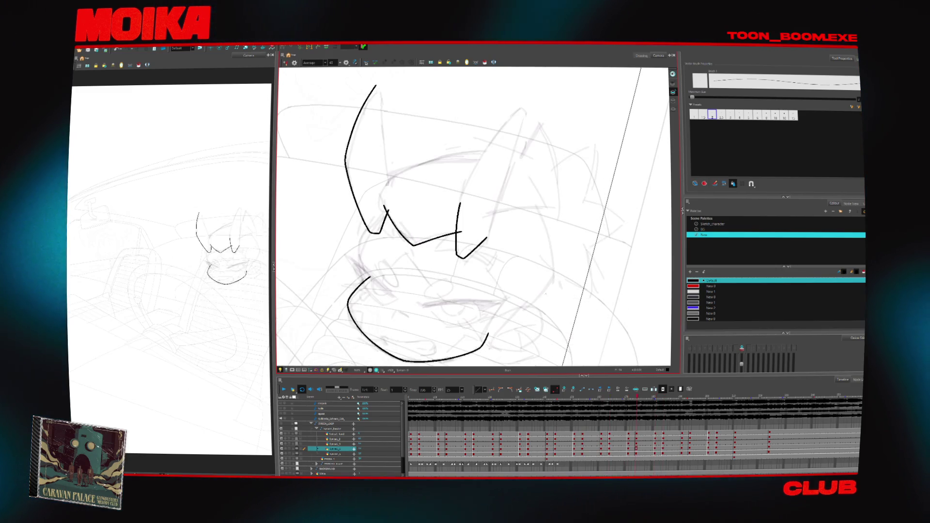
- Review the head drawings from frame 141 to 161, mirroring and rotating the view
{"action": "key", "text": "4"}
{"action": "key", "text": "4"}
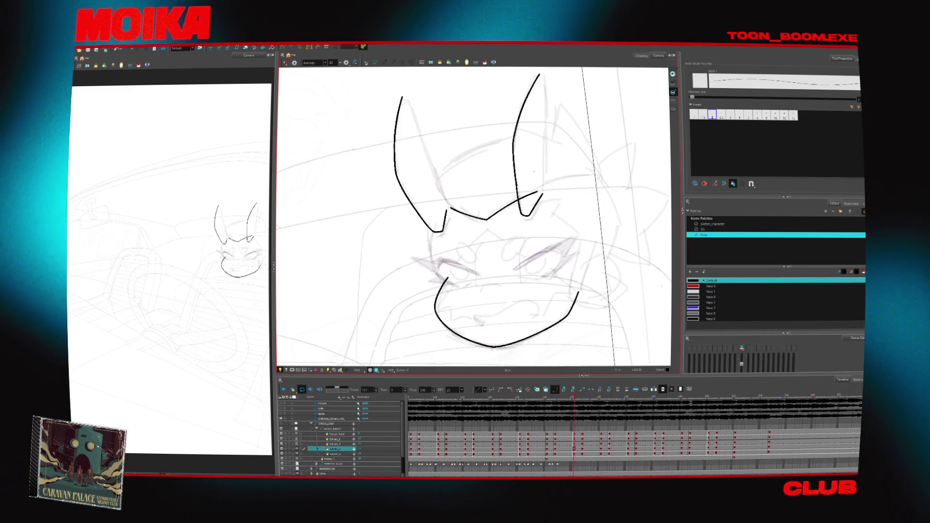
{"action": "key", "text": "Home"}
{"action": "key", "text": "period"}
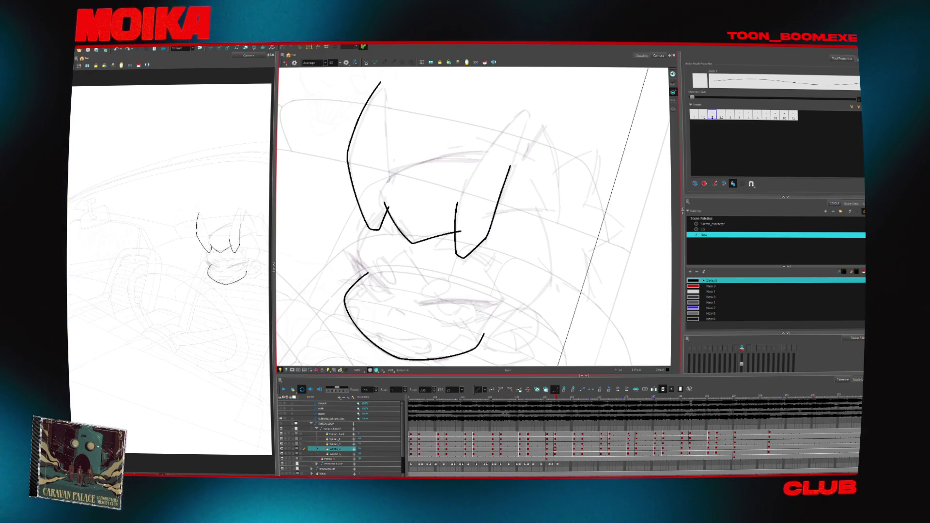
{"action": "key", "text": "Return"}
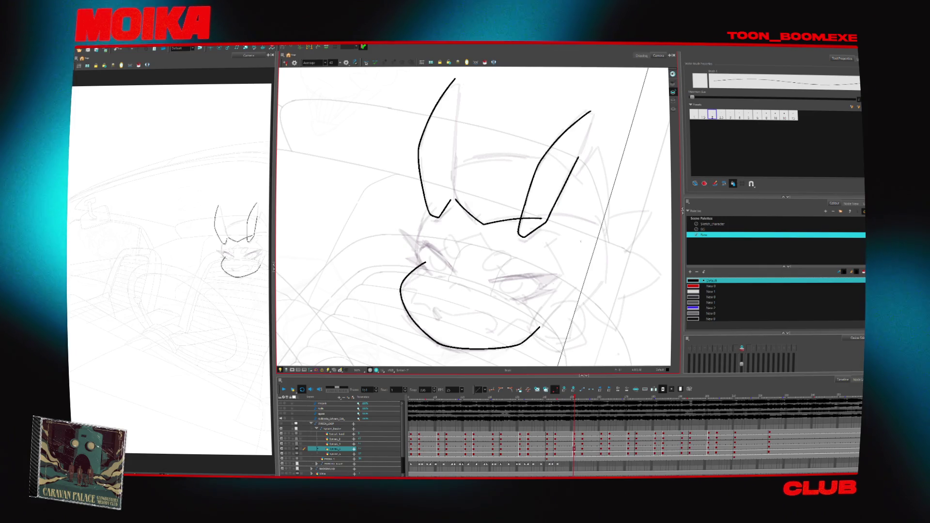
{"action": "key", "text": "v"}
{"action": "key", "text": "v"}
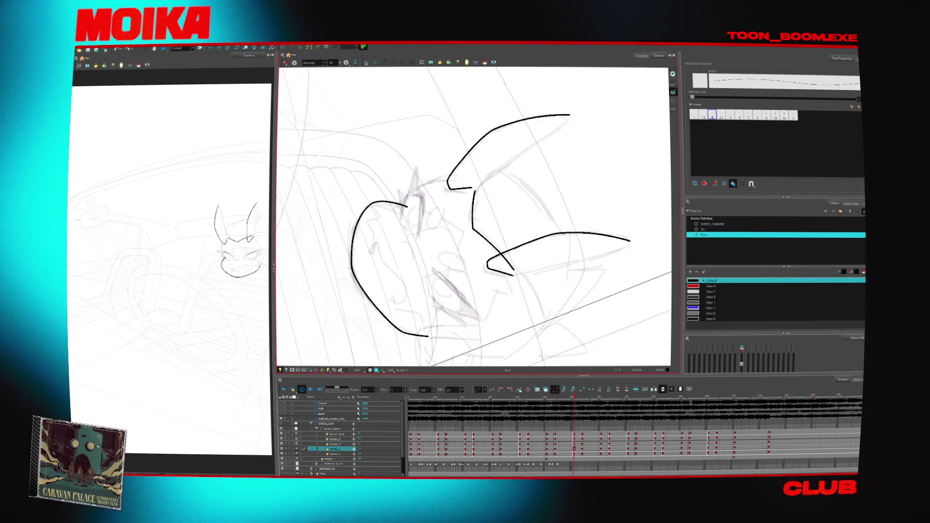
{"action": "key", "text": "c"}
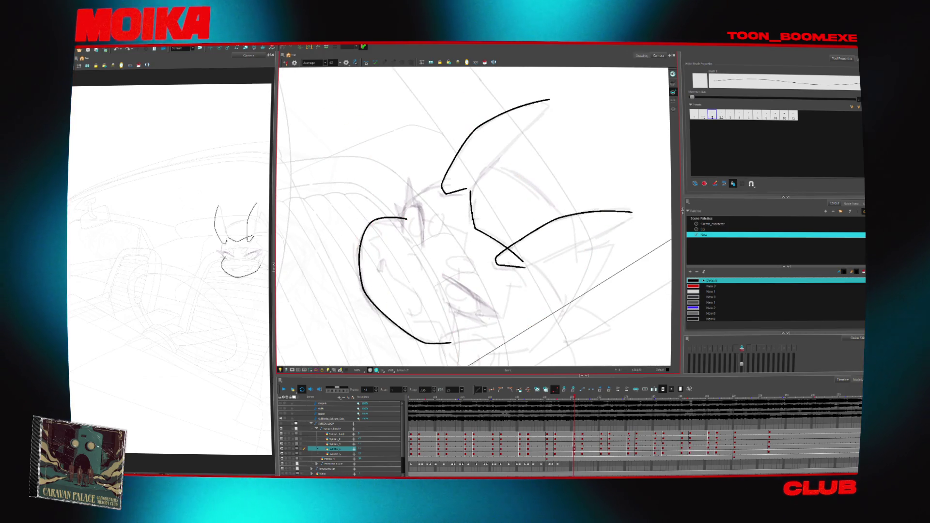
{"action": "key", "text": "c"}
{"action": "key", "text": "c"}
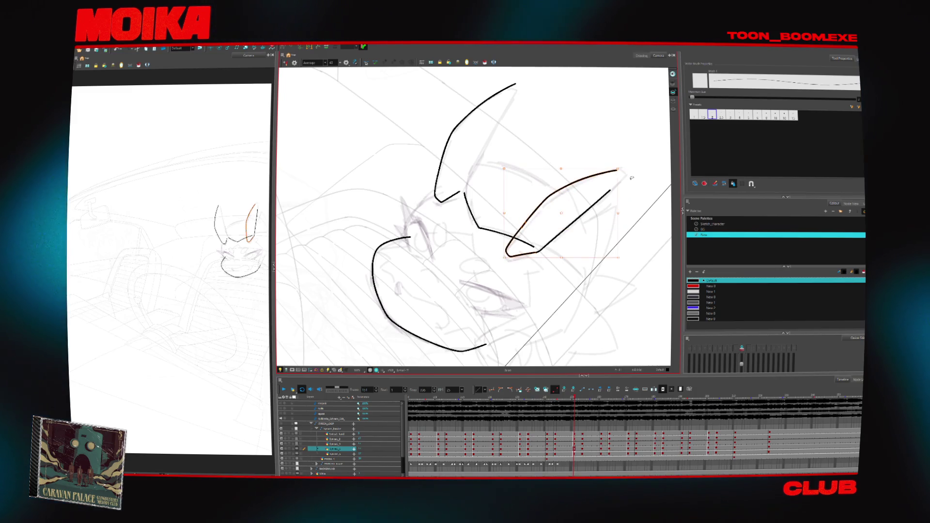
{"action": "key", "text": "period"}
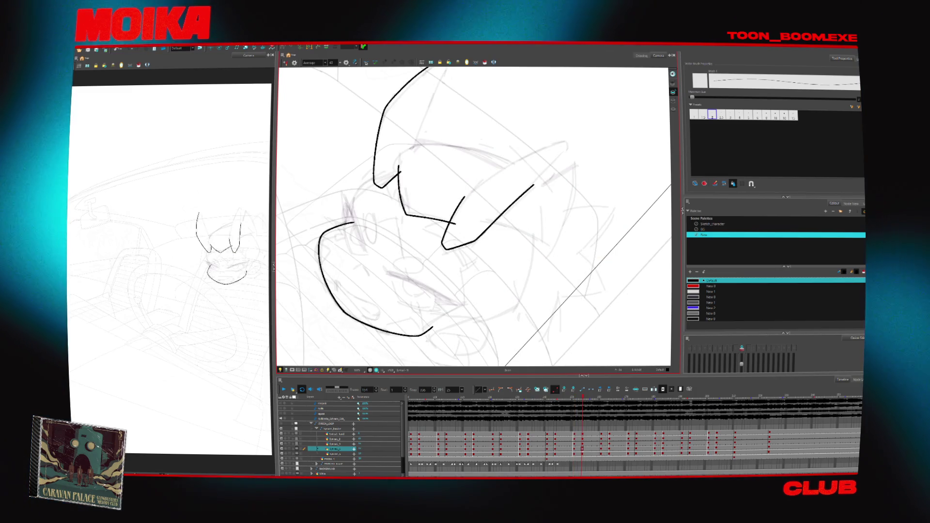
{"action": "key", "text": "period"}
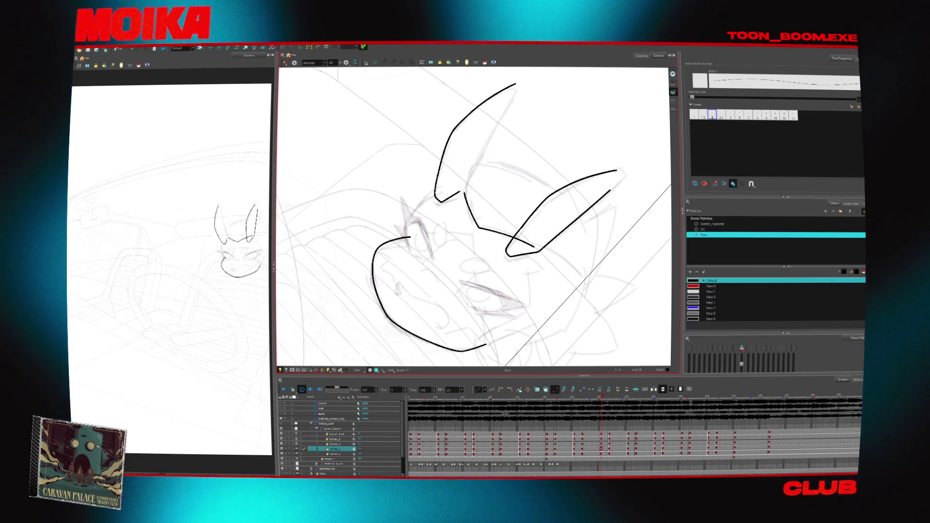
- On the next drawing, extend the ear's inner line to its tip and close the tip
{"action": "mouse_move", "coordinate": [474, 217]}
{"action": "left_mouse_down"}
{"action": "mouse_move", "coordinate": [410, 197]}
{"action": "mouse_move", "coordinate": [470, 218]}
{"action": "mouse_move", "coordinate": [402, 208]}
{"action": "mouse_move", "coordinate": [354, 256]}
{"action": "left_mouse_up"}
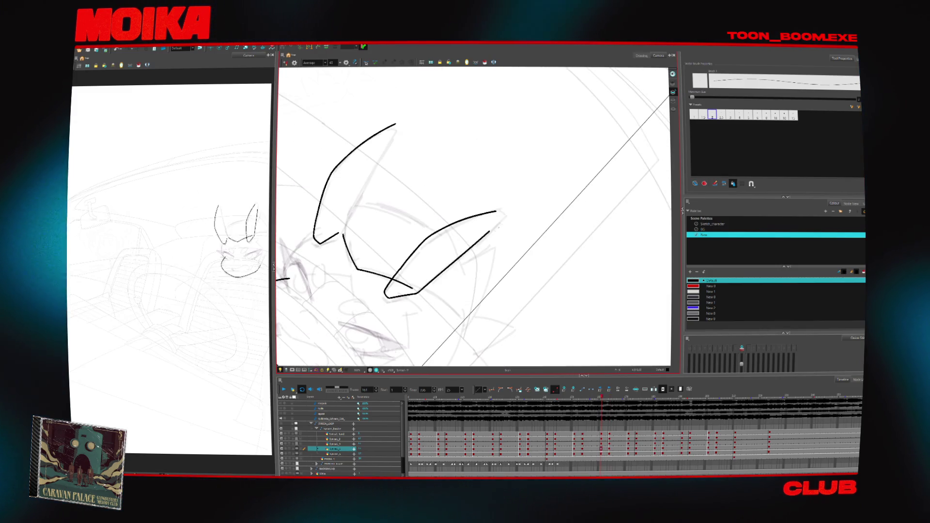
{"action": "mouse_move", "coordinate": [502, 212]}
{"action": "left_mouse_down"}
{"action": "mouse_move", "coordinate": [469, 229]}
{"action": "mouse_move", "coordinate": [495, 220]}
{"action": "left_mouse_up"}
{"action": "key", "text": "alt+x"}
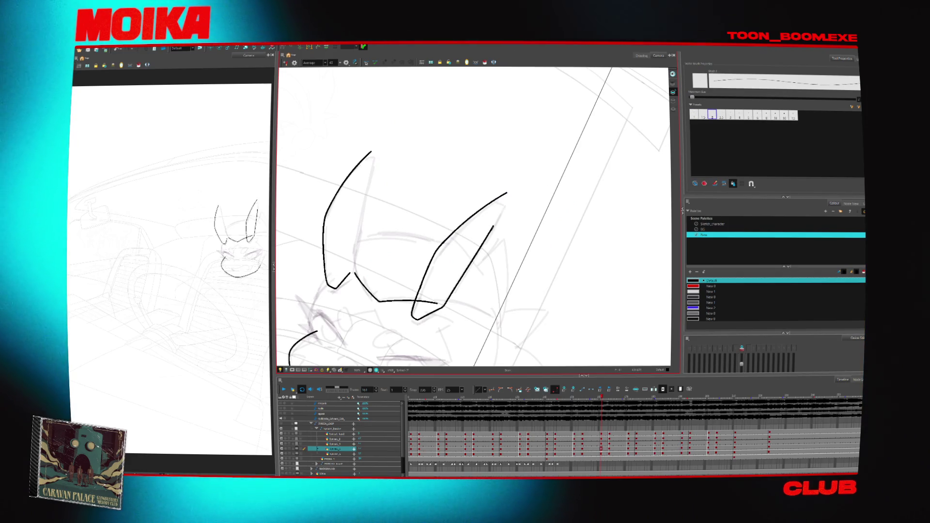
{"action": "key", "text": "g"}
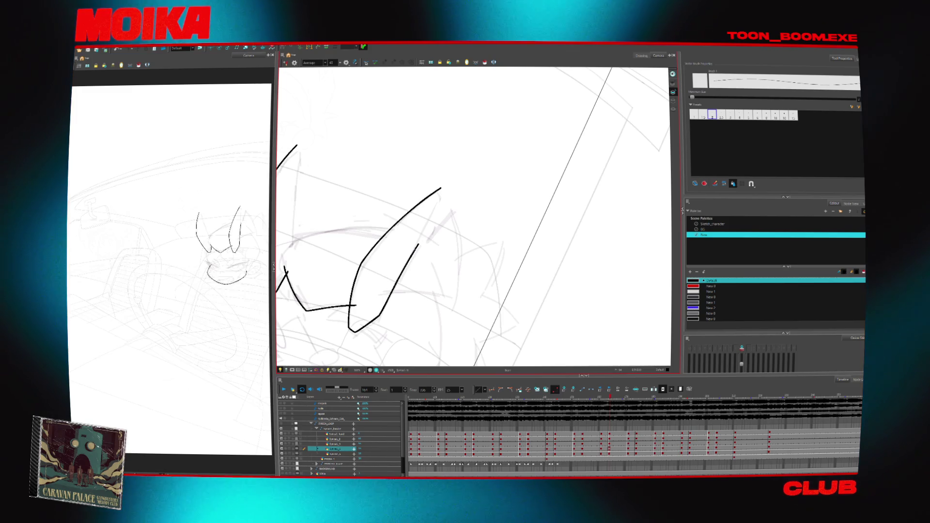
{"action": "left_click_drag", "start_coordinate": [448, 197], "coordinate": [417, 248]}
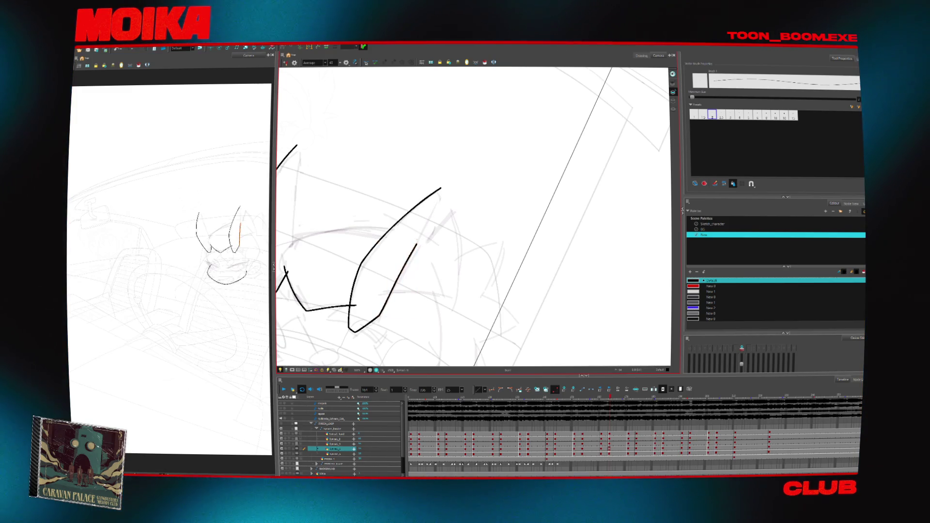
{"action": "left_click_drag", "start_coordinate": [442, 192], "coordinate": [438, 198]}
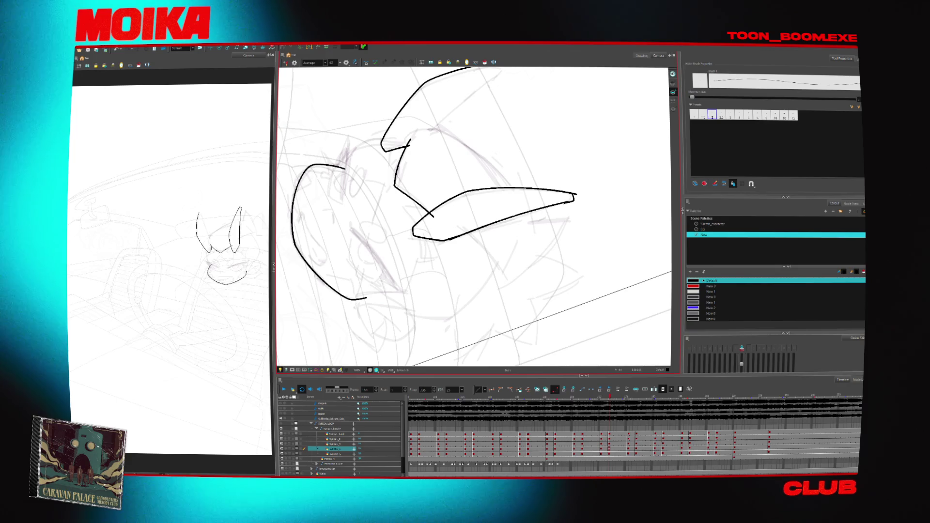
{"action": "left_click", "coordinate": [507, 221]}
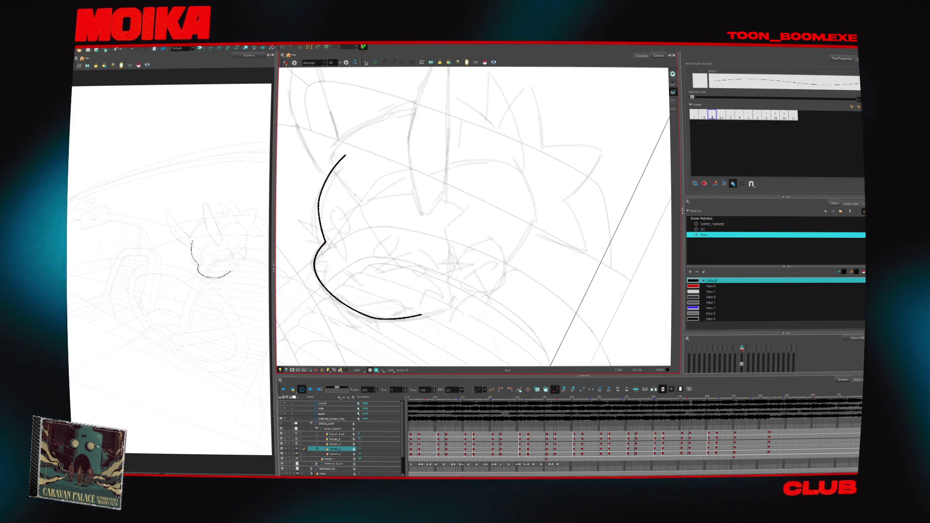
- Ink the upward cheek curve, an arc over the head top, and a small hook on the cheek line
{"action": "left_click_drag", "start_coordinate": [352, 195], "coordinate": [328, 156]}
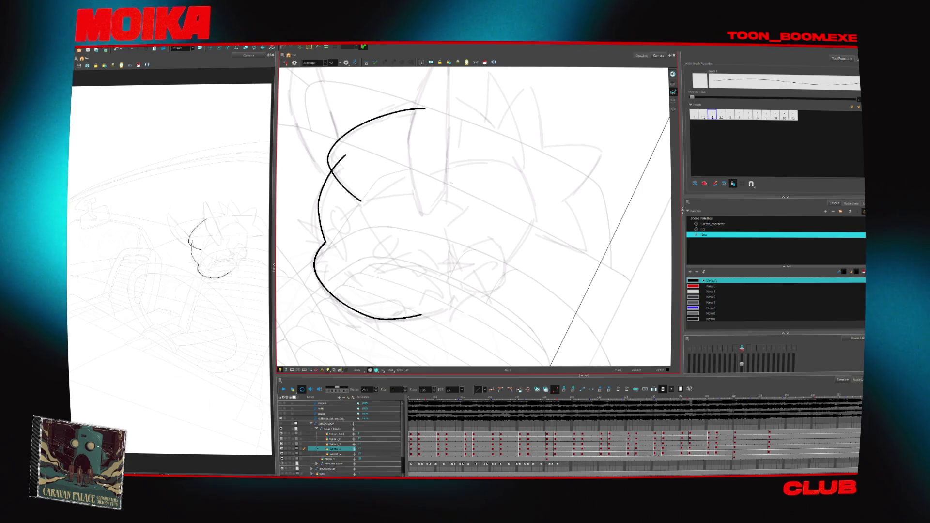
{"action": "key", "text": "ctrl+z"}
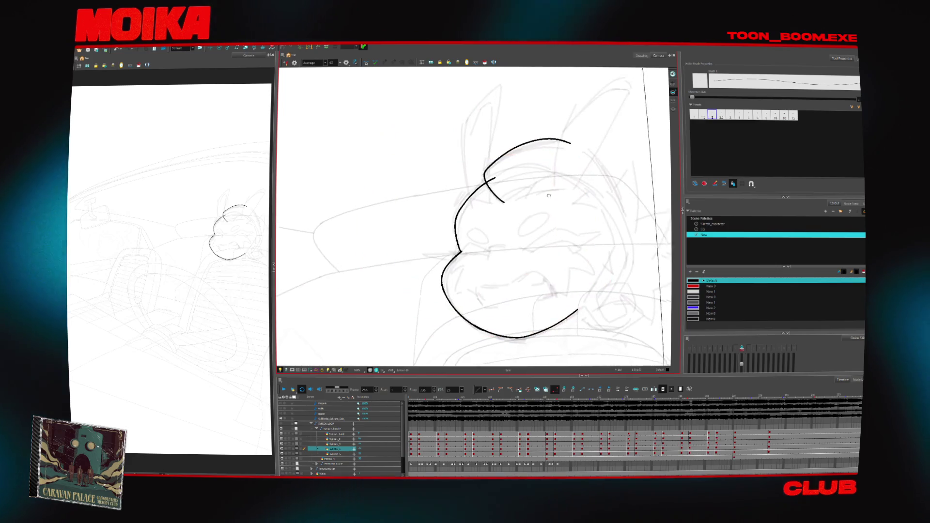
{"action": "left_click_drag", "start_coordinate": [453, 206], "coordinate": [547, 188]}
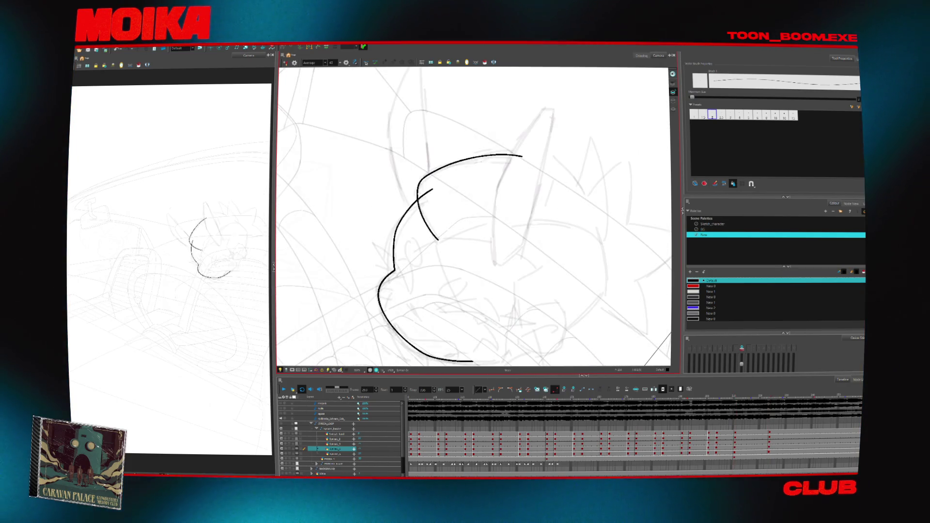
{"action": "key", "text": "ctrl+z"}
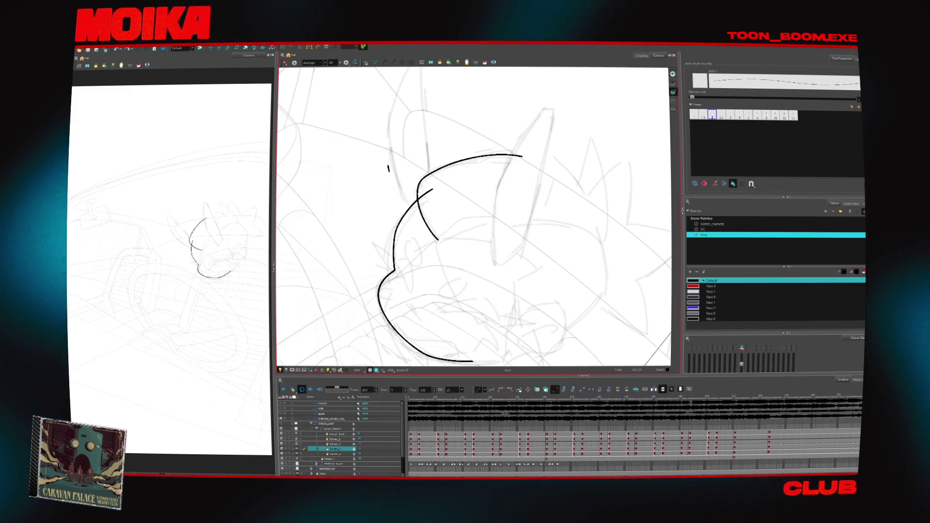
{"action": "left_click_drag", "start_coordinate": [411, 219], "coordinate": [427, 209]}
{"action": "left_click", "coordinate": [419, 221]}
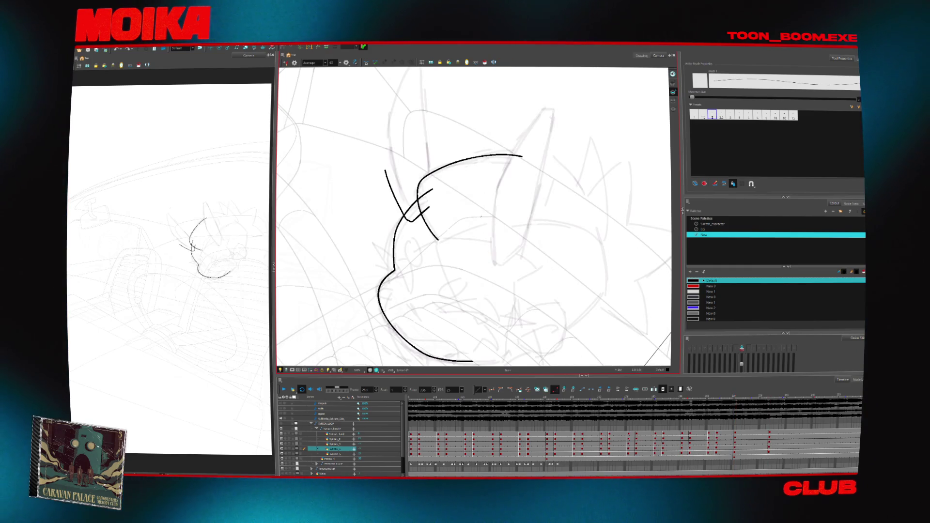
{"action": "left_click_drag", "start_coordinate": [480, 232], "coordinate": [485, 256]}
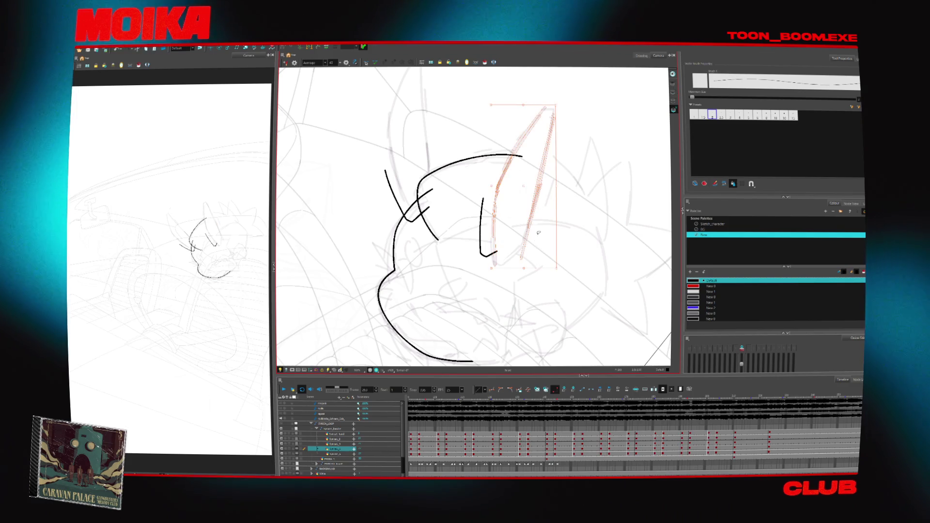
- Join the two drafted ear strokes at the bottom, tilt them up-left, then delete them
{"action": "left_click_drag", "start_coordinate": [520, 258], "coordinate": [495, 265]}
{"action": "left_click_drag", "start_coordinate": [557, 105], "coordinate": [561, 103]}
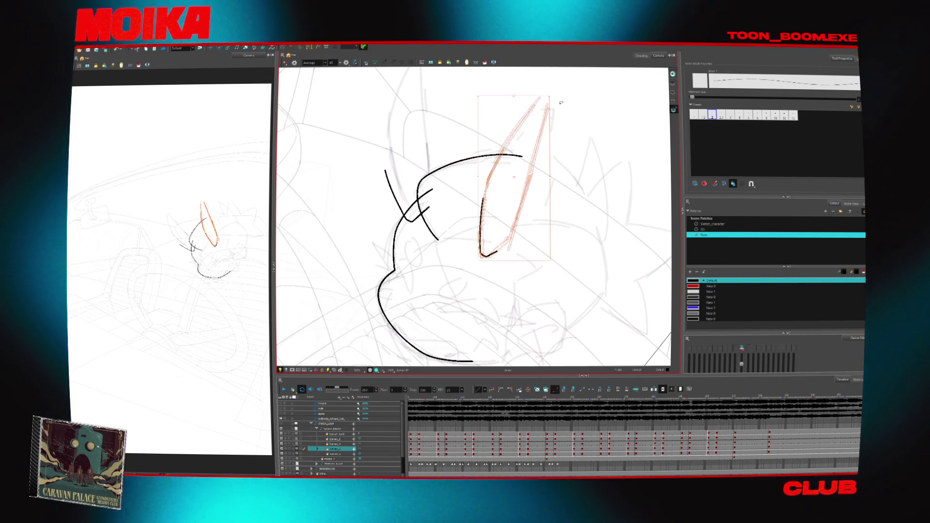
{"action": "key", "text": "Delete"}
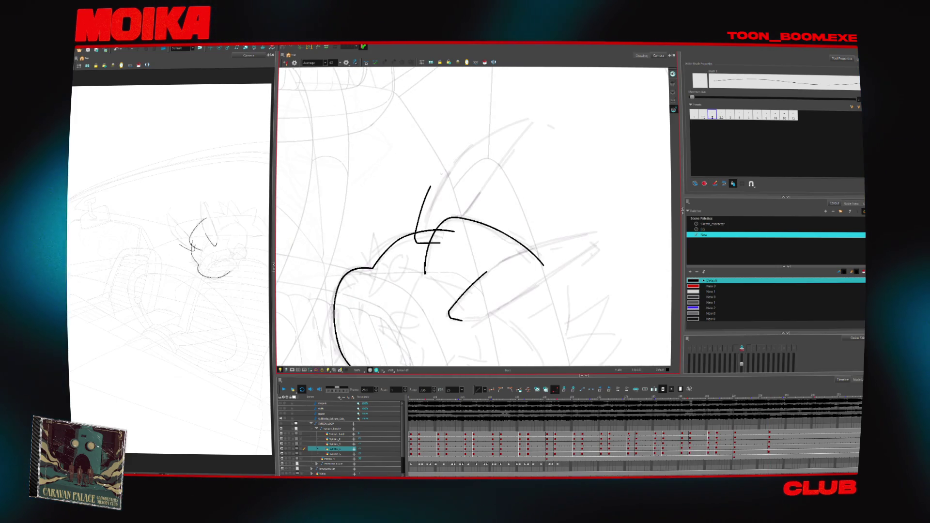
- Switch to pencil-style lines and draw both edges of a long ear above the head
{"action": "key", "text": "alt+x"}
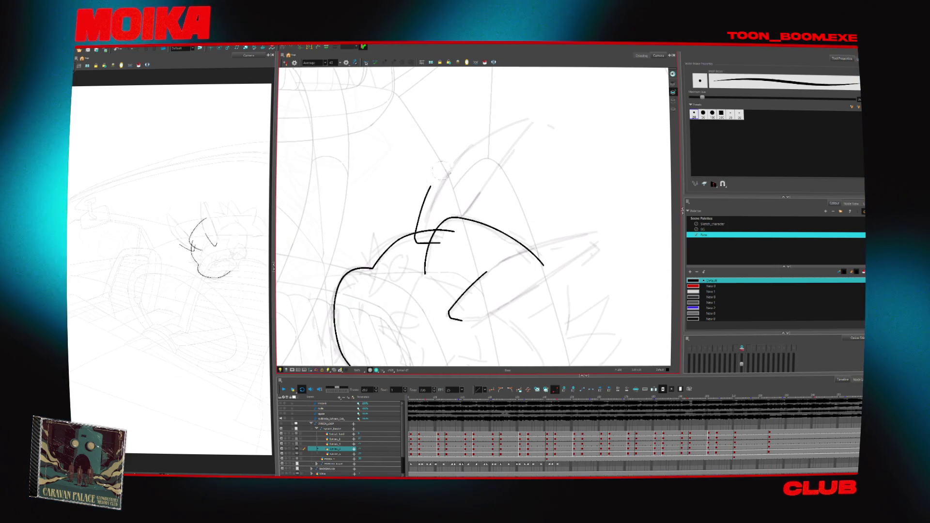
{"action": "key", "text": "ctrl+z"}
{"action": "mouse_move", "coordinate": [415, 232]}
{"action": "left_mouse_down"}
{"action": "mouse_move", "coordinate": [442, 155]}
{"action": "mouse_move", "coordinate": [515, 116]}
{"action": "left_mouse_up"}
{"action": "left_click_drag", "start_coordinate": [502, 136], "coordinate": [453, 223]}
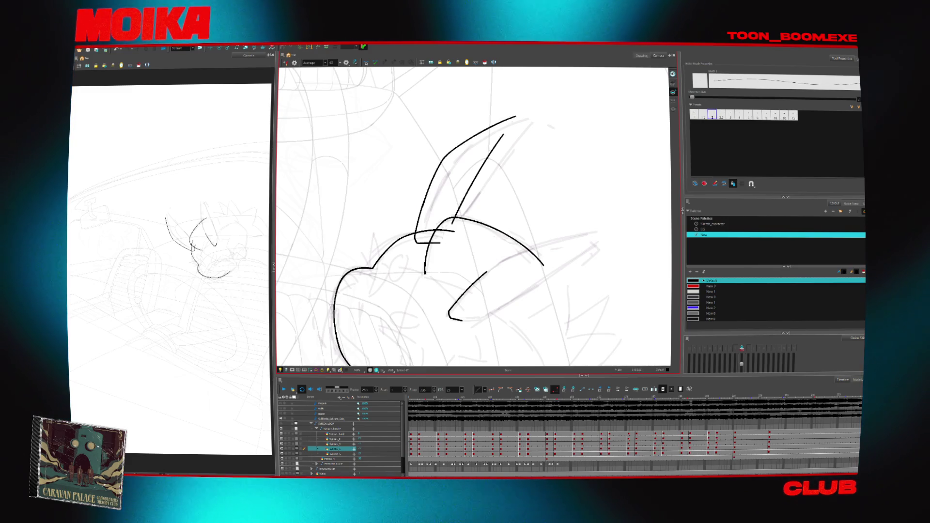
{"action": "key", "text": "4"}
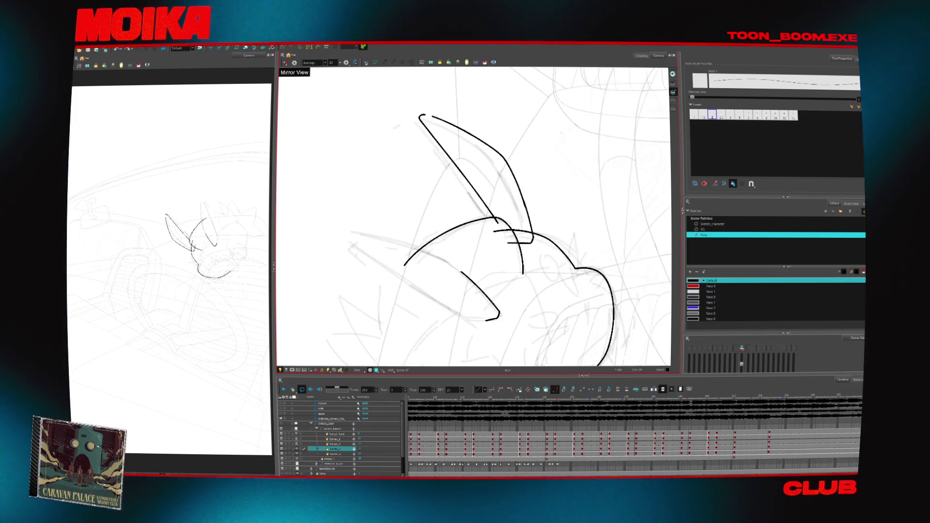
{"action": "left_click", "coordinate": [543, 165]}
{"action": "key", "text": "Escape"}
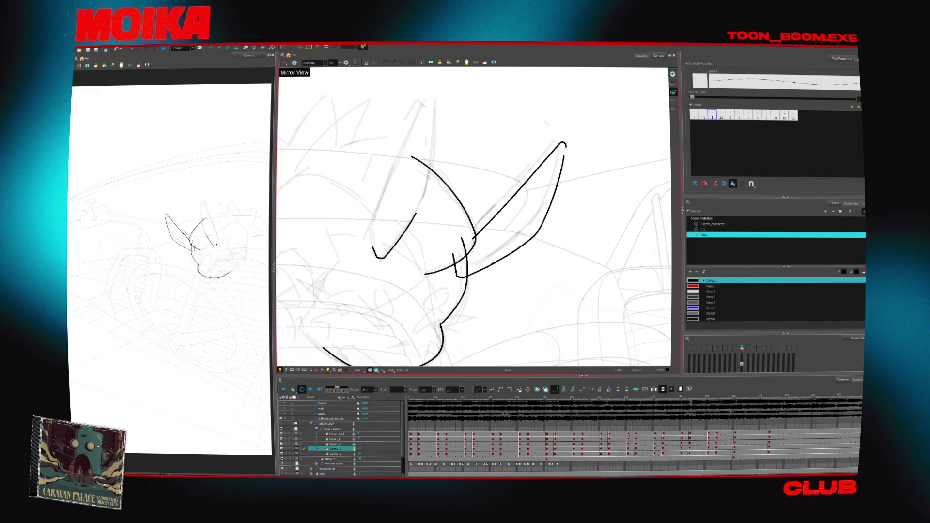
{"action": "left_click", "coordinate": [519, 189]}
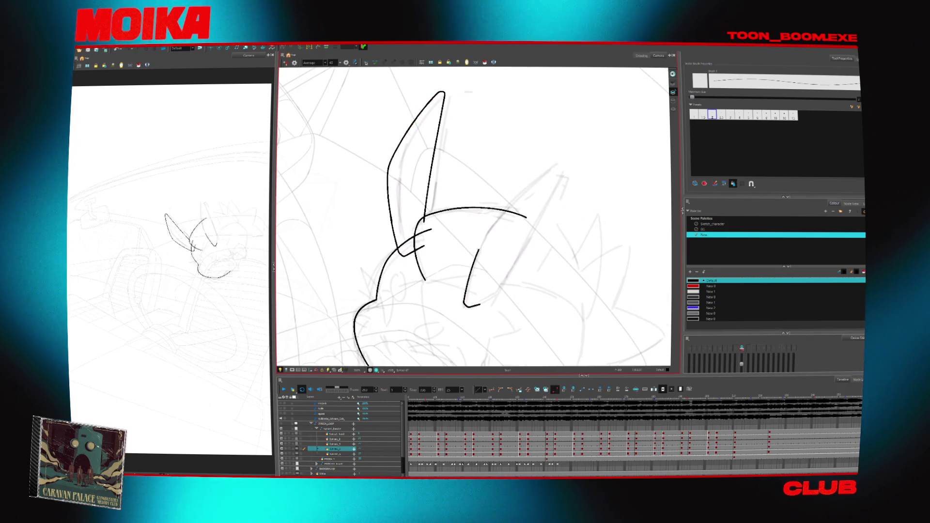
- Erase stray stroke ends, pull in the stroke's right end, and add a small stroke at the right ear tip
{"action": "left_click_drag", "start_coordinate": [478, 250], "coordinate": [467, 285]}
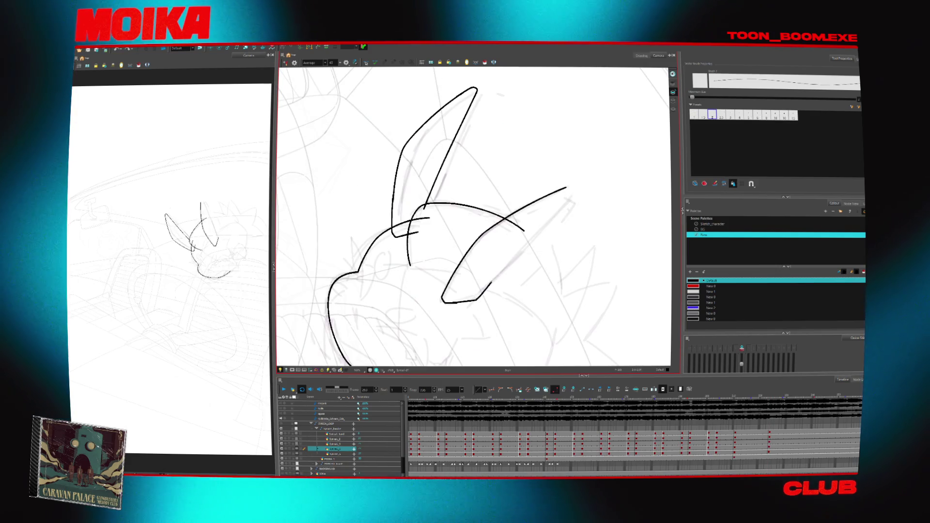
{"action": "left_click_drag", "start_coordinate": [491, 282], "coordinate": [478, 298]}
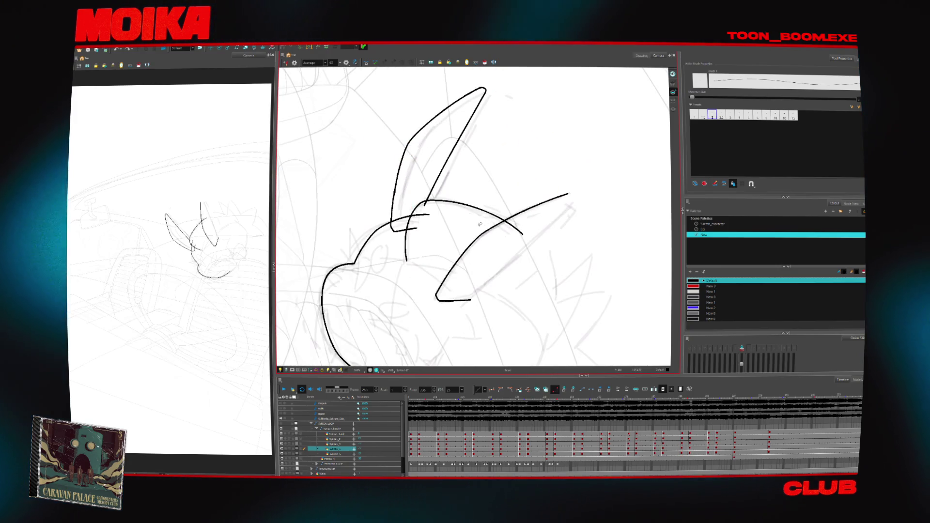
{"action": "left_click_drag", "start_coordinate": [530, 193], "coordinate": [526, 193]}
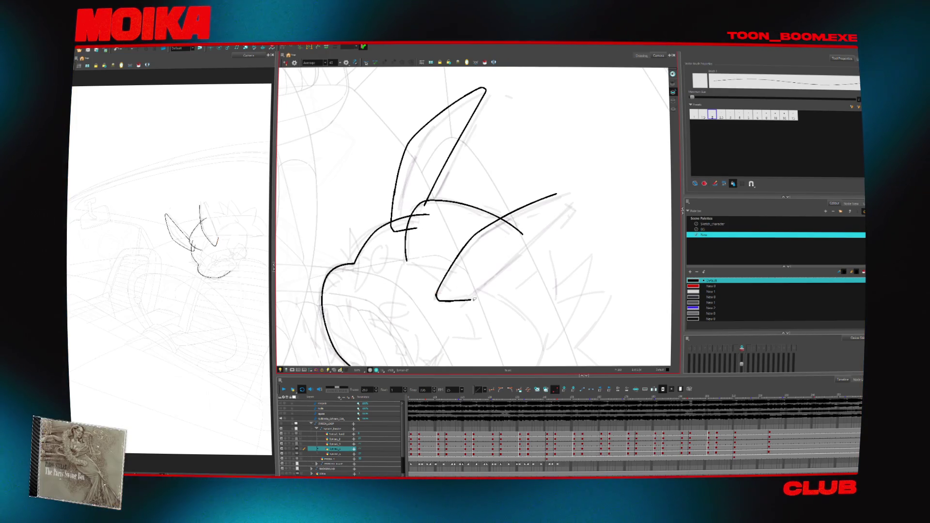
{"action": "left_click_drag", "start_coordinate": [481, 299], "coordinate": [557, 189]}
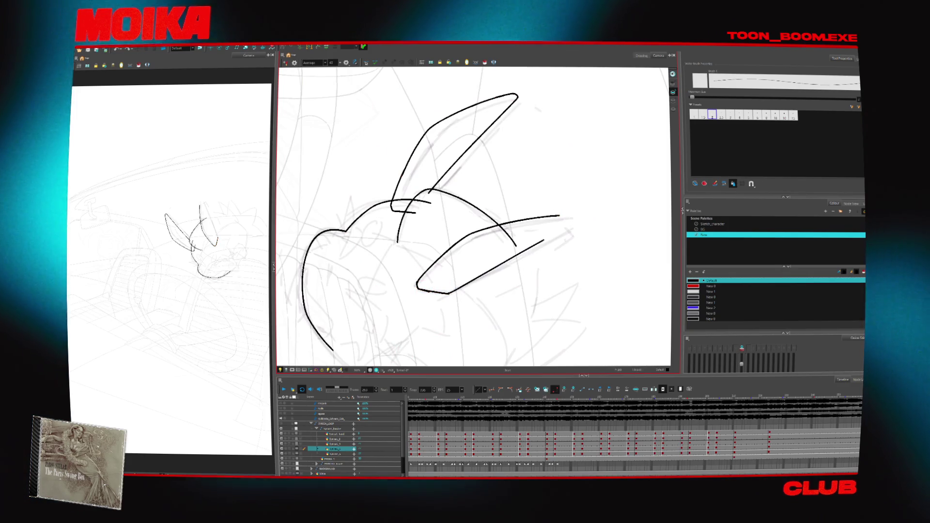
{"action": "key", "text": "4"}
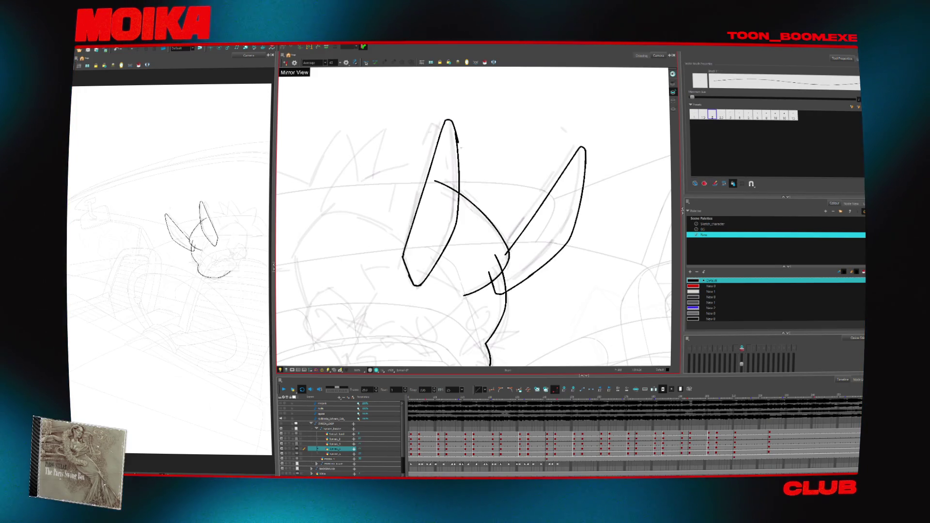
{"action": "key", "text": "4"}
{"action": "left_click_drag", "start_coordinate": [535, 170], "coordinate": [558, 160]}
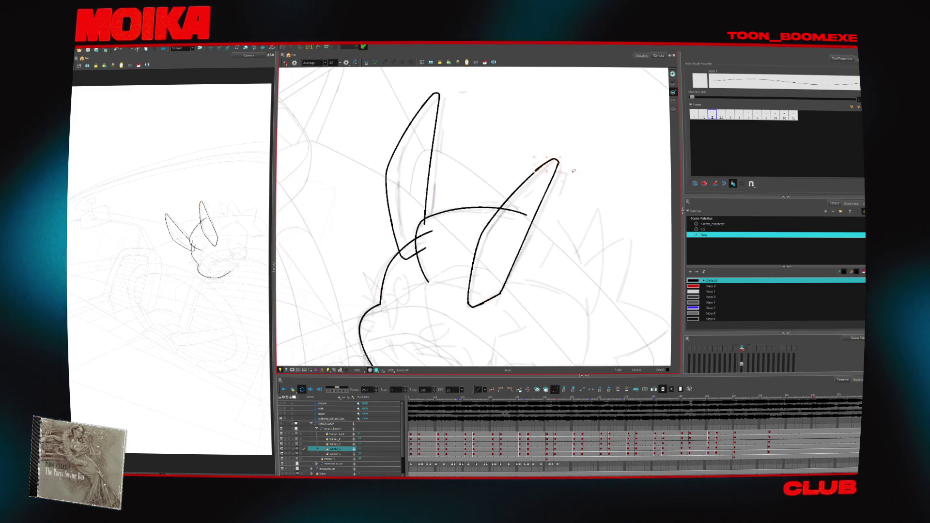
{"action": "key", "text": "alt+s"}
{"action": "key", "text": "Escape"}
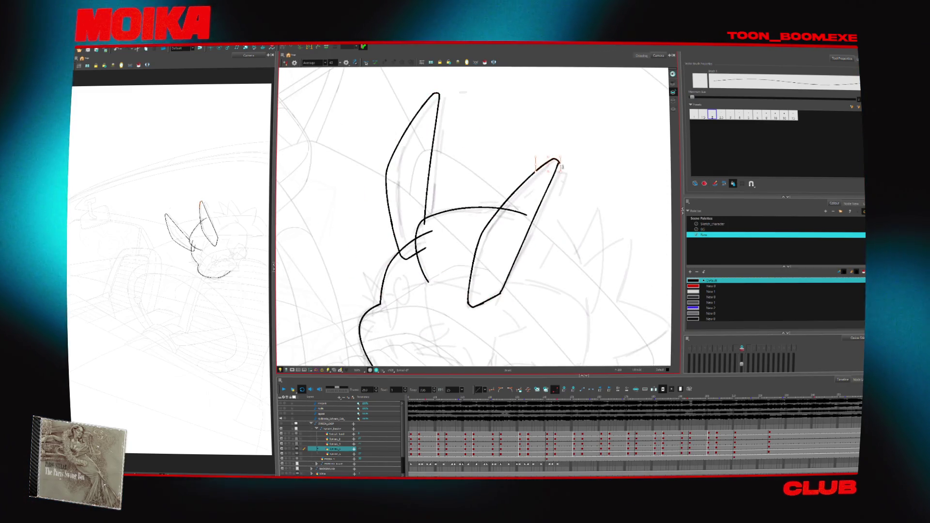
- Reshape the ear stroke and draw a line joining the bottoms of both ears
{"action": "key", "text": "alt+/"}
{"action": "key", "text": "shift+x"}
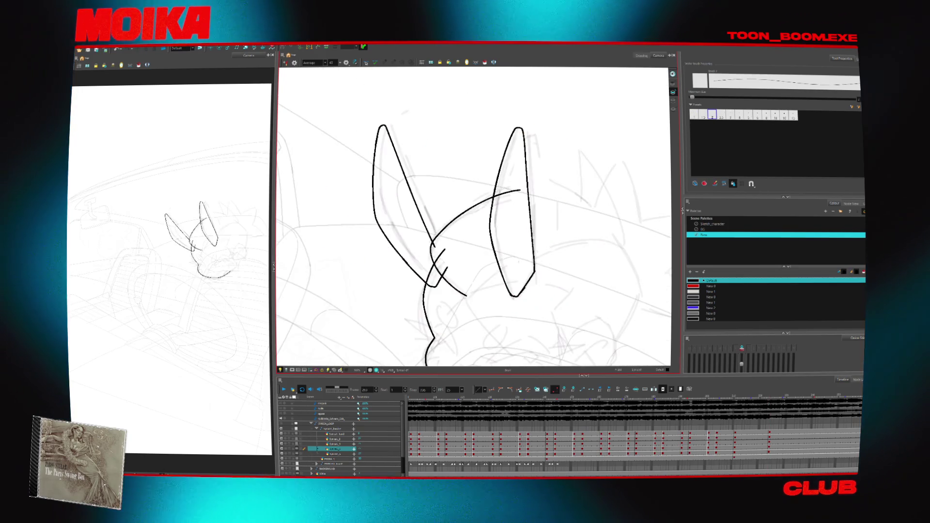
{"action": "key", "text": "v"}
{"action": "key", "text": "c"}
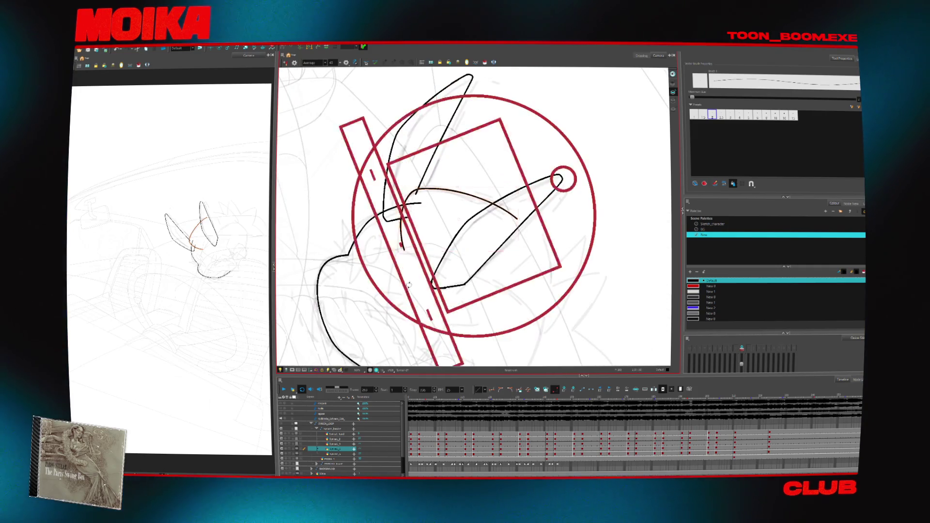
{"action": "key", "text": "shift+t"}
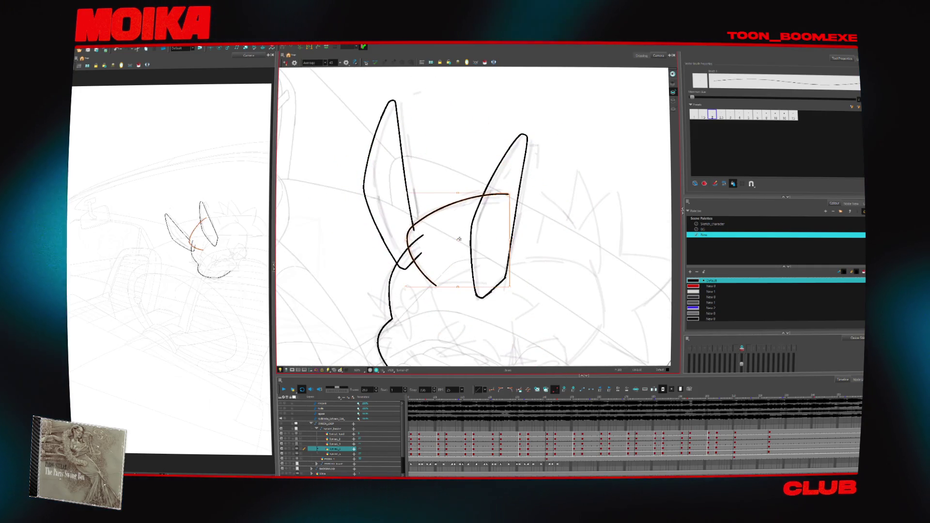
{"action": "left_click", "coordinate": [440, 287]}
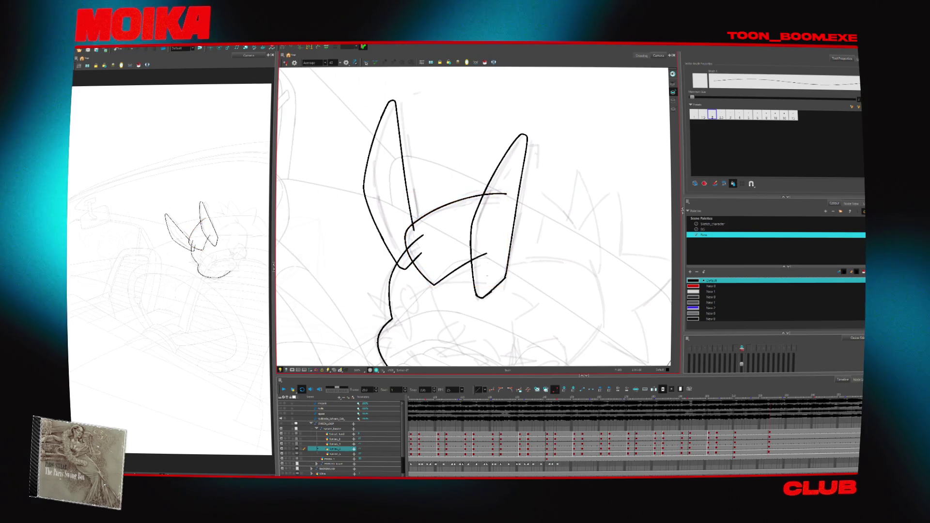
{"action": "left_click_drag", "start_coordinate": [434, 285], "coordinate": [486, 261]}
{"action": "key", "text": "ctrl+z"}
{"action": "scroll", "coordinate": [473, 216], "scroll_direction": "down", "scroll_amount": 3}
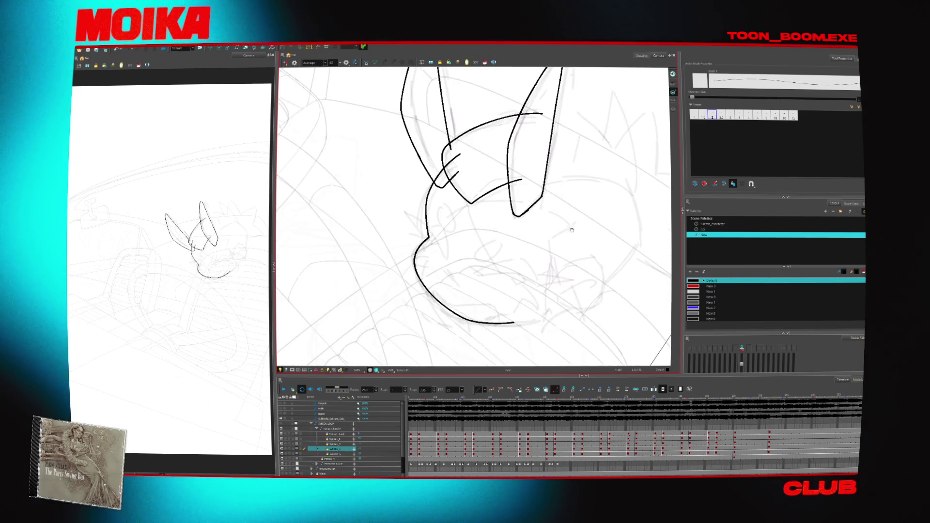
{"action": "left_click_drag", "start_coordinate": [446, 231], "coordinate": [494, 214]}
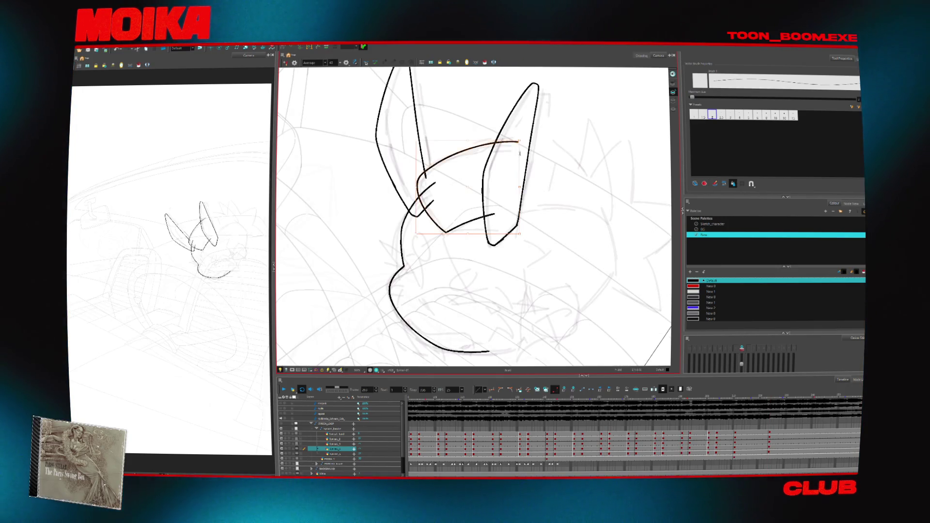
{"action": "left_click", "coordinate": [469, 240]}
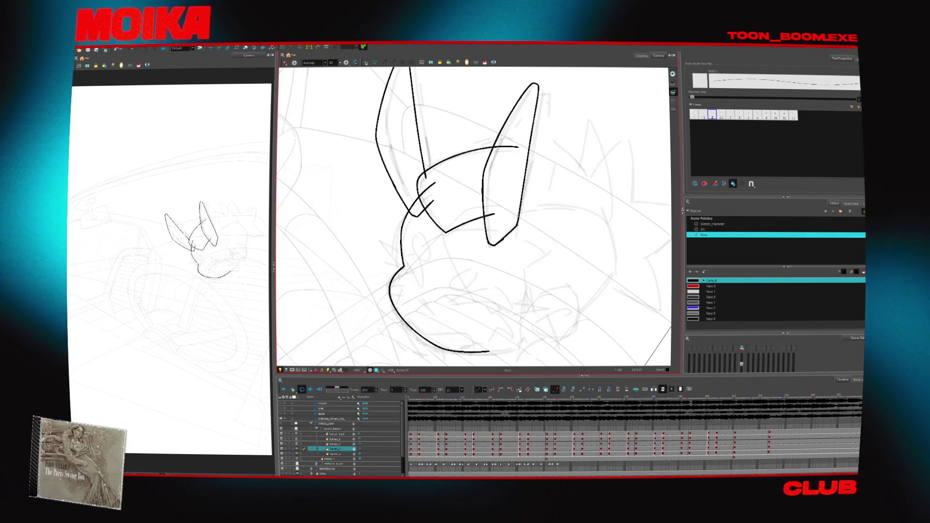
{"action": "key", "text": "4"}
{"action": "key", "text": "4"}
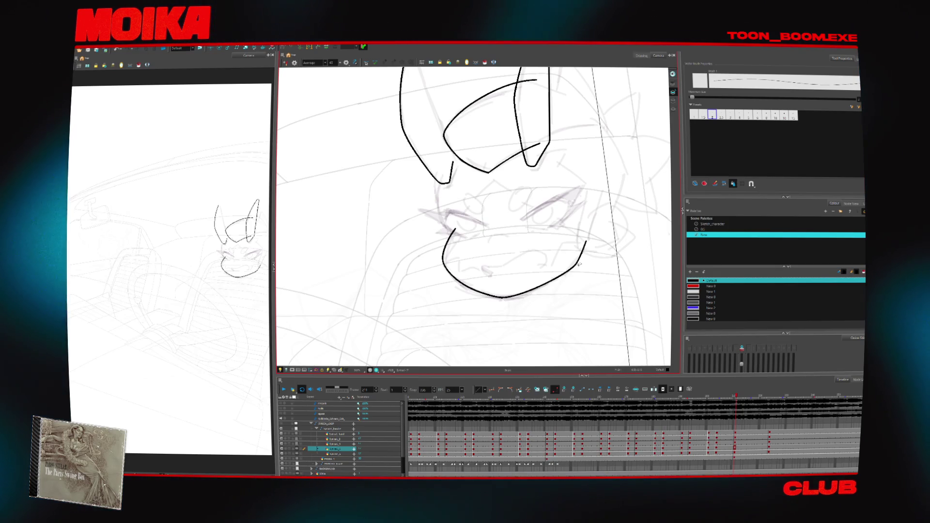
- At frame 181, close the bottom of the ear and add a short stroke near its top
{"action": "key", "text": "comma"}
{"action": "key", "text": "comma"}
{"action": "key", "text": "comma"}
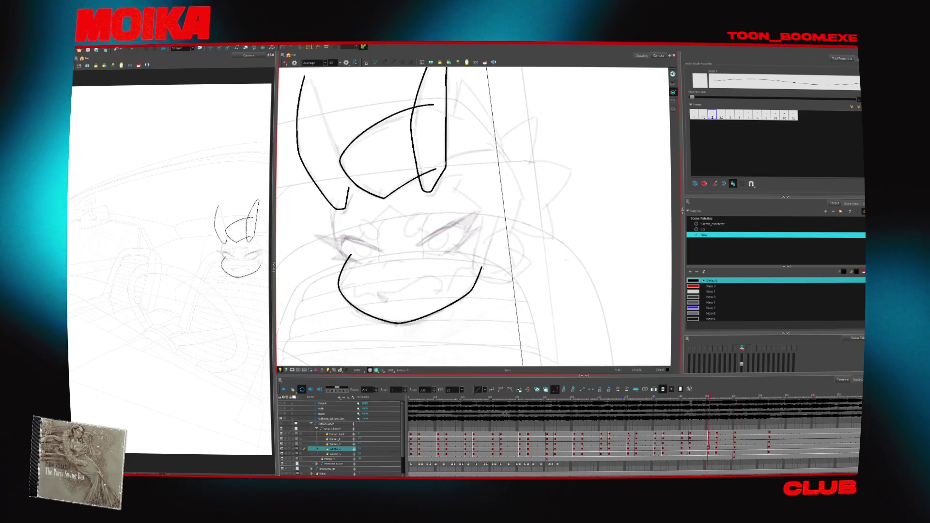
{"action": "left_click_drag", "start_coordinate": [437, 301], "coordinate": [450, 281]}
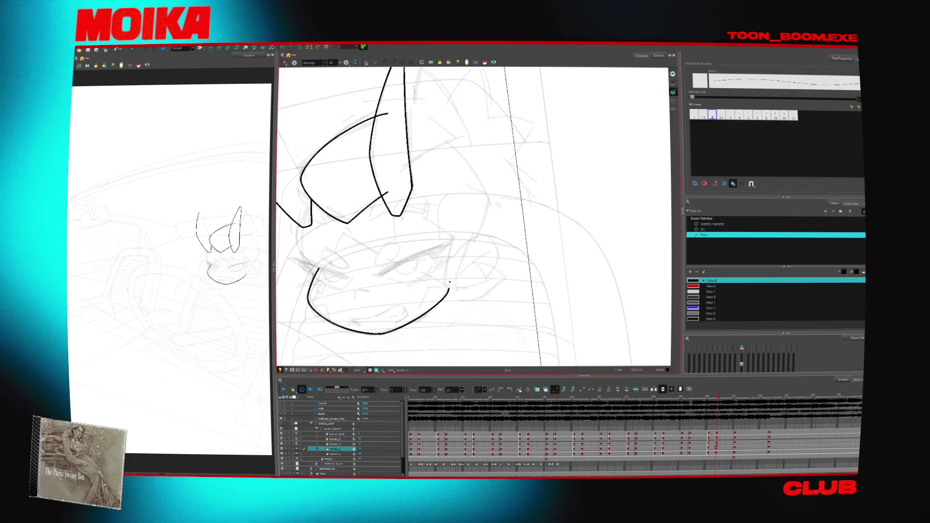
{"action": "key", "text": "comma"}
{"action": "key", "text": "comma"}
{"action": "key", "text": "comma"}
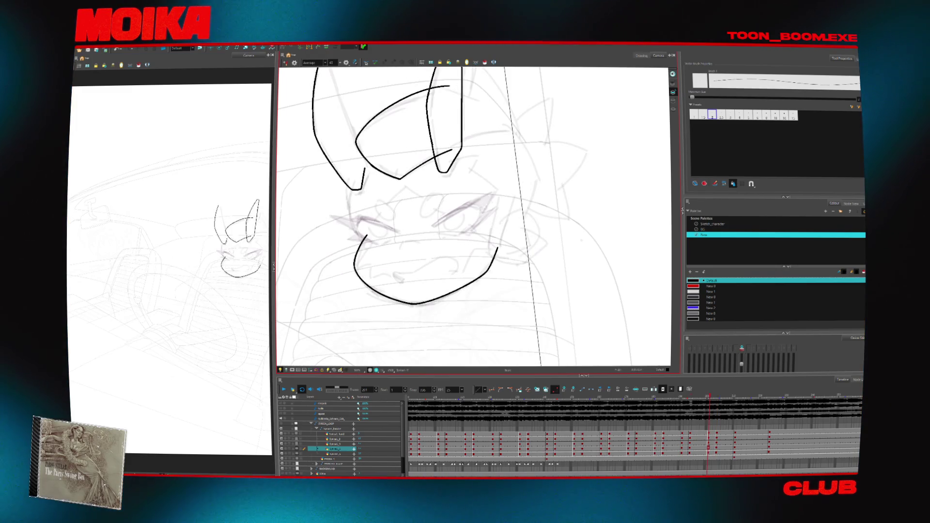
{"action": "key", "text": "comma"}
{"action": "key", "text": "comma"}
{"action": "key", "text": "comma"}
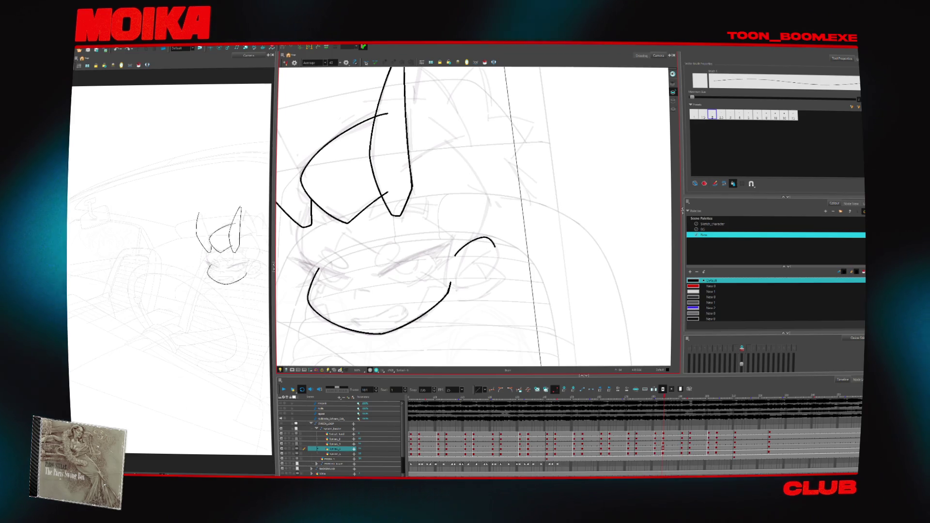
{"action": "left_click_drag", "start_coordinate": [480, 287], "coordinate": [451, 286]}
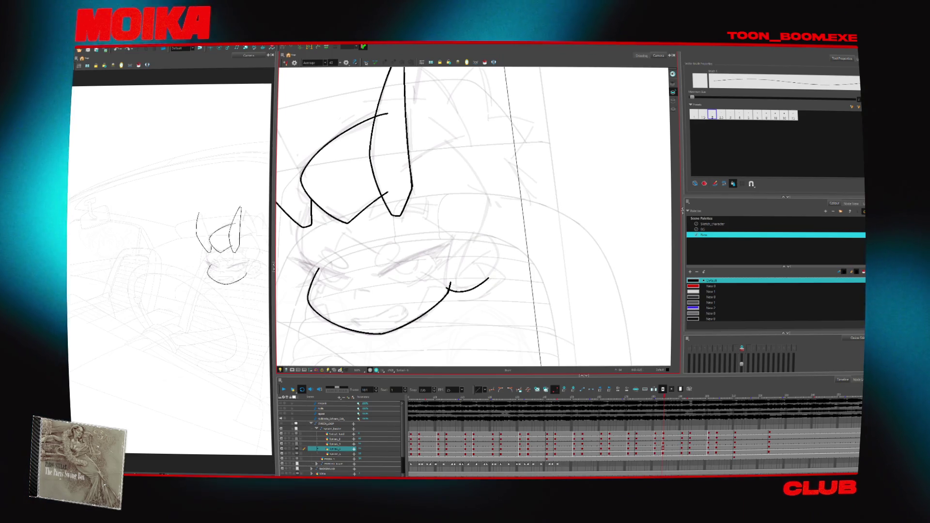
{"action": "left_click_drag", "start_coordinate": [470, 239], "coordinate": [456, 250]}
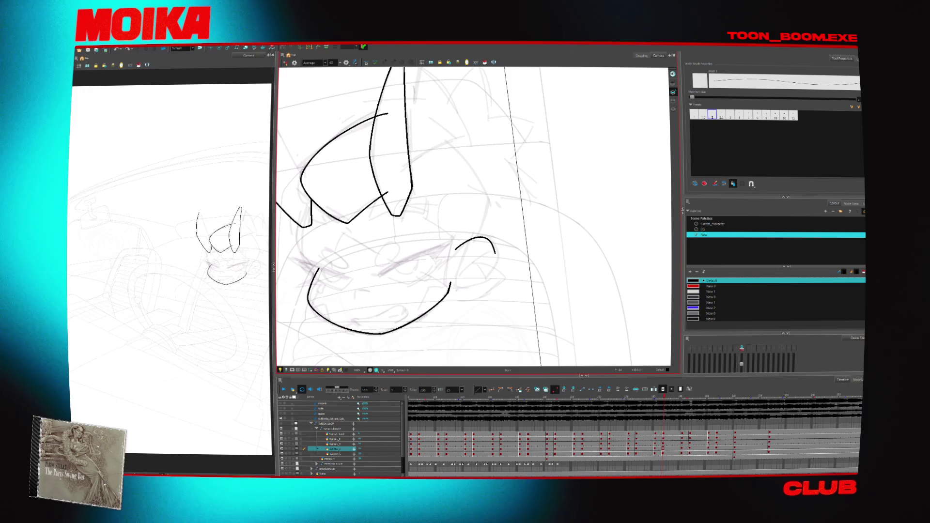
- Compare frames 181 and 191 with the view mirrored, undoing the short ear stroke
{"action": "key", "text": "period"}
{"action": "key", "text": "period"}
{"action": "key", "text": "period"}
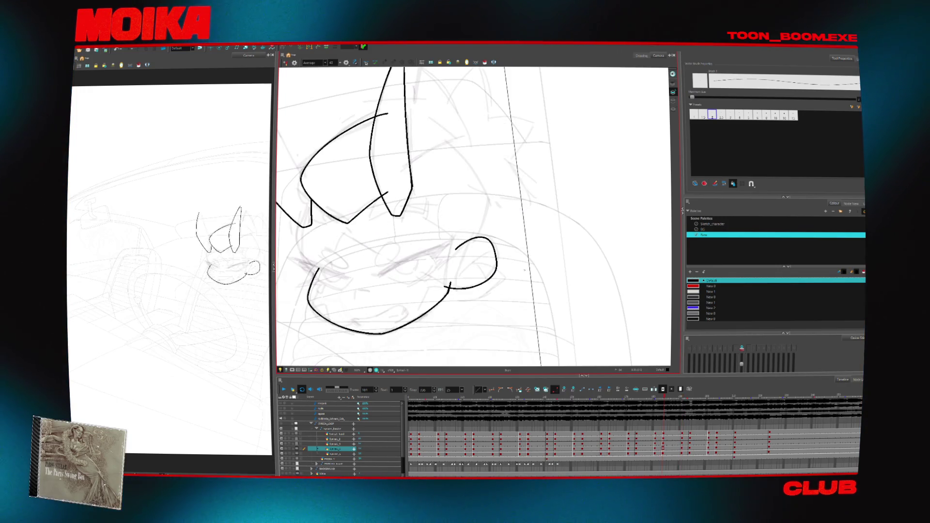
{"action": "key", "text": "4"}
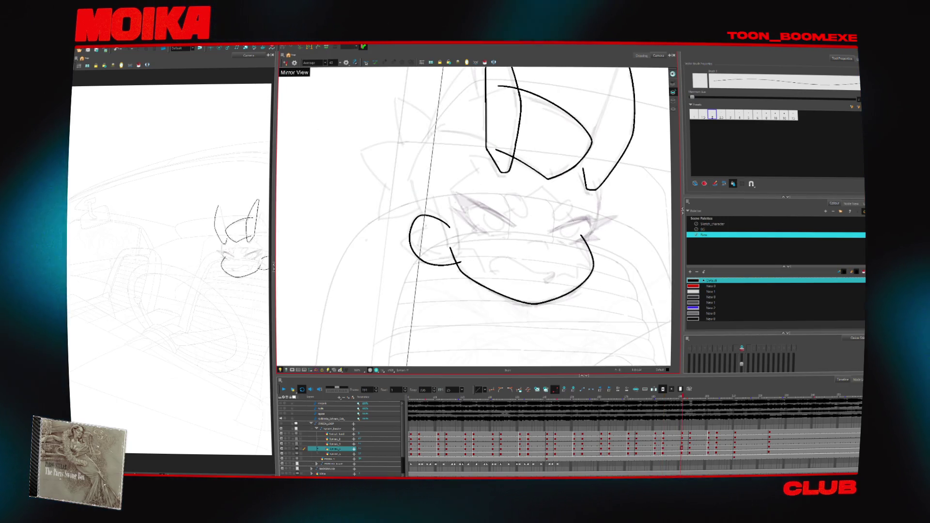
{"action": "key", "text": "comma"}
{"action": "key", "text": "comma"}
{"action": "key", "text": "comma"}
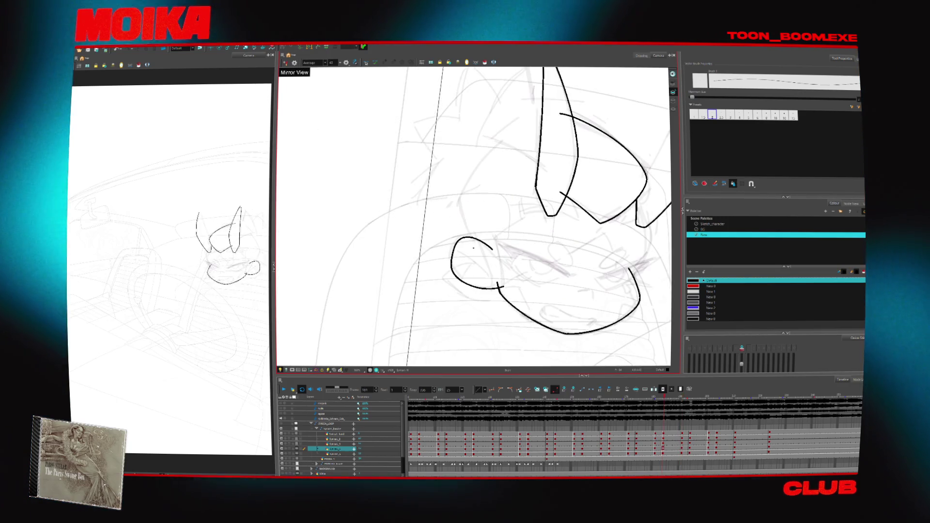
{"action": "key", "text": "ctrl+z"}
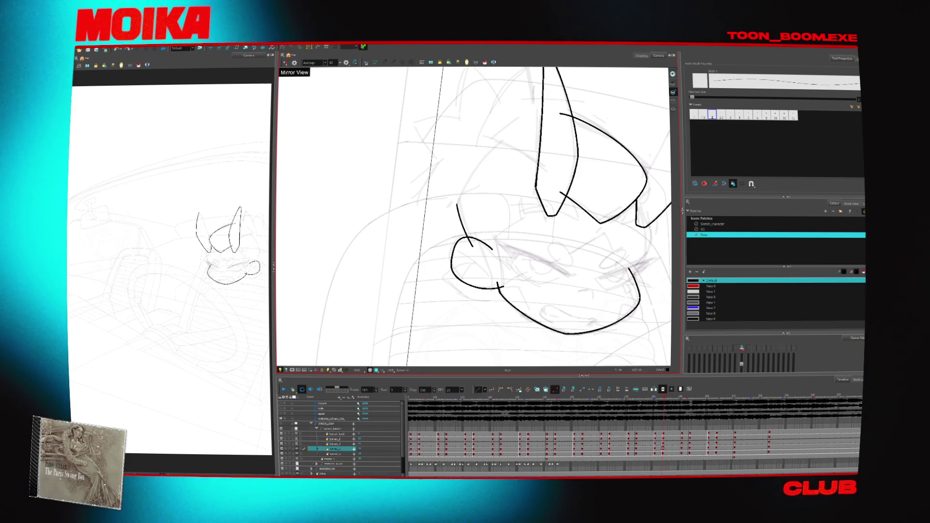
{"action": "key", "text": "4"}
{"action": "key", "text": "period"}
{"action": "key", "text": "period"}
{"action": "key", "text": "period"}
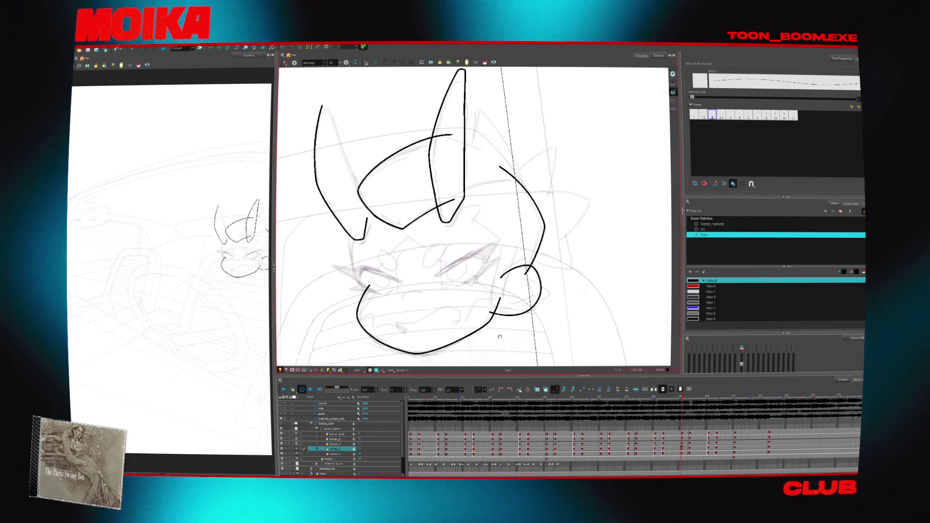
{"action": "key", "text": "comma"}
{"action": "key", "text": "comma"}
{"action": "key", "text": "comma"}
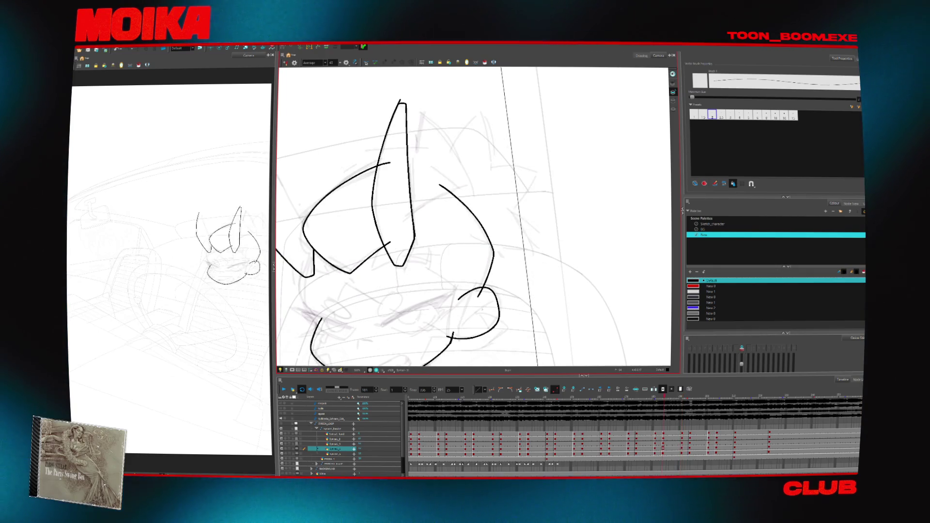
{"action": "key", "text": "period"}
{"action": "key", "text": "period"}
{"action": "key", "text": "period"}
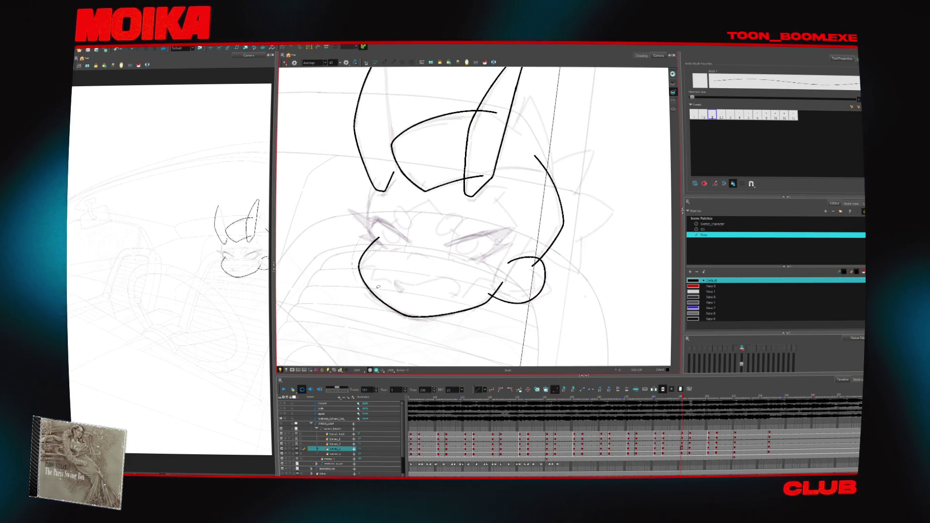
- Ink the cheek line down from the left ear, checking it in the mirrored view
{"action": "key", "text": "alt+e"}
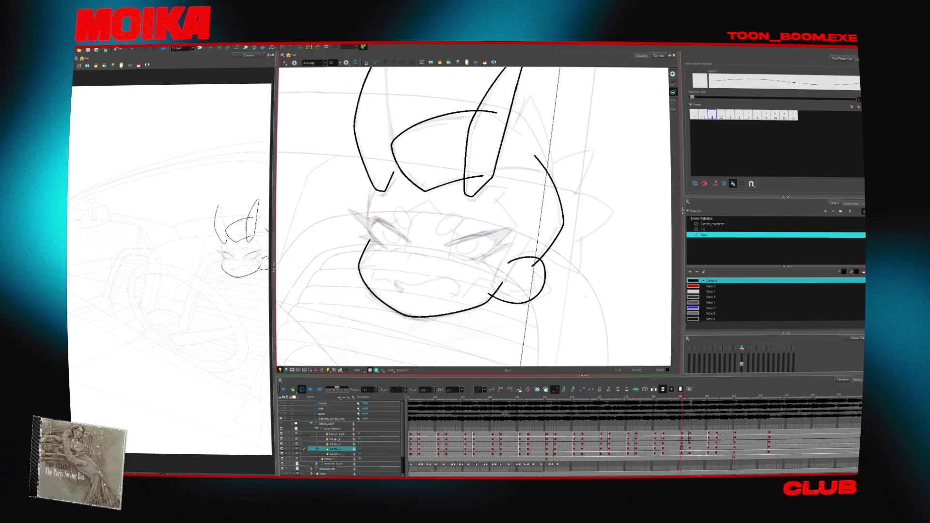
{"action": "left_click", "coordinate": [673, 102]}
{"action": "left_click_drag", "start_coordinate": [579, 242], "coordinate": [587, 265]}
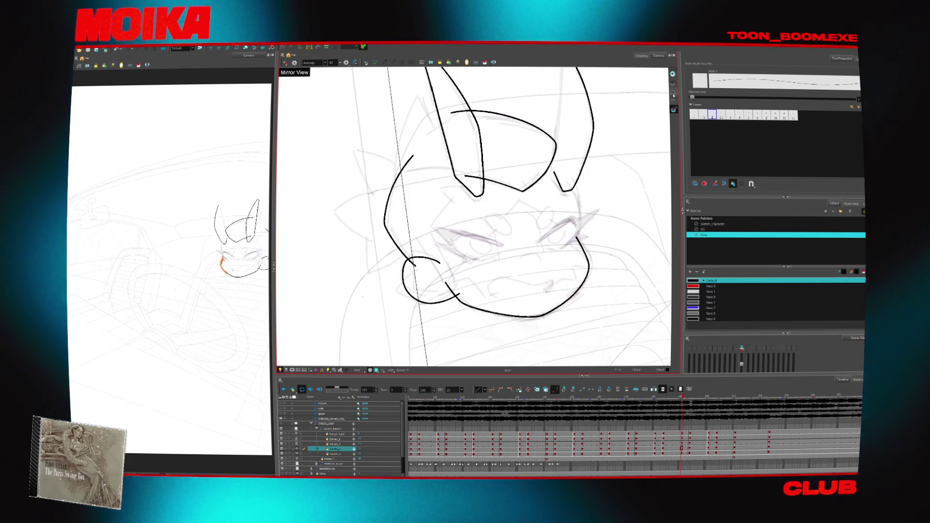
{"action": "left_click", "coordinate": [672, 95]}
{"action": "key", "text": "4"}
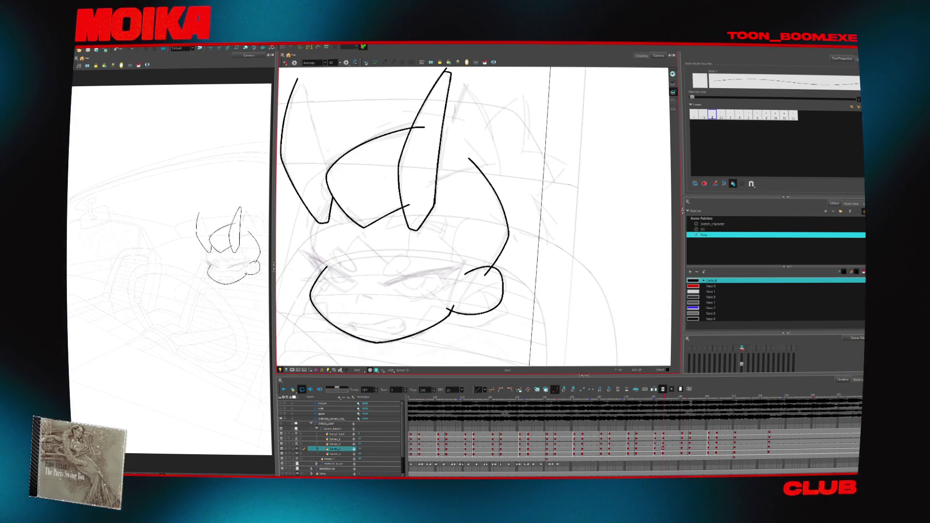
{"action": "left_click_drag", "start_coordinate": [572, 194], "coordinate": [579, 242]}
{"action": "key", "text": "4"}
- Select the sketch strokes of the left eye
{"action": "left_click", "coordinate": [673, 110]}
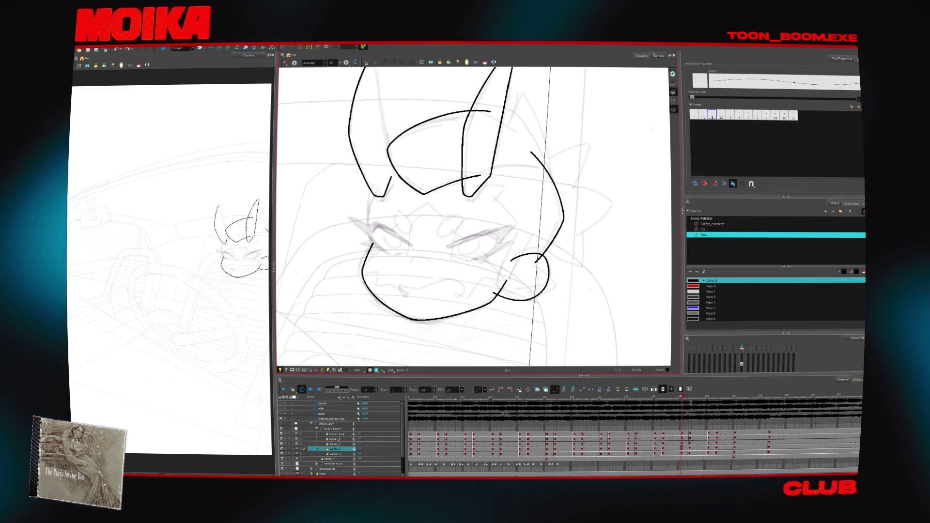
{"action": "left_click_drag", "start_coordinate": [416, 236], "coordinate": [382, 255]}
{"action": "left_click_drag", "start_coordinate": [393, 207], "coordinate": [414, 255]}
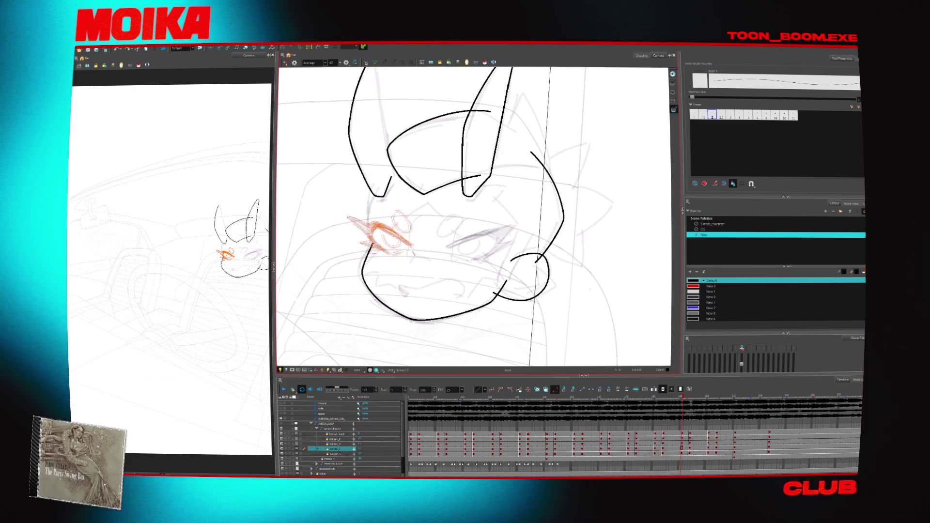
- Shift the left eye slightly up and right, then select the right eye strokes
{"action": "left_click_drag", "start_coordinate": [414, 253], "coordinate": [407, 242]}
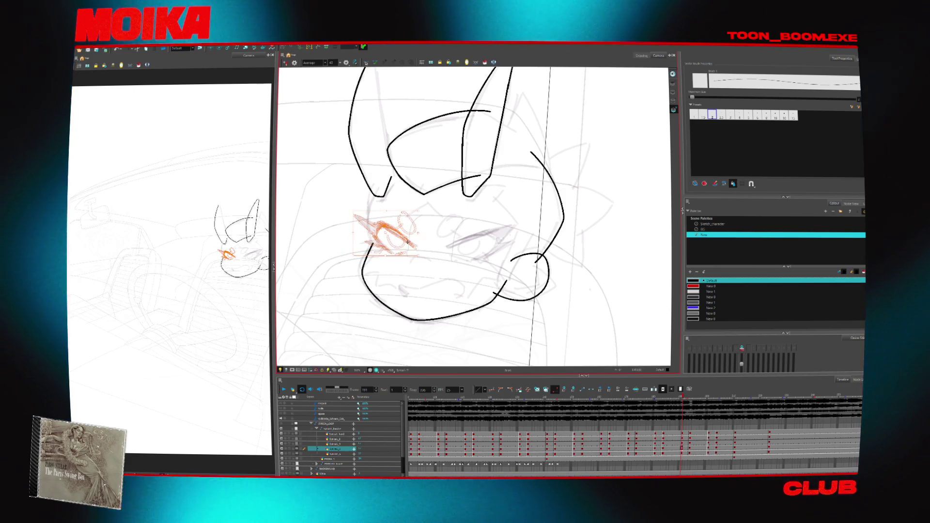
{"action": "left_click", "coordinate": [498, 233]}
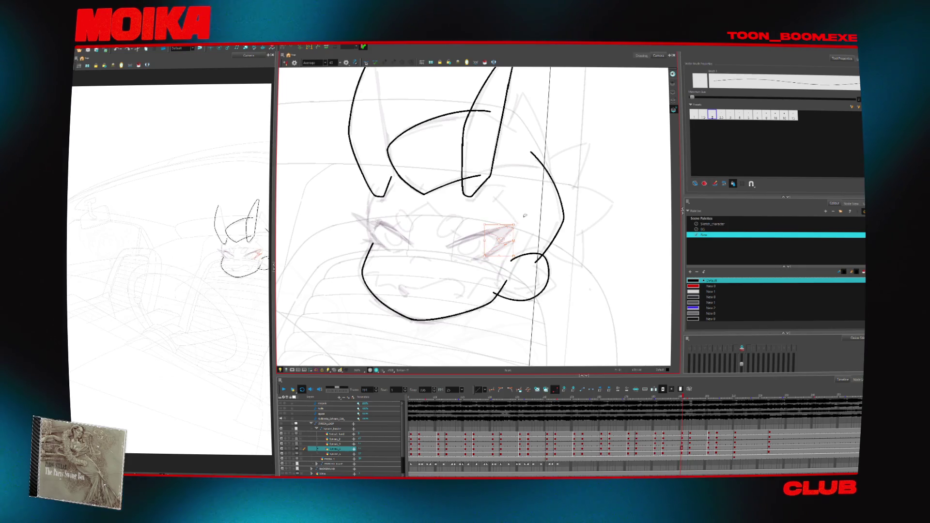
{"action": "mouse_move", "coordinate": [444, 266]}
{"action": "left_mouse_down"}
{"action": "mouse_move", "coordinate": [517, 224]}
{"action": "mouse_move", "coordinate": [515, 236]}
{"action": "left_mouse_up"}
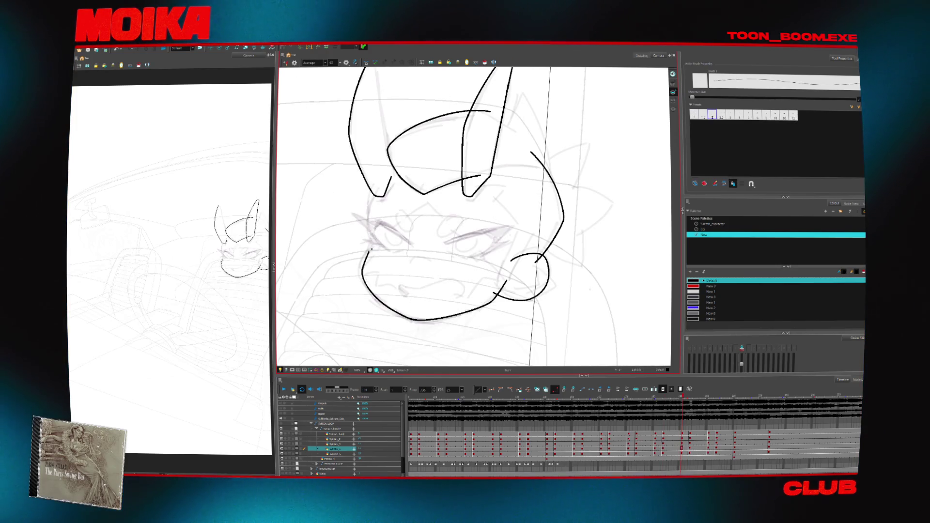
- Reshape the left ear's outline so it sits slightly further right
{"action": "left_click_drag", "start_coordinate": [391, 211], "coordinate": [382, 261]}
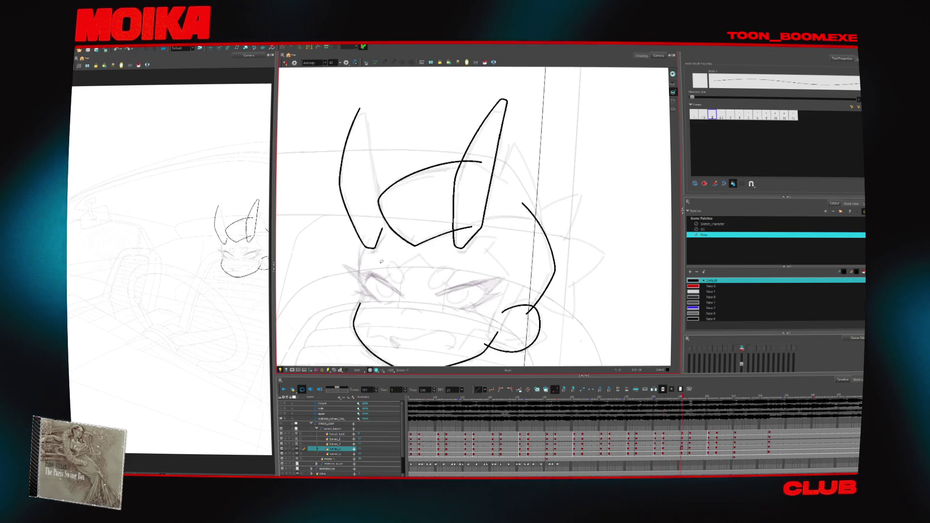
{"action": "left_click_drag", "start_coordinate": [365, 157], "coordinate": [367, 162]}
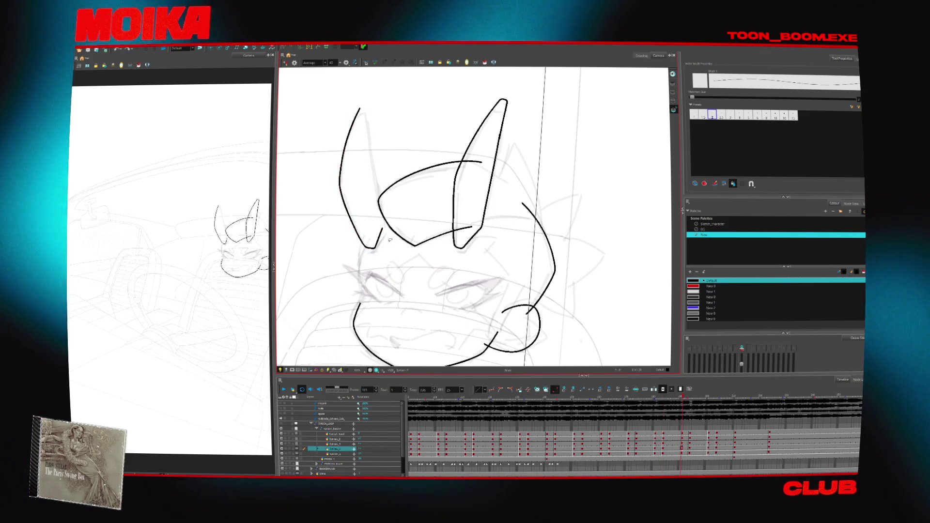
{"action": "left_click", "coordinate": [342, 175]}
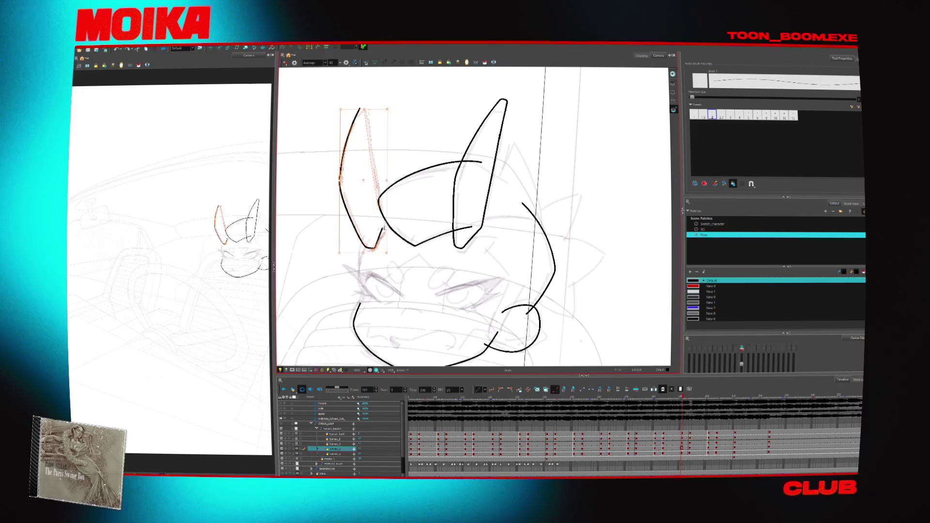
{"action": "left_click", "coordinate": [402, 244]}
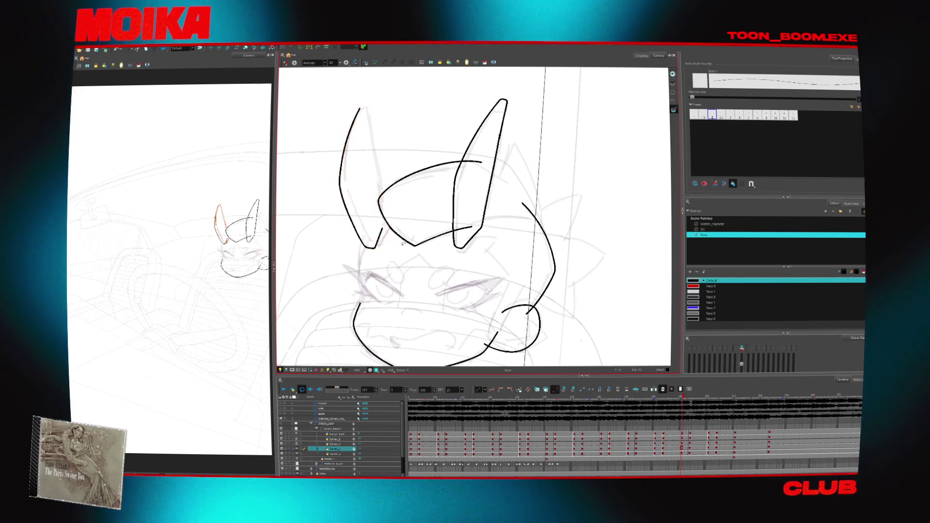
{"action": "left_click_drag", "start_coordinate": [387, 259], "coordinate": [333, 238]}
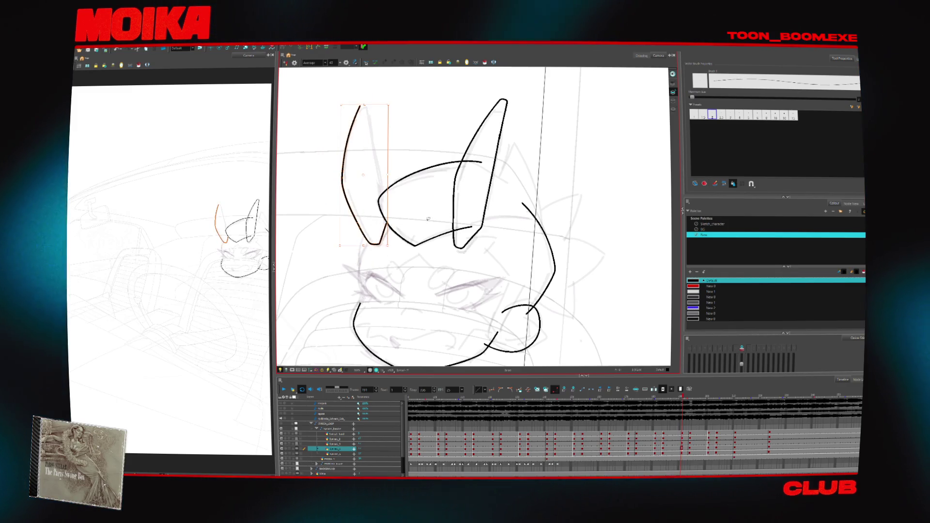
{"action": "left_click_drag", "start_coordinate": [386, 238], "coordinate": [388, 237]}
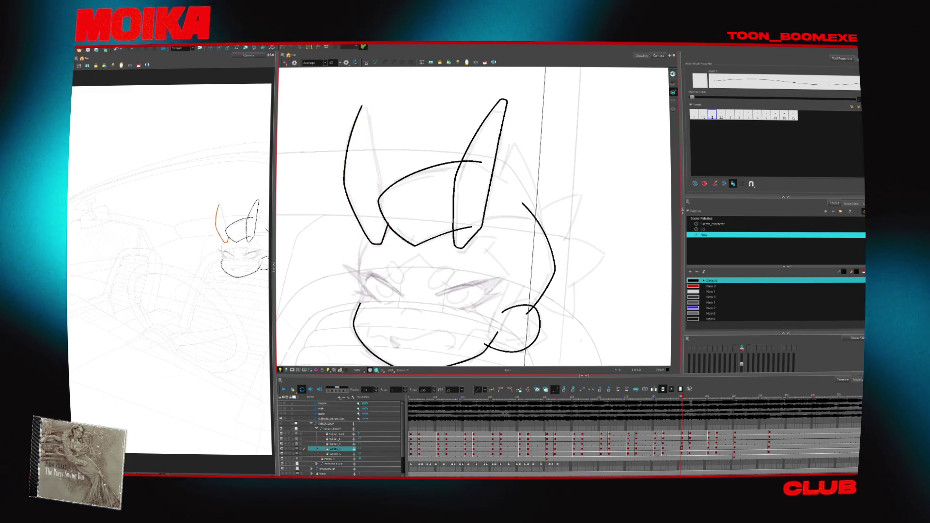